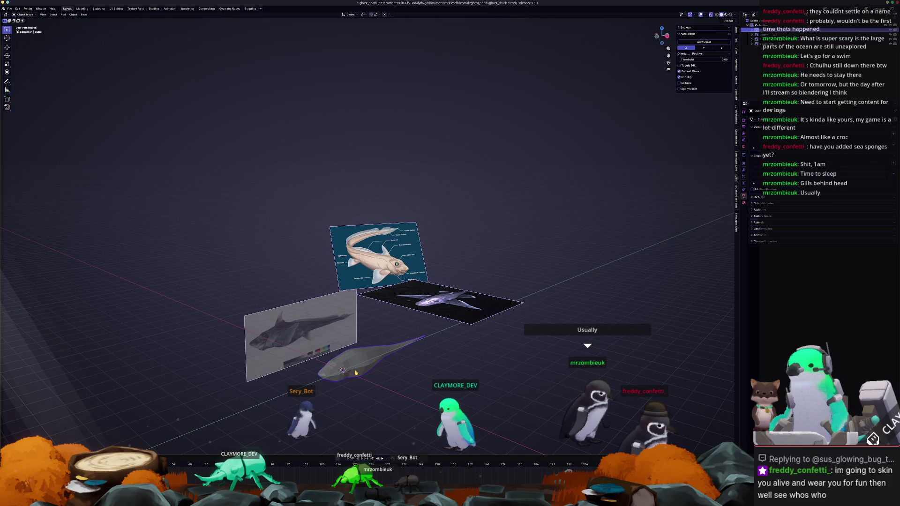
# In side view and Edit Mode, knife-cut the gill slit edge behind the shark's head
pyautogui.press('KP_3')
pyautogui.scroll(5, 334, 340)
pyautogui.press('Tab')
pyautogui.scroll(2, 335, 339)
pyautogui.scroll(2, 335, 339)
pyautogui.scroll(-2, 335, 339)
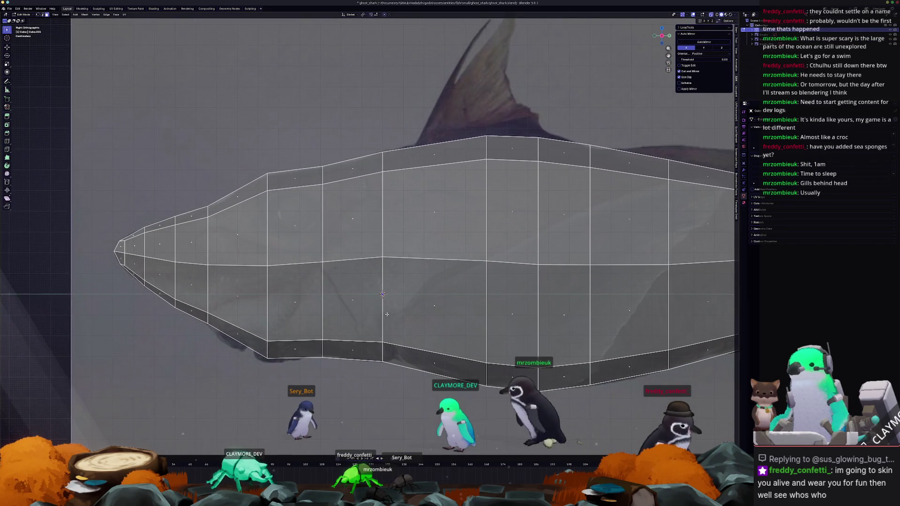
pyautogui.scroll(2, 352, 331)
pyautogui.keyDown('shift'); pyautogui.moveTo(357, 325); pyautogui.dragTo(383, 307, button='middle'); pyautogui.keyUp('shift')
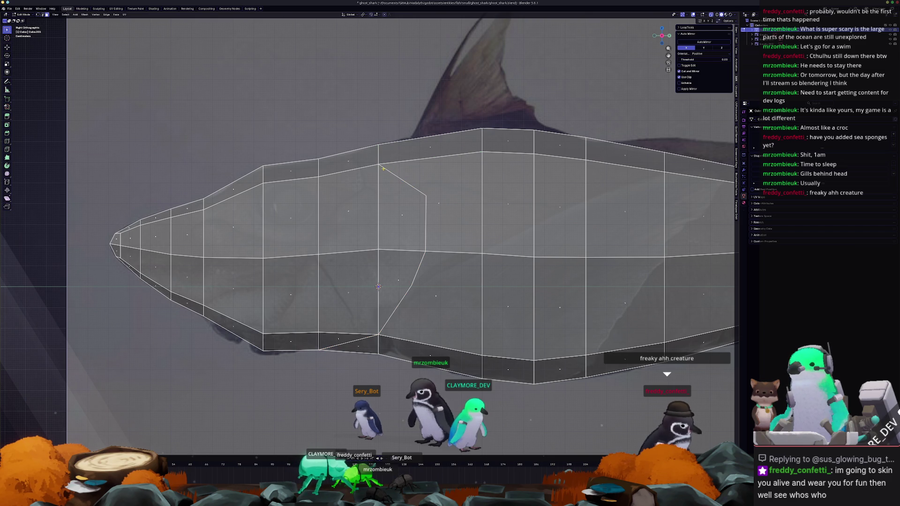
pyautogui.click(482, 151)
pyautogui.press('Return')
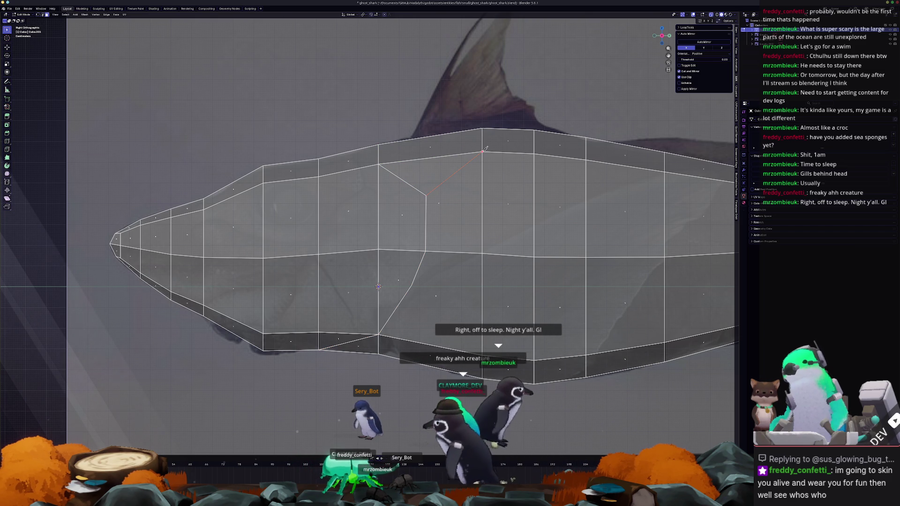
pyautogui.scroll(2, 385, 273)
pyautogui.keyDown('shift'); pyautogui.moveTo(385, 272); pyautogui.dragTo(448, 233, button='middle'); pyautogui.keyUp('shift')
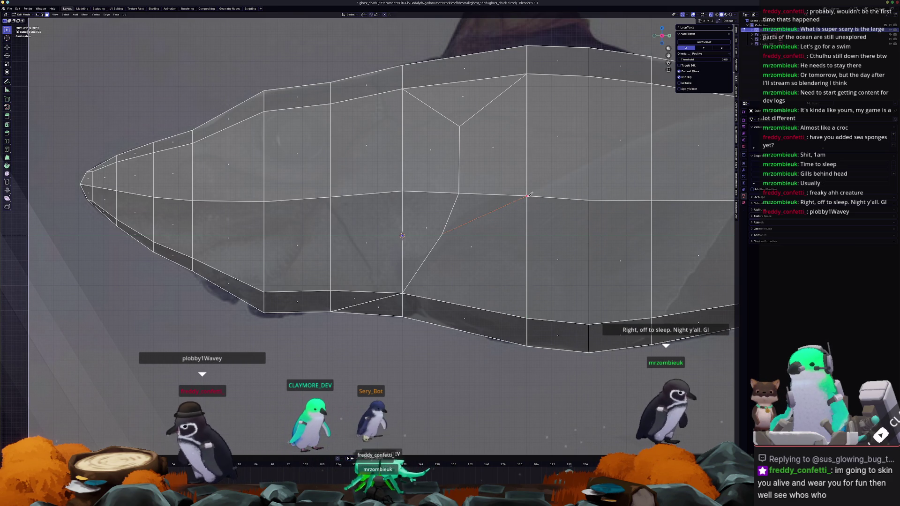
pyautogui.scroll(-2, 483, 207)
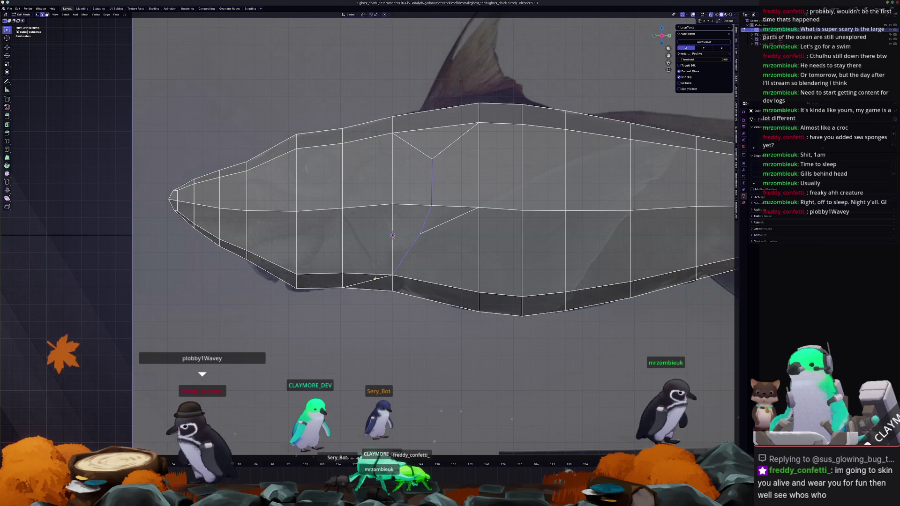
# Merge the slit's end vertices At Center and check the solid result in Object Mode
pyautogui.moveTo(423, 211); pyautogui.dragTo(450, 232, button='middle')
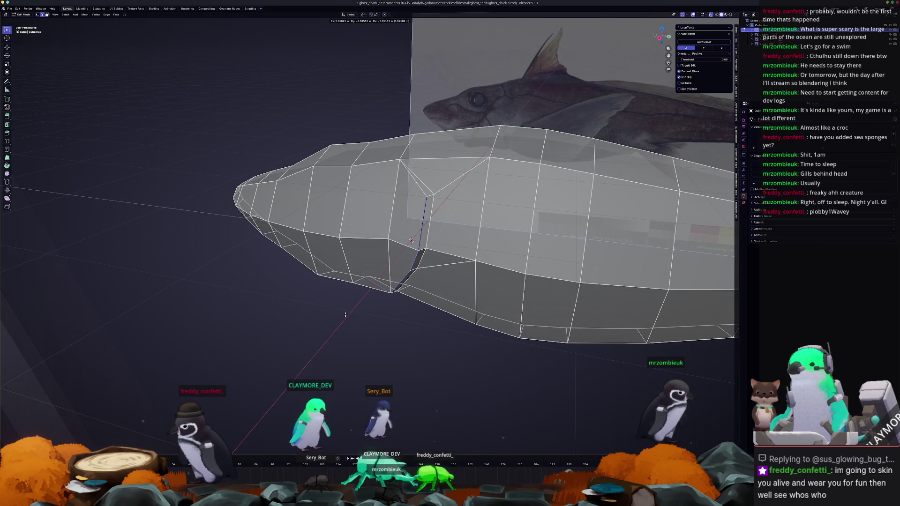
pyautogui.moveTo(345, 314); pyautogui.dragTo(336, 324, button='middle')
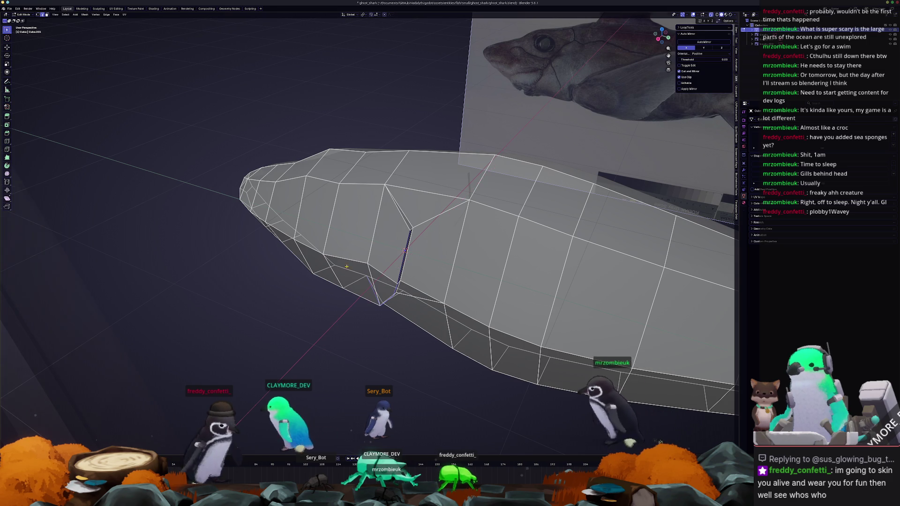
pyautogui.moveTo(334, 328); pyautogui.dragTo(345, 324, button='middle')
pyautogui.moveTo(380, 204)
pyautogui.mouseDown(button='middle')
pyautogui.moveTo(380, 224)
pyautogui.moveTo(414, 166)
pyautogui.mouseUp(button='middle')
pyautogui.press('m')
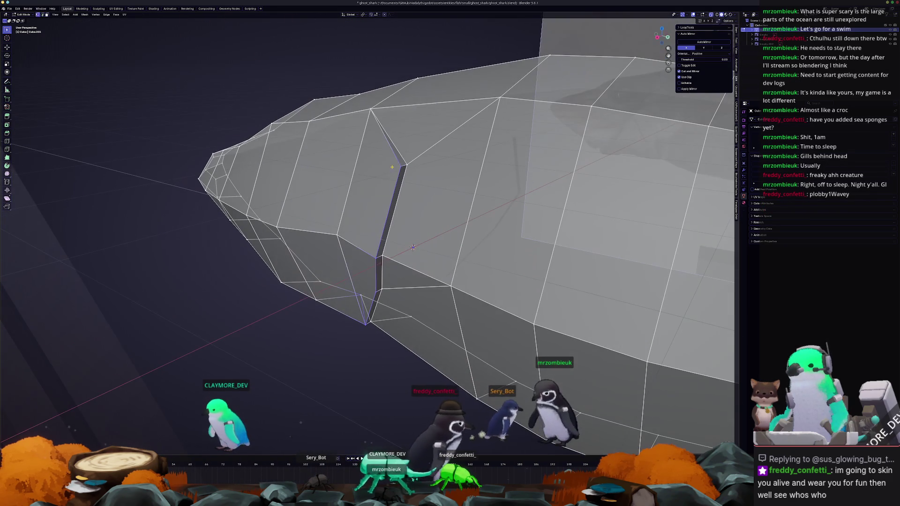
pyautogui.click(413, 165)
pyautogui.moveTo(413, 165)
pyautogui.mouseDown(button='middle')
pyautogui.moveTo(374, 240)
pyautogui.moveTo(431, 251)
pyautogui.moveTo(428, 377)
pyautogui.moveTo(352, 250)
pyautogui.moveTo(384, 244)
pyautogui.mouseUp(button='middle')
pyautogui.scroll(-5, 373, 240)
pyautogui.press('Tab')
pyautogui.scroll(5, 427, 378)
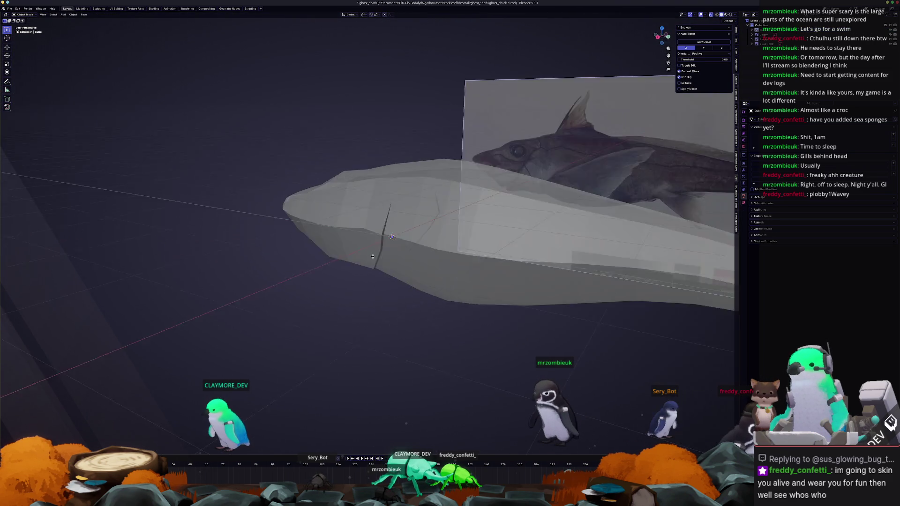
# Select a face under the shark's head and turn on X-ray over the side reference
pyautogui.press('KP_3')
pyautogui.press('Tab')
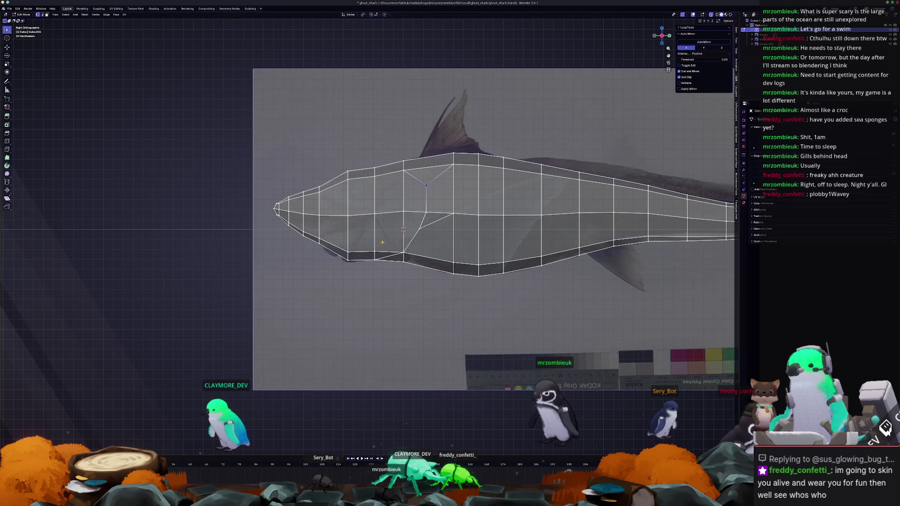
pyautogui.scroll(3, 282, 285)
pyautogui.scroll(-2, 282, 286)
pyautogui.moveTo(282, 286)
pyautogui.mouseDown(button='middle')
pyautogui.moveTo(379, 251)
pyautogui.moveTo(360, 281)
pyautogui.moveTo(382, 250)
pyautogui.mouseUp(button='middle')
pyautogui.click(373, 260)
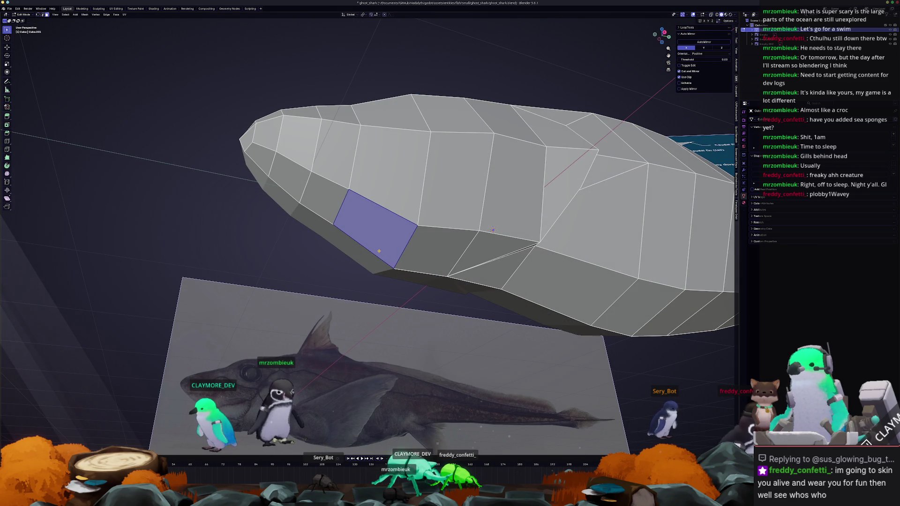
pyautogui.press('KP_3')
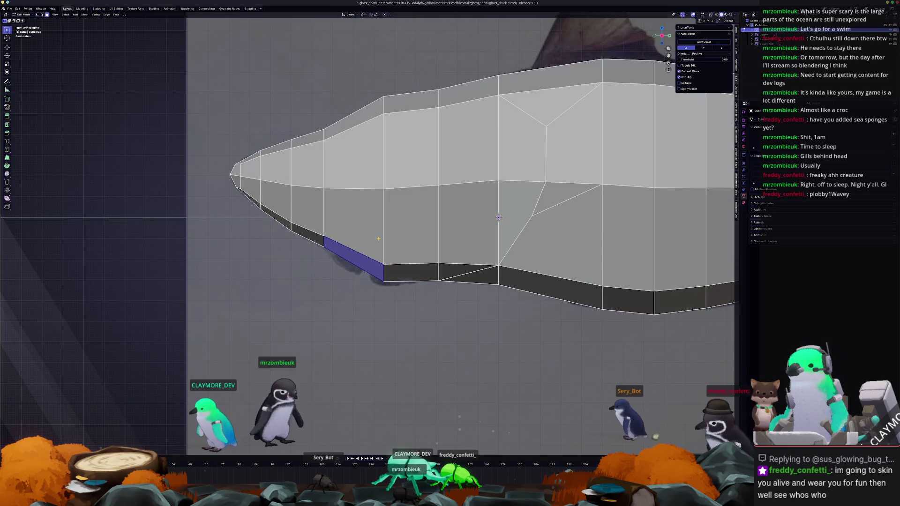
pyautogui.hotkey('alt', 'z')
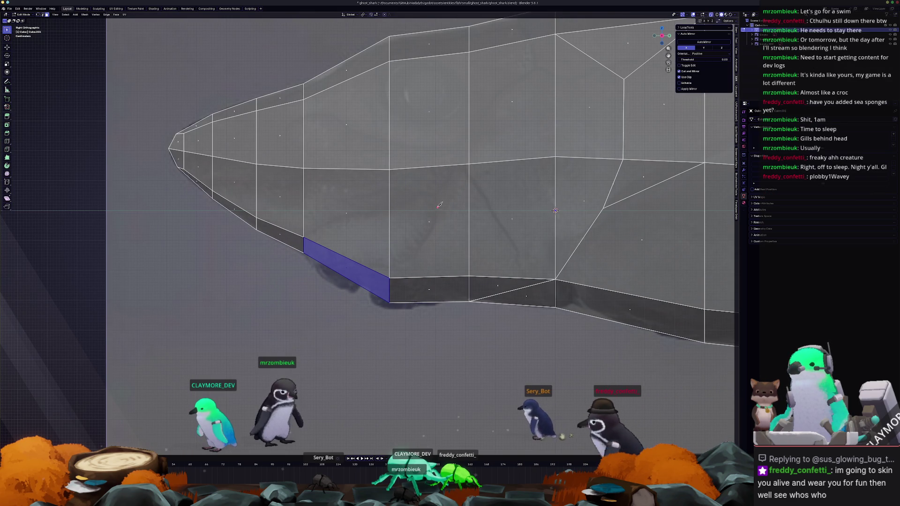
# Knife-cut new edges across the lower head to outline the mouth region
pyautogui.click(433, 224)
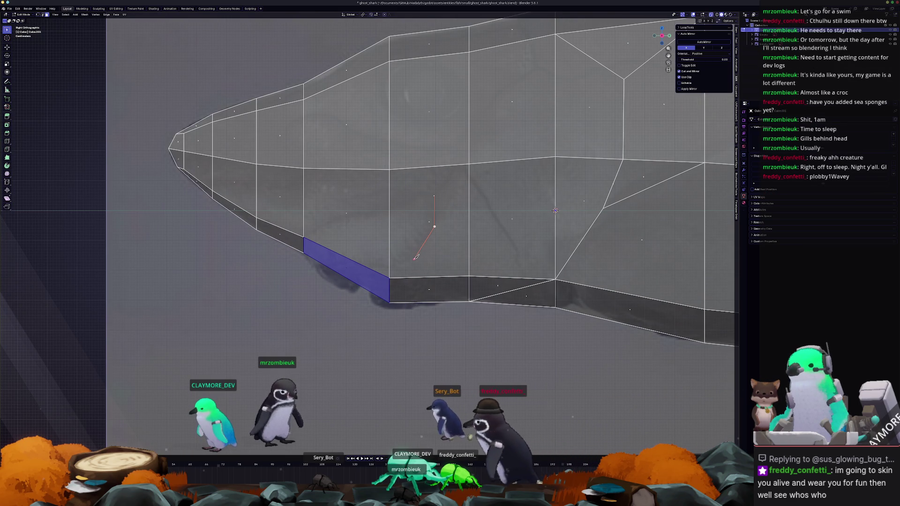
pyautogui.click(413, 261)
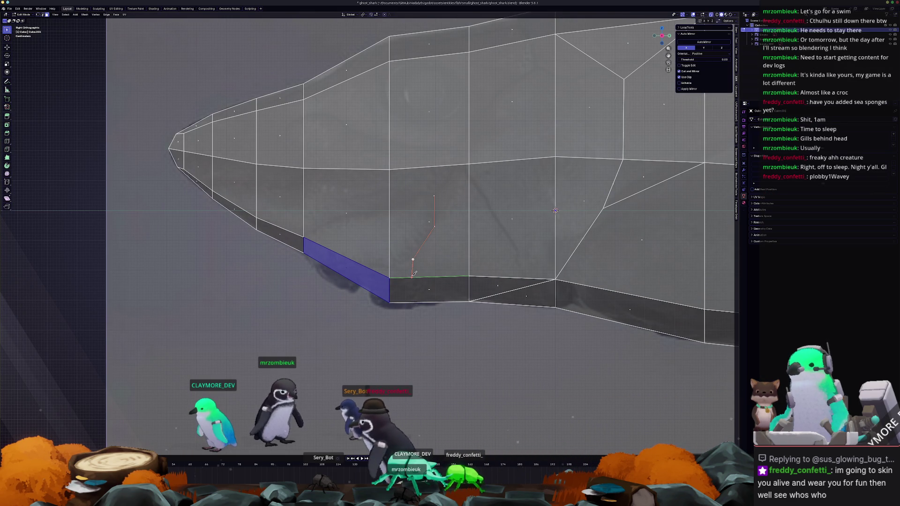
pyautogui.click(412, 279)
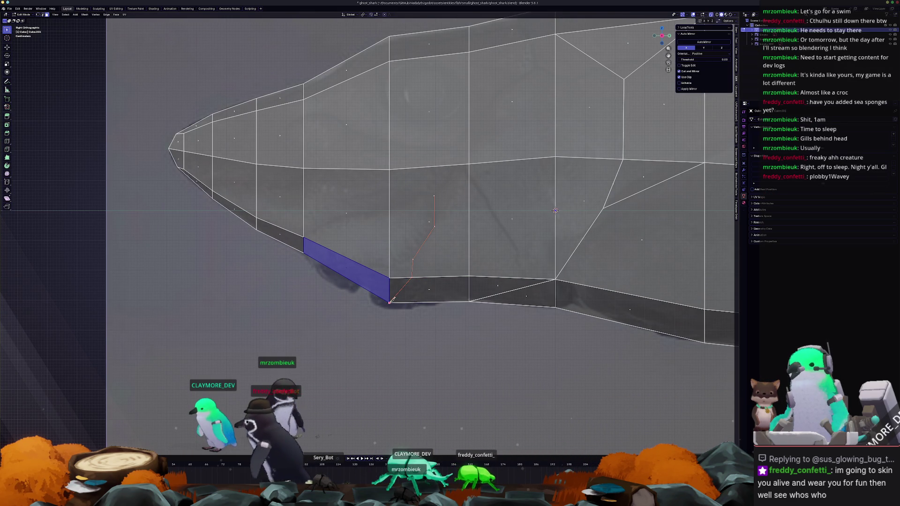
pyautogui.keyDown('shift'); pyautogui.moveTo(384, 291); pyautogui.dragTo(404, 285, button='middle'); pyautogui.keyUp('shift')
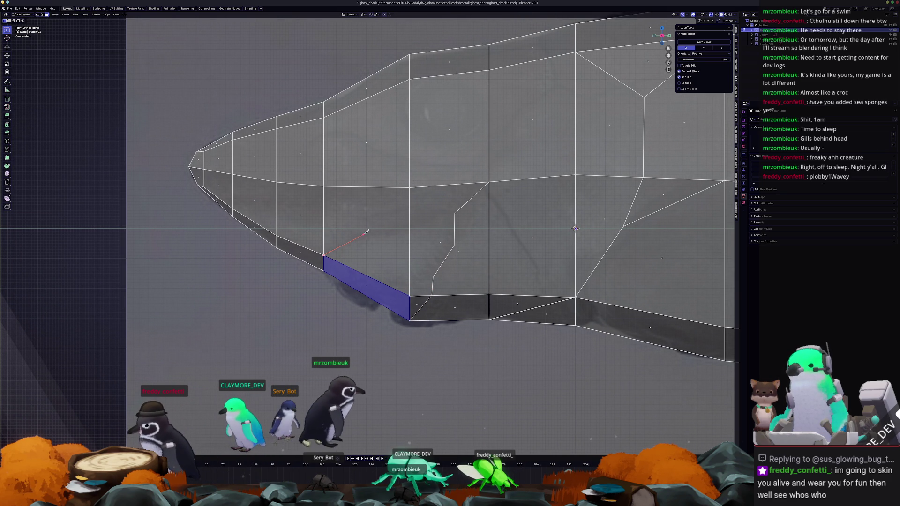
pyautogui.click(410, 227)
pyautogui.click(454, 214)
pyautogui.press('Return')
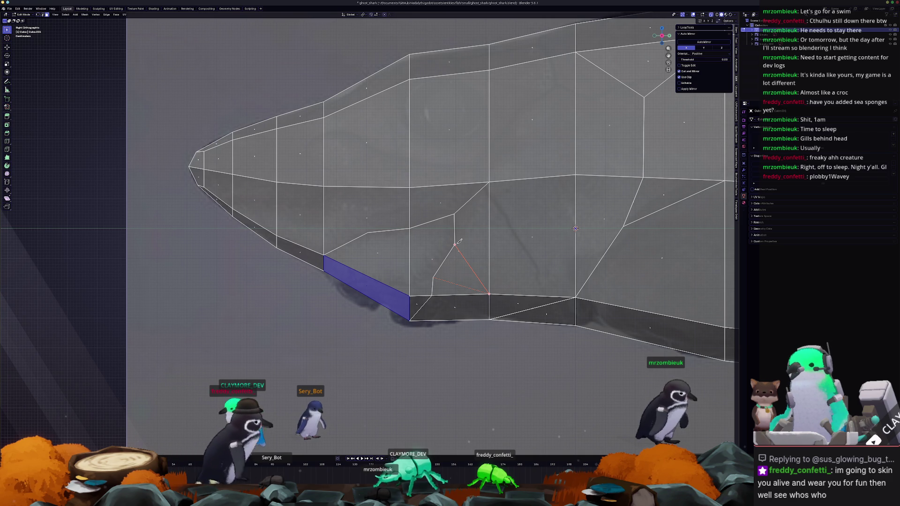
# Cut one more edge from the existing vertex and add the new face to the selection
pyautogui.click(454, 215)
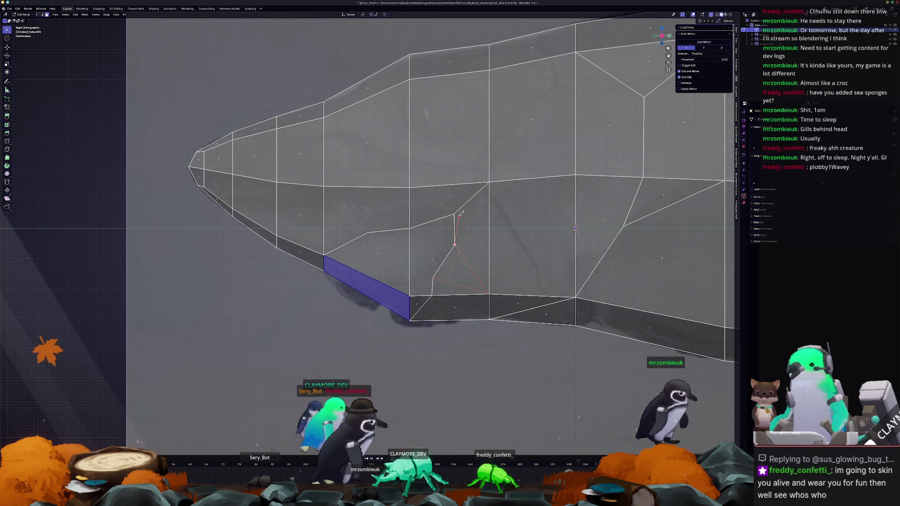
pyautogui.click(368, 233)
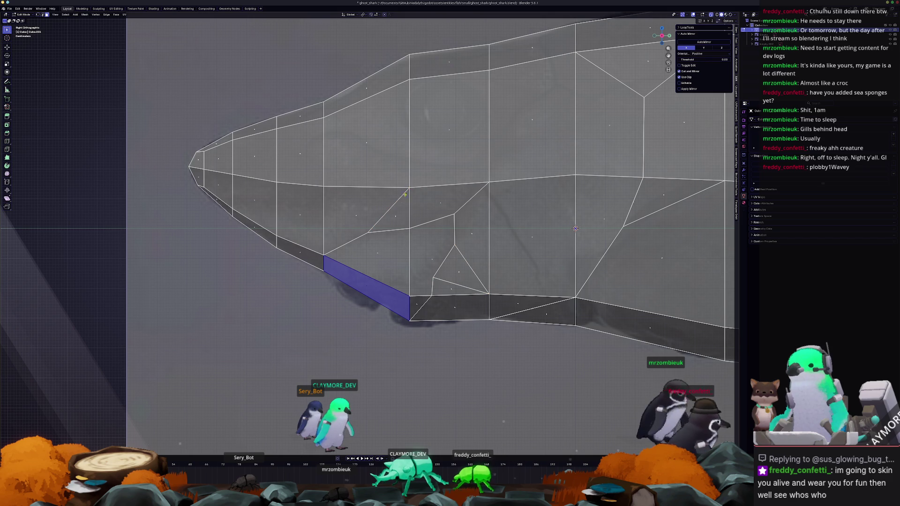
pyautogui.keyDown('shift'); pyautogui.click(418, 260); pyautogui.keyUp('shift')
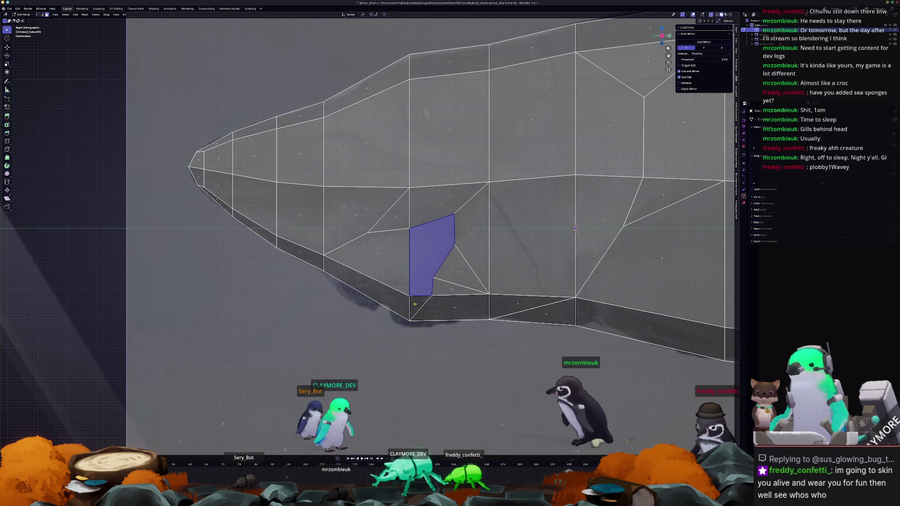
pyautogui.moveTo(370, 282)
pyautogui.mouseDown(button='middle')
pyautogui.moveTo(376, 264)
pyautogui.moveTo(419, 275)
pyautogui.moveTo(475, 272)
pyautogui.mouseUp(button='middle')
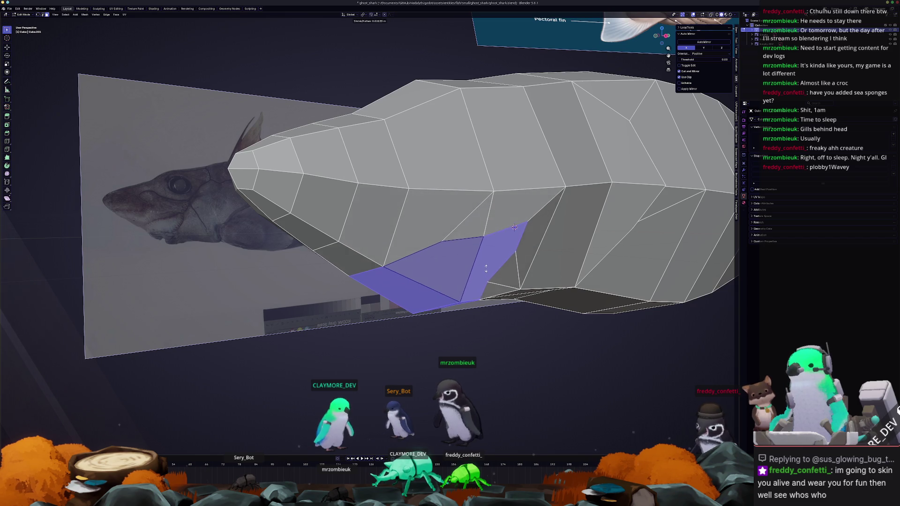
# Set pivot to Individual Origins and shrink the selected under-snout faces inward
pyautogui.moveTo(514, 226); pyautogui.dragTo(485, 234, button='middle')
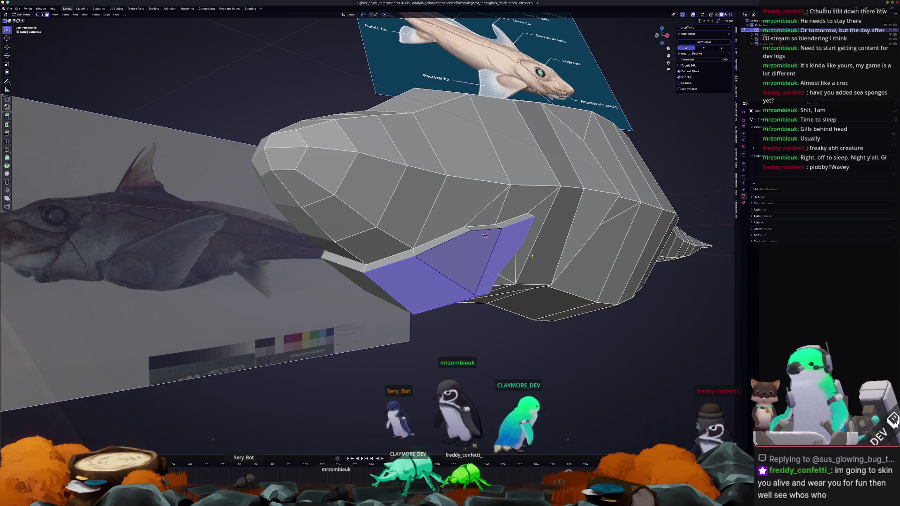
pyautogui.moveTo(486, 235); pyautogui.dragTo(495, 239, button='middle')
pyautogui.click(363, 15)
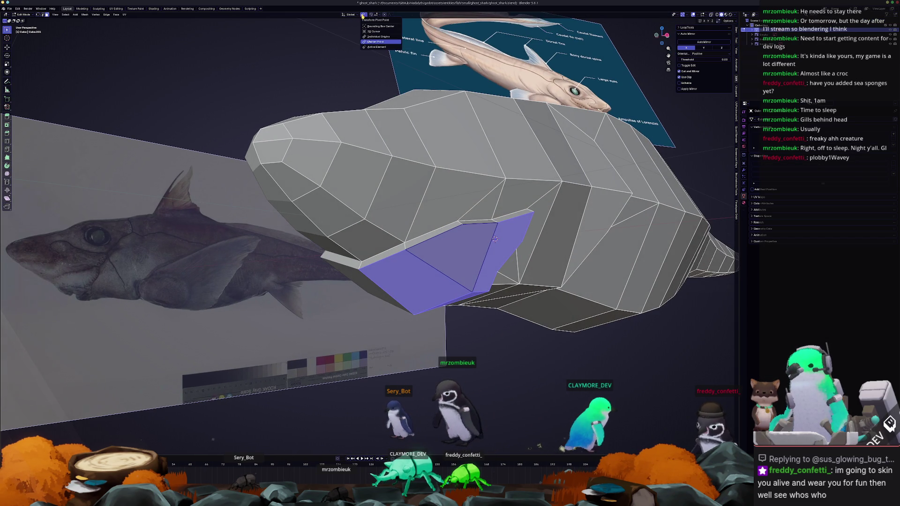
pyautogui.click(368, 37)
pyautogui.moveTo(554, 134); pyautogui.dragTo(554, 229, button='middle')
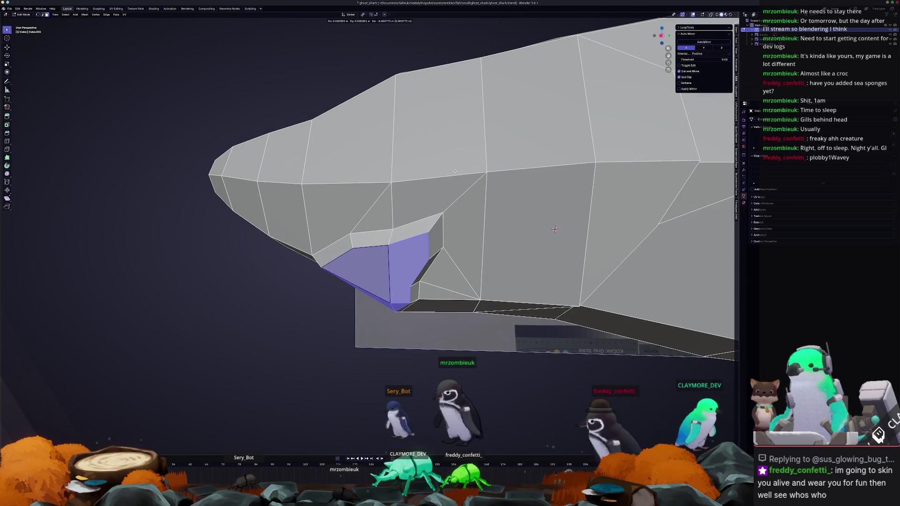
pyautogui.click(455, 171)
pyautogui.hotkey('alt', 's')
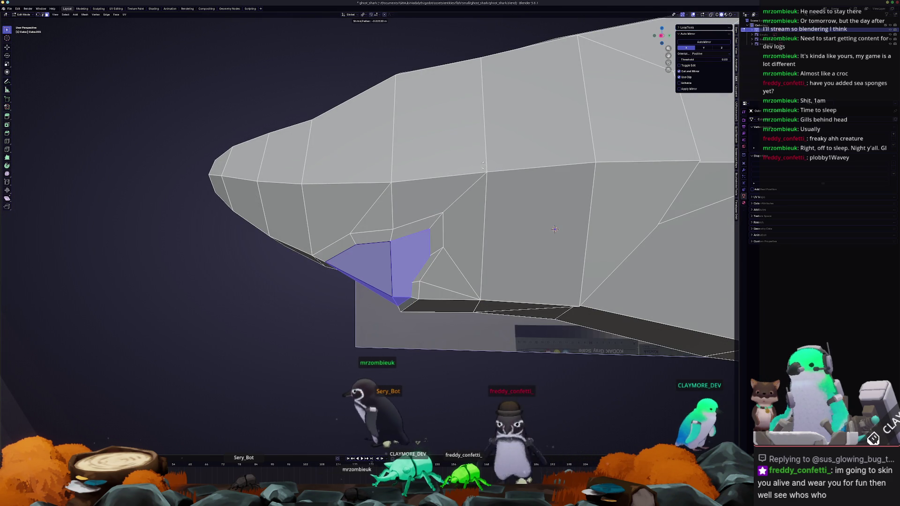
# Check the recess in Object Mode, then start an edge loop around the head
pyautogui.press('Tab')
pyautogui.scroll(-3, 554, 228)
pyautogui.moveTo(554, 229)
pyautogui.mouseDown(button='middle')
pyautogui.moveTo(431, 177)
pyautogui.moveTo(492, 197)
pyautogui.mouseUp(button='middle')
pyautogui.scroll(-2, 493, 196)
pyautogui.press('Tab')
pyautogui.scroll(3, 584, 223)
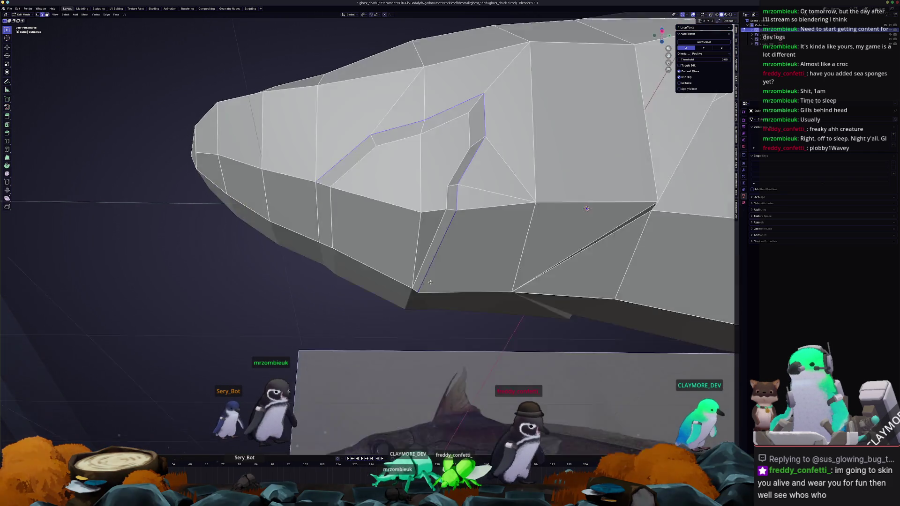
pyautogui.moveTo(584, 223); pyautogui.dragTo(436, 271, button='middle')
pyautogui.hotkey('ctrl', 'r')
pyautogui.click(436, 271)
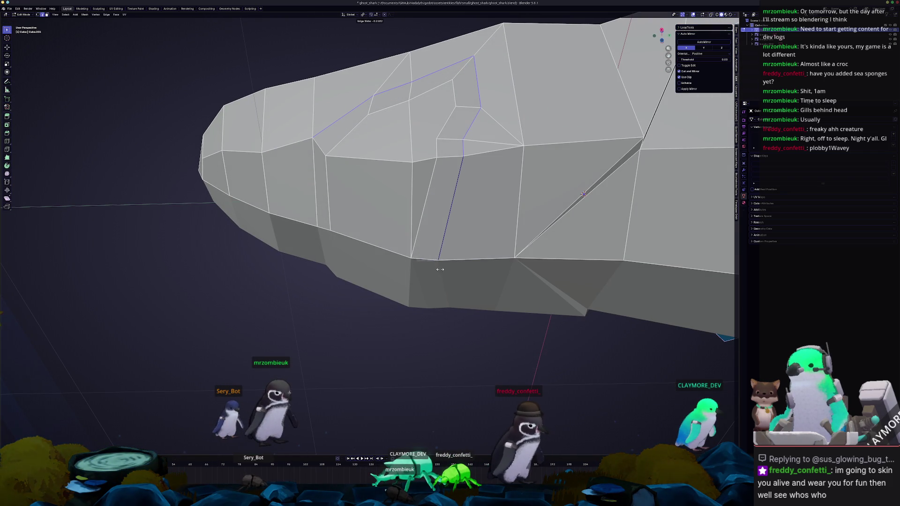
# Confirm the edge loop, select a flank face and knife-cut across it
pyautogui.click(484, 236)
pyautogui.moveTo(484, 237); pyautogui.dragTo(422, 211, button='middle')
pyautogui.click(422, 212)
pyautogui.hotkey('alt', 'z')
pyautogui.moveTo(524, 260)
pyautogui.mouseDown(button='middle')
pyautogui.moveTo(548, 234)
pyautogui.moveTo(395, 231)
pyautogui.mouseUp(button='middle')
pyautogui.hotkey('alt', 'z')
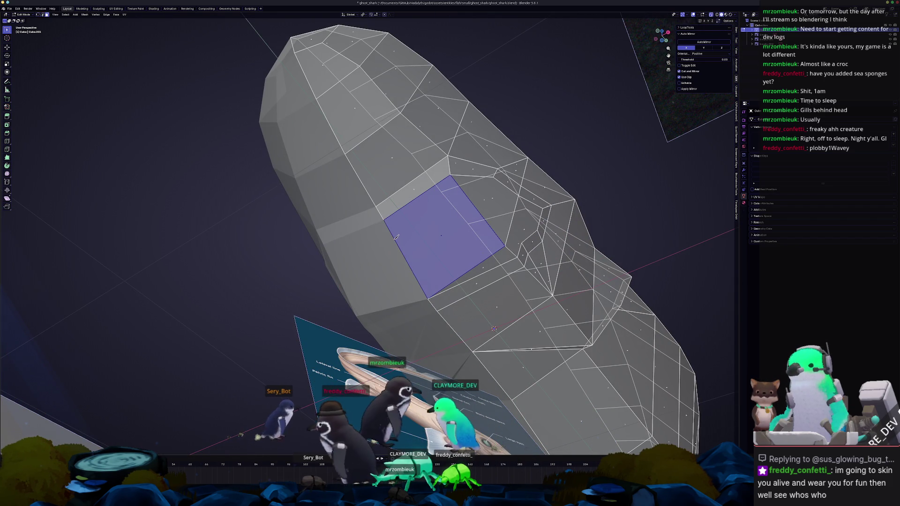
pyautogui.click(396, 237)
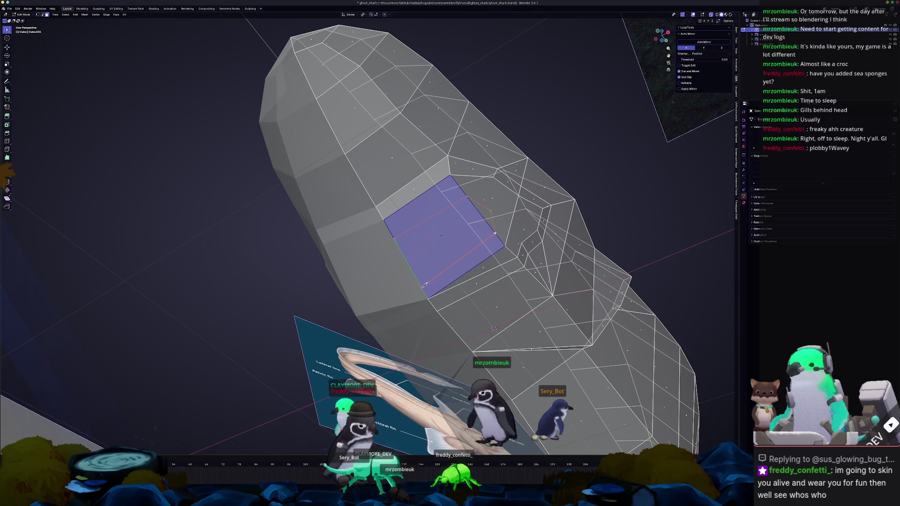
pyautogui.press('Return')
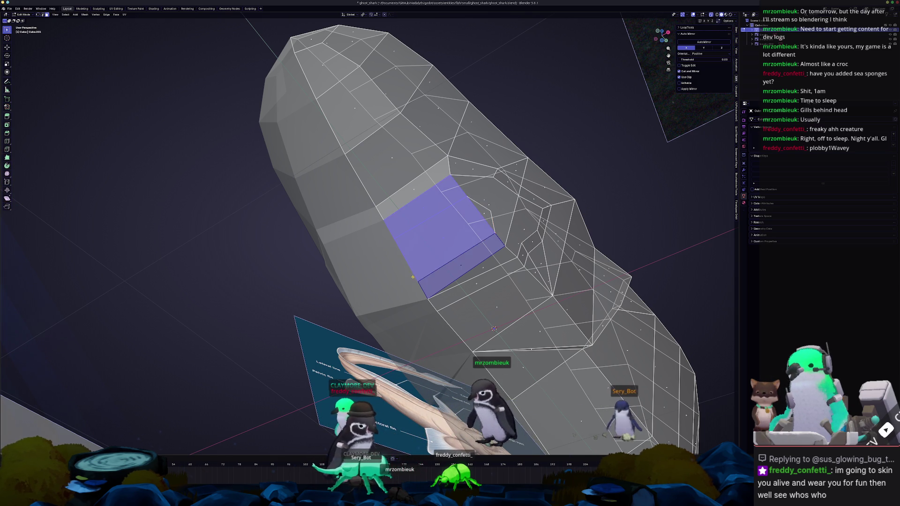
# Split the larger face above with another knife cut and select the quad below it in side view
pyautogui.moveTo(420, 279); pyautogui.dragTo(395, 287, button='middle')
pyautogui.moveTo(524, 283); pyautogui.dragTo(559, 239, button='middle')
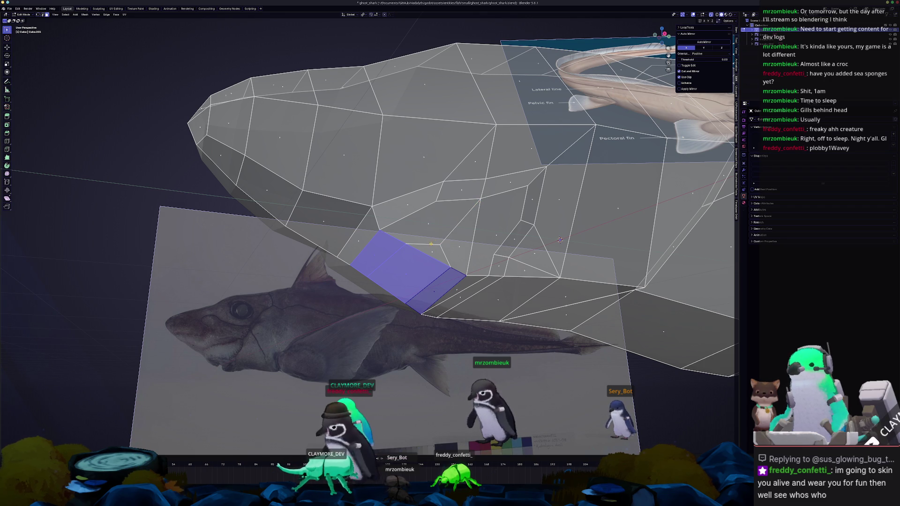
pyautogui.hotkey('alt', 'a')
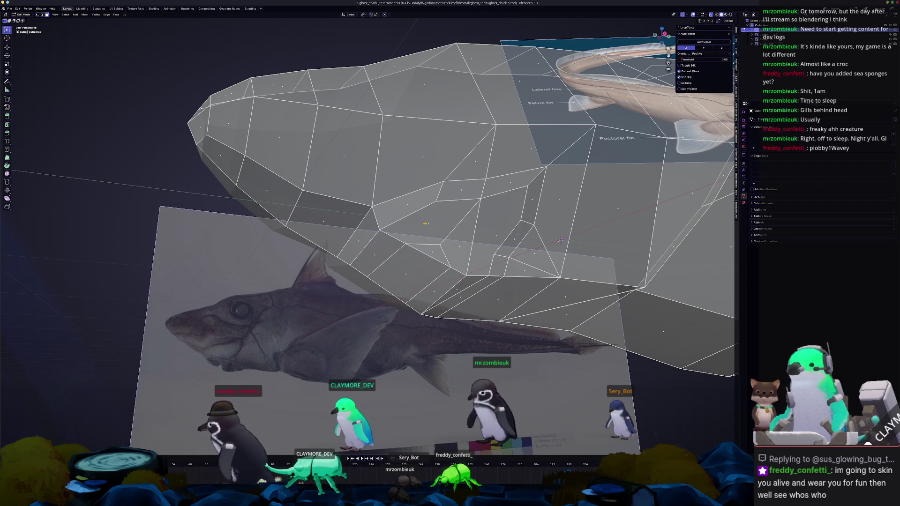
pyautogui.click(429, 221)
pyautogui.moveTo(429, 221); pyautogui.dragTo(431, 240, button='middle')
pyautogui.press('k')
pyautogui.click(479, 180)
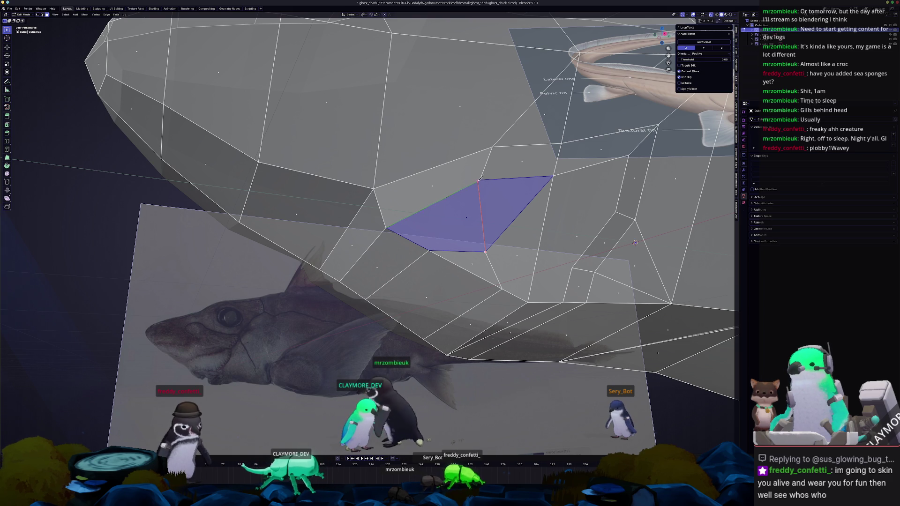
pyautogui.press('Return')
pyautogui.moveTo(480, 178)
pyautogui.mouseDown(button='middle')
pyautogui.moveTo(421, 257)
pyautogui.moveTo(498, 230)
pyautogui.mouseUp(button='middle')
pyautogui.click(421, 257)
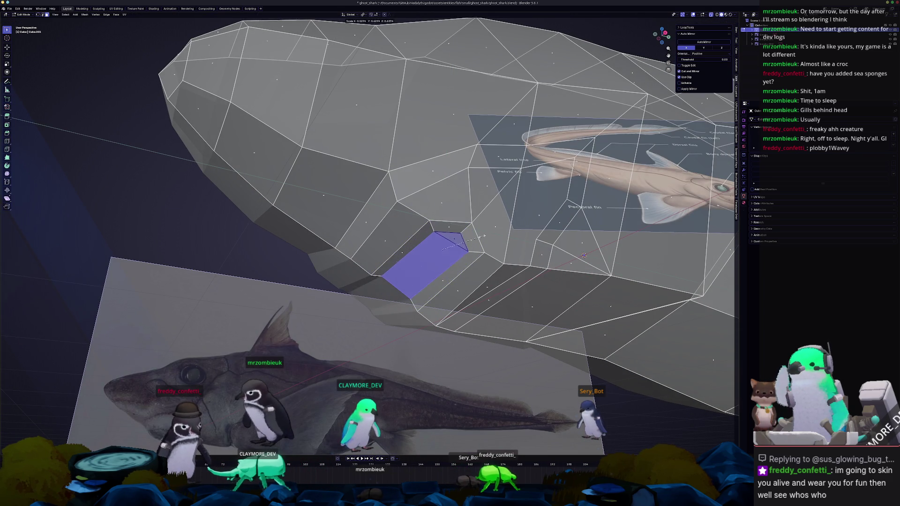
pyautogui.press('KP_3')
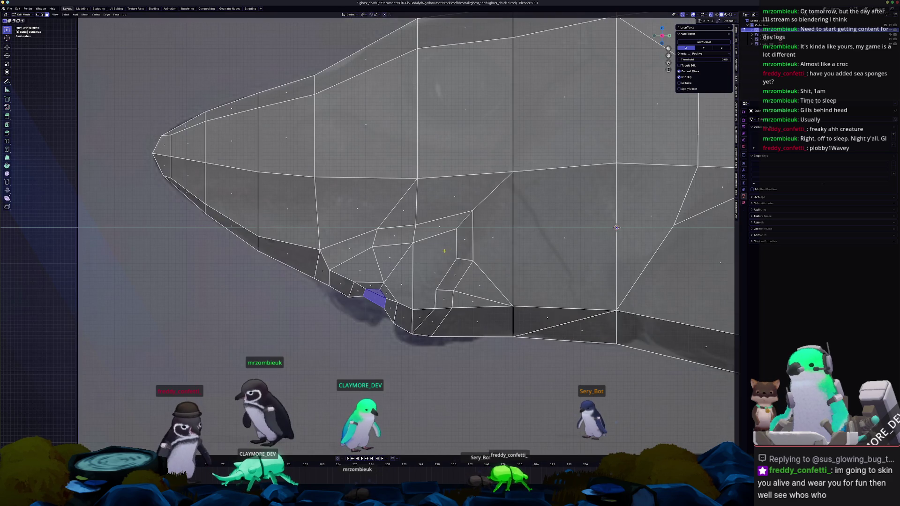
pyautogui.scroll(2, 439, 261)
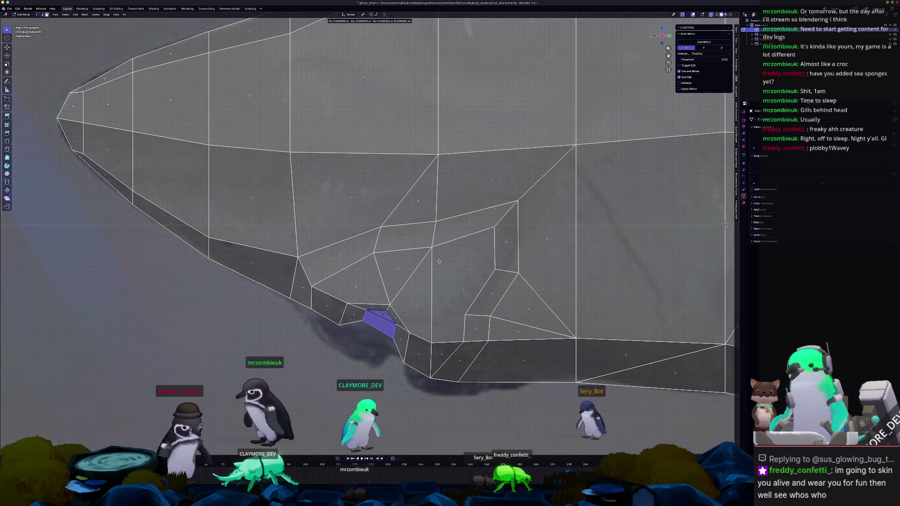
# Box-select the faces along the lower head edge and move them inward
pyautogui.click(457, 243)
pyautogui.click(453, 248)
pyautogui.scroll(-2, 453, 247)
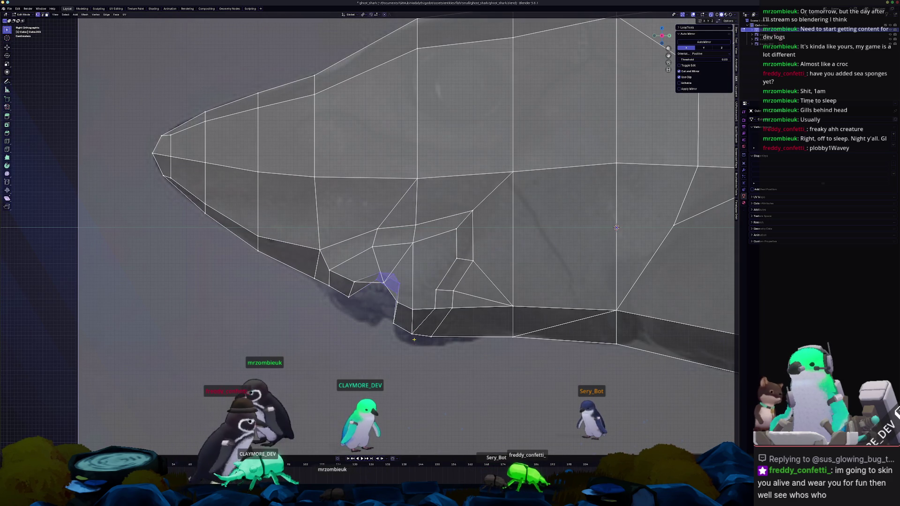
pyautogui.moveTo(403, 350); pyautogui.dragTo(323, 256)
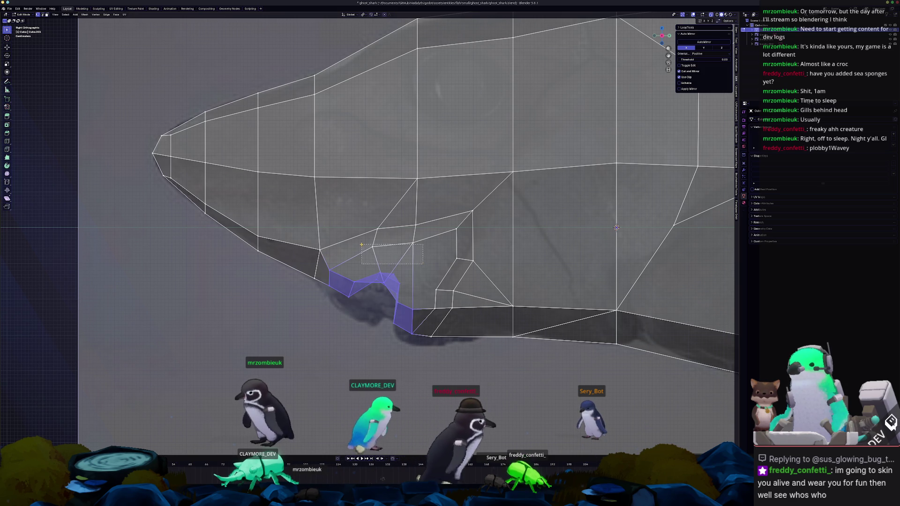
pyautogui.press('g')
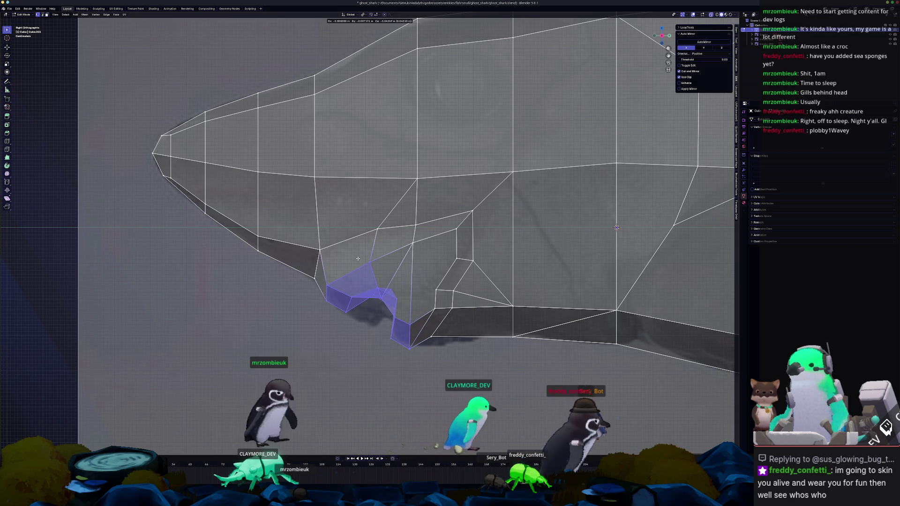
pyautogui.click(370, 327)
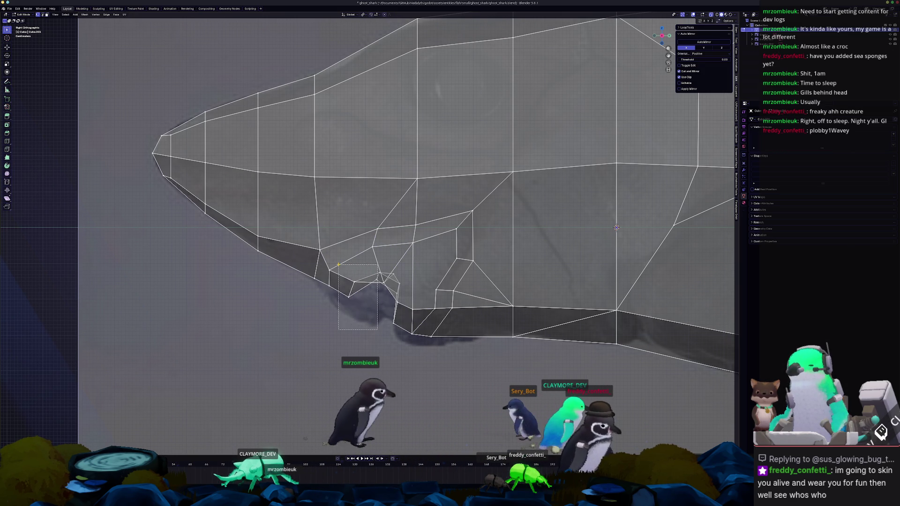
# Pull the notch vertices in to form the narrow gill notch and view it solid
pyautogui.moveTo(384, 299); pyautogui.dragTo(372, 287)
pyautogui.press('g')
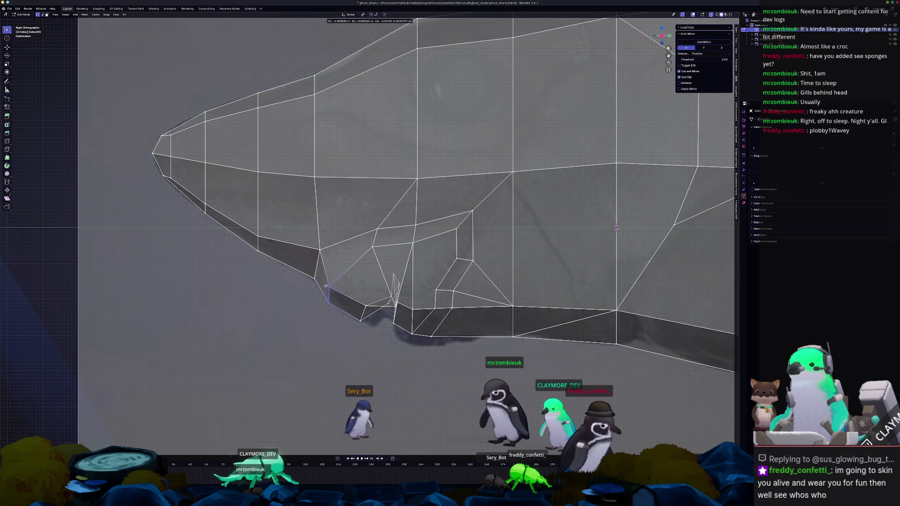
pyautogui.moveTo(326, 284)
pyautogui.mouseDown(button='middle')
pyautogui.moveTo(387, 307)
pyautogui.moveTo(398, 291)
pyautogui.mouseUp(button='middle')
pyautogui.hotkey('alt', 'z')
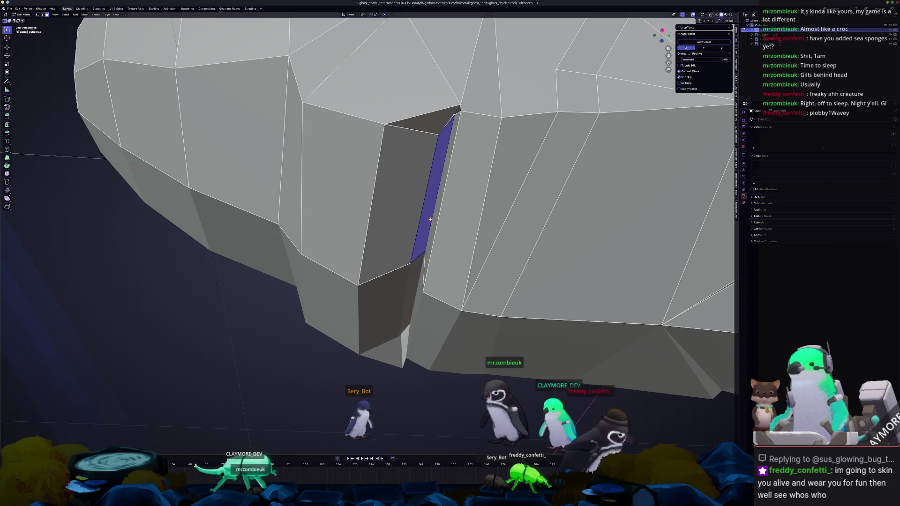
# Move the selected slit edge in X-ray side view and orbit to inspect the slit end
pyautogui.press('KP_3')
pyautogui.moveTo(432, 278); pyautogui.dragTo(403, 308, button='middle')
pyautogui.hotkey('alt', 'z')
pyautogui.press('g')
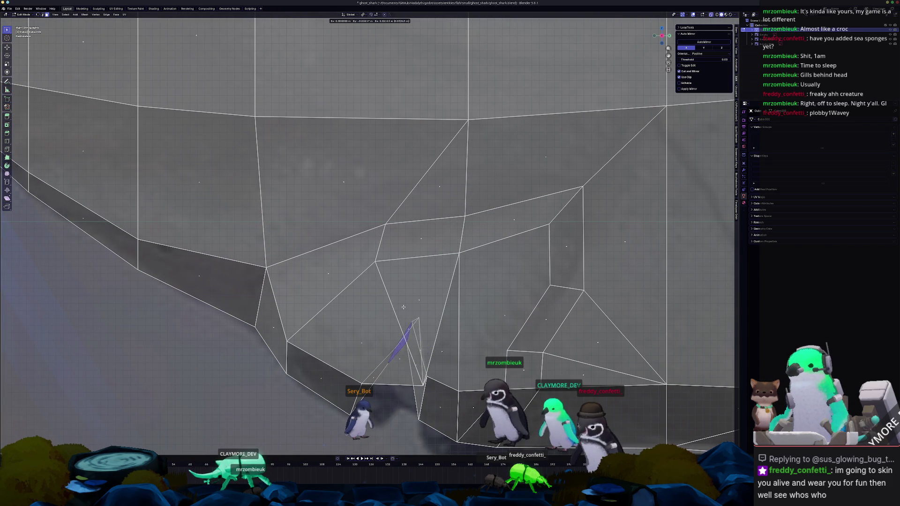
pyautogui.moveTo(399, 298)
pyautogui.mouseDown(button='middle')
pyautogui.moveTo(370, 314)
pyautogui.moveTo(389, 292)
pyautogui.mouseUp(button='middle')
pyautogui.hotkey('alt', 'z')
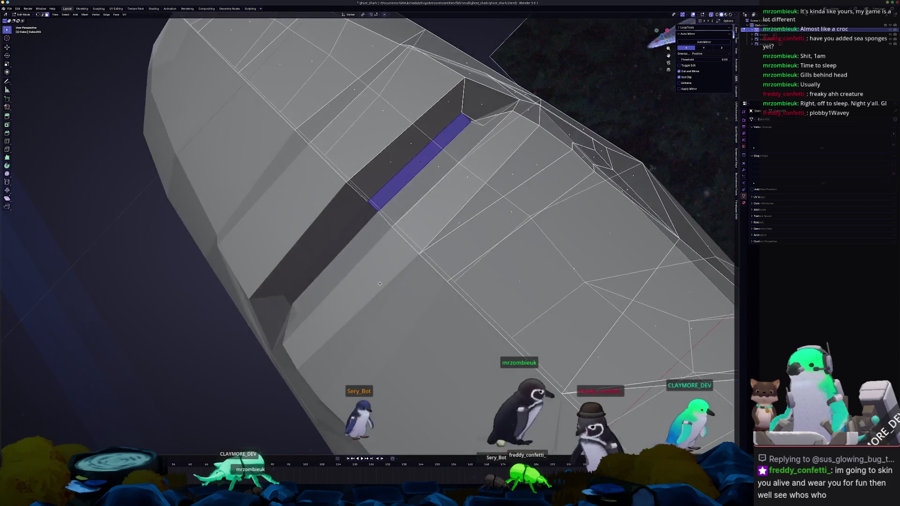
pyautogui.scroll(-3, 422, 290)
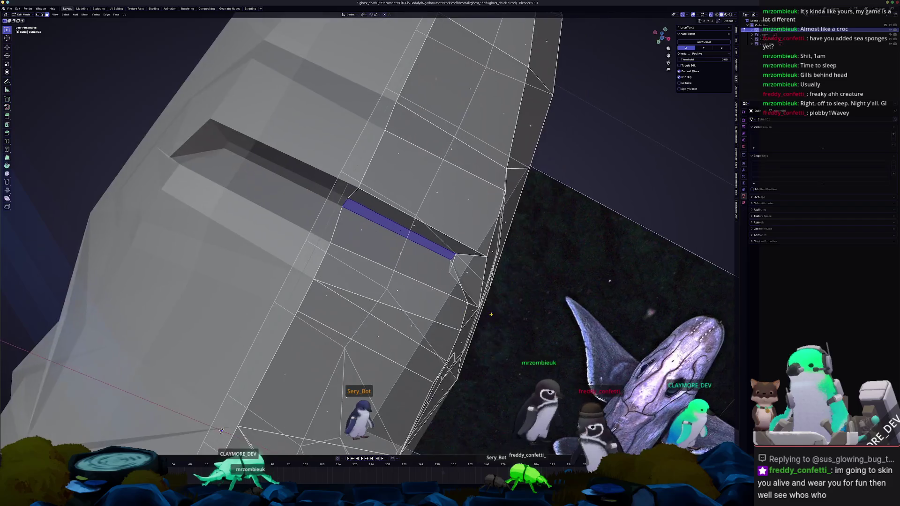
pyautogui.scroll(5, 490, 289)
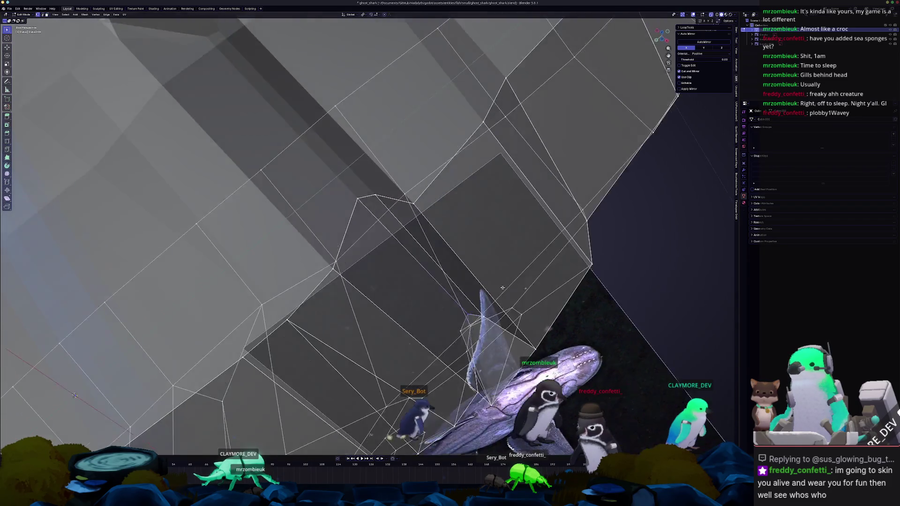
pyautogui.moveTo(489, 273); pyautogui.dragTo(461, 309, button='middle')
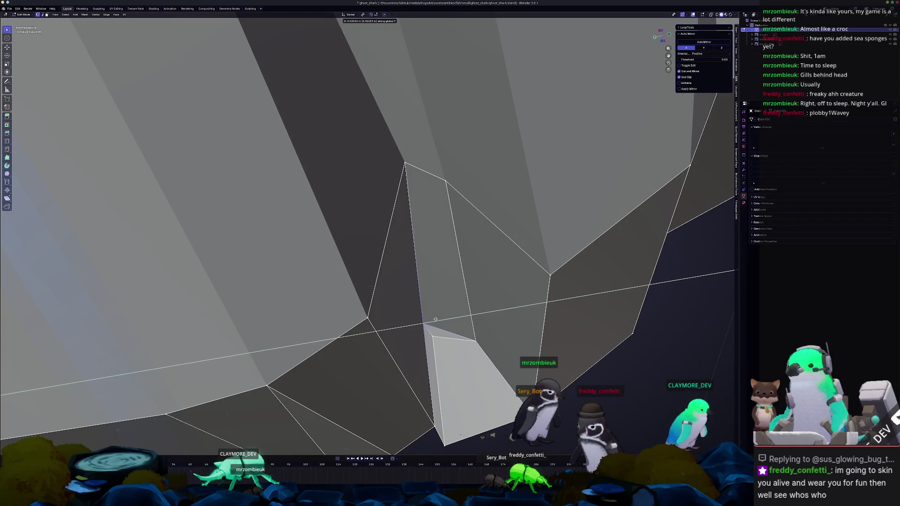
pyautogui.moveTo(444, 314); pyautogui.dragTo(420, 317, button='middle')
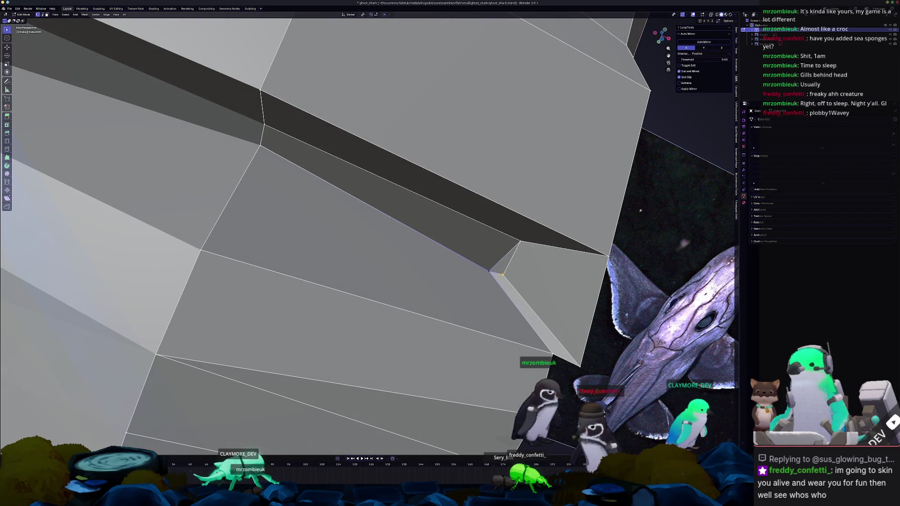
# Merge the stray vertices at the slit's end At Center in two passes
pyautogui.rightClick(503, 274)
pyautogui.moveTo(479, 364)
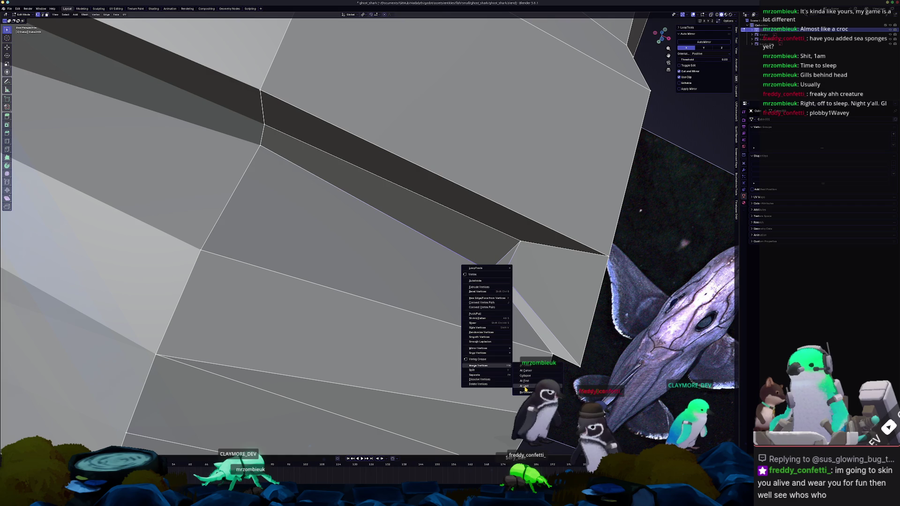
pyautogui.click(525, 388)
pyautogui.moveTo(525, 388)
pyautogui.mouseDown(button='middle')
pyautogui.moveTo(491, 429)
pyautogui.moveTo(695, 345)
pyautogui.mouseUp(button='middle')
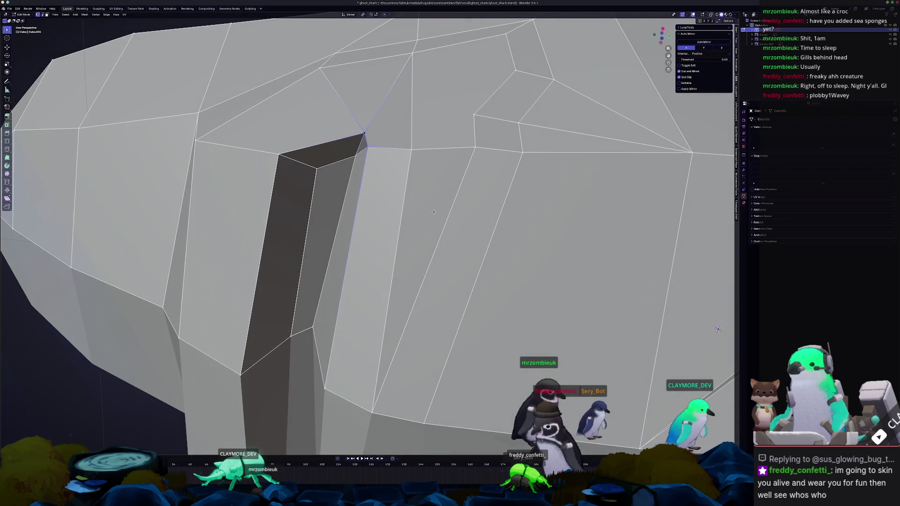
pyautogui.rightClick(402, 214)
pyautogui.click(422, 224)
pyautogui.moveTo(423, 224)
pyautogui.mouseDown(button='middle')
pyautogui.moveTo(349, 262)
pyautogui.moveTo(362, 285)
pyautogui.moveTo(376, 232)
pyautogui.mouseUp(button='middle')
# Vertex-slide one slit vertex along its edge and check the groove in Object Mode
pyautogui.press('g')
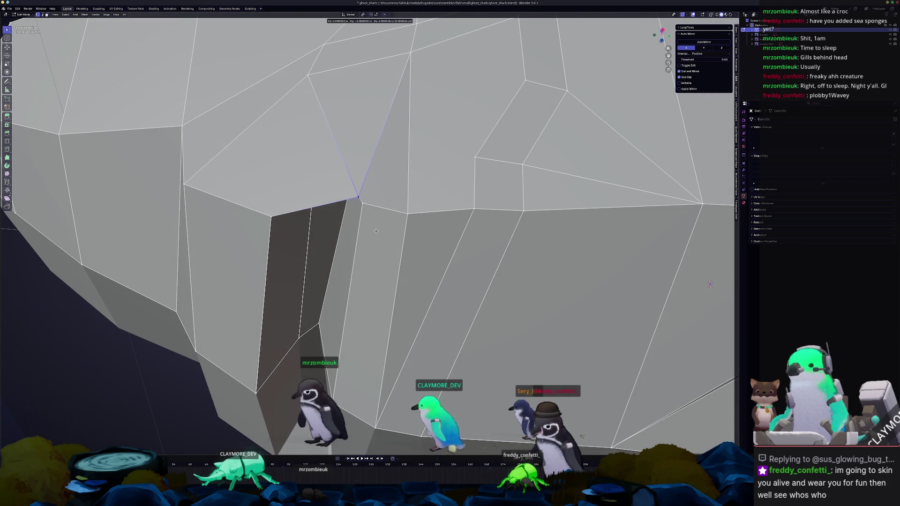
pyautogui.press('g')
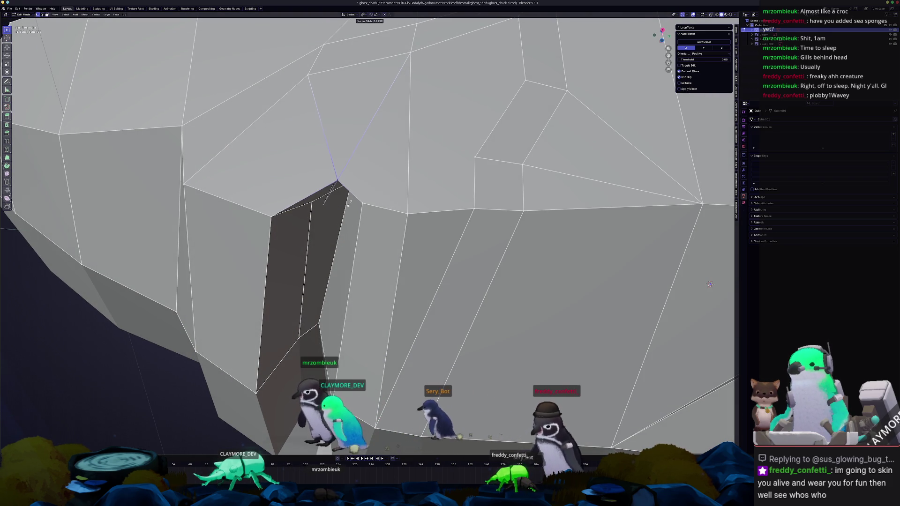
pyautogui.click(349, 204)
pyautogui.press('Tab')
pyautogui.moveTo(349, 204); pyautogui.dragTo(357, 238, button='middle')
pyautogui.press('Tab')
pyautogui.press('Tab')
pyautogui.moveTo(294, 252); pyautogui.dragTo(310, 280, button='middle')
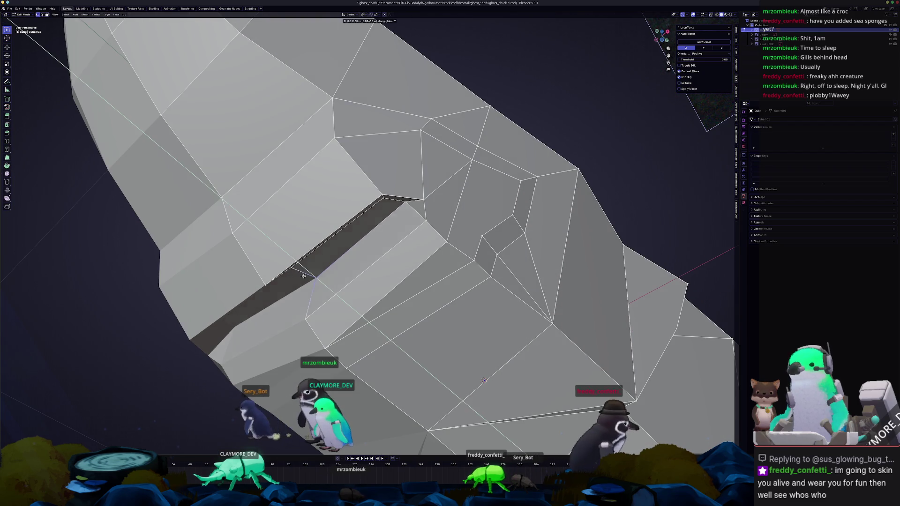
pyautogui.press('KP_3')
pyautogui.press('Tab')
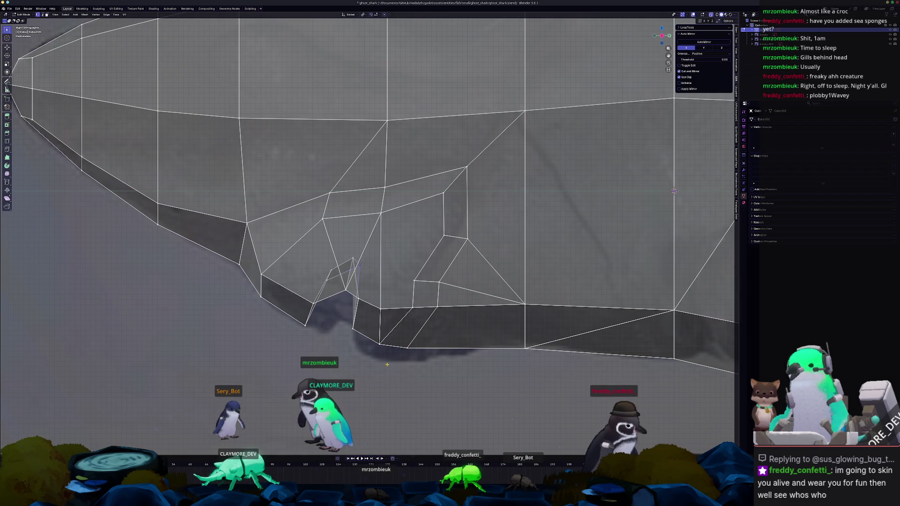
# Select the faces below the slit and lower them
pyautogui.click(348, 296)
pyautogui.keyDown('shift'); pyautogui.click(392, 332); pyautogui.keyUp('shift')
pyautogui.keyDown('shift'); pyautogui.click(408, 321); pyautogui.keyUp('shift')
pyautogui.press('g')
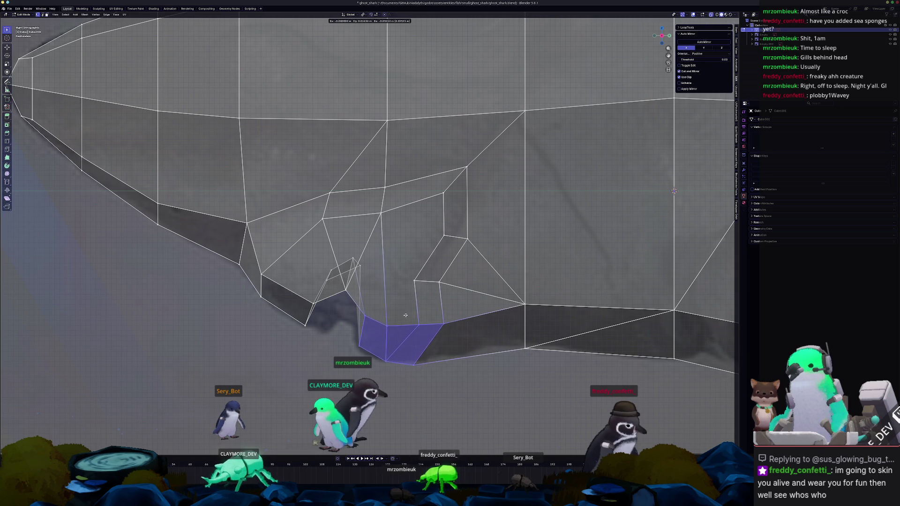
pyautogui.click(398, 306)
pyautogui.scroll(2, 357, 282)
# In front orthographic view, shift the selected notch geometry in three small moves
pyautogui.moveTo(357, 282); pyautogui.dragTo(363, 264, button='middle')
pyautogui.press('KP_1')
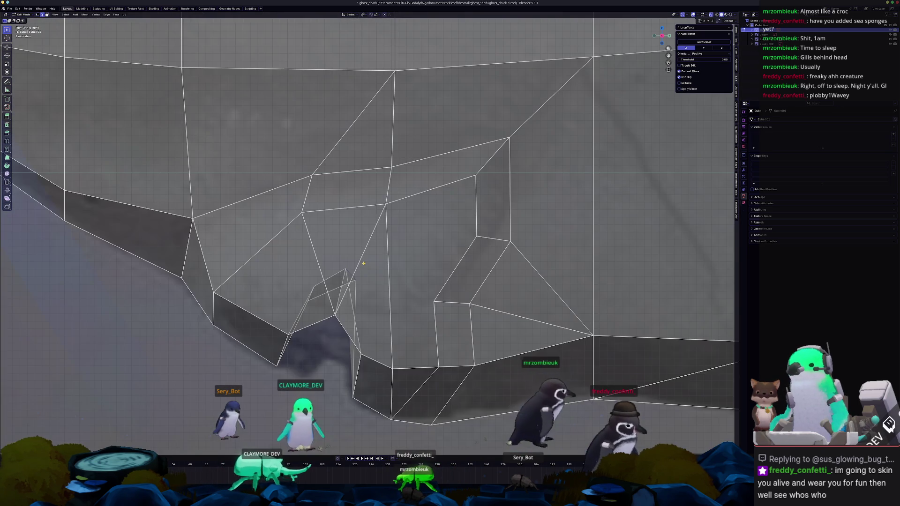
pyautogui.press('g')
pyautogui.click(430, 264)
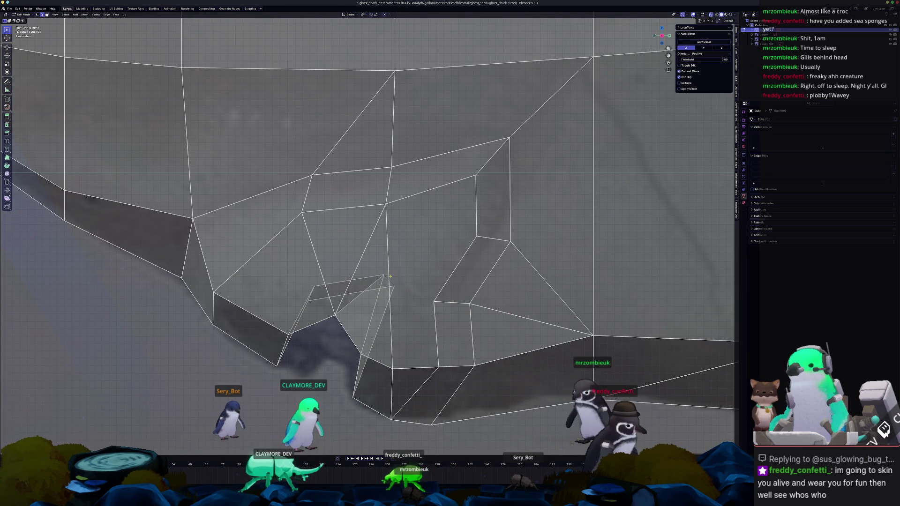
pyautogui.press('g')
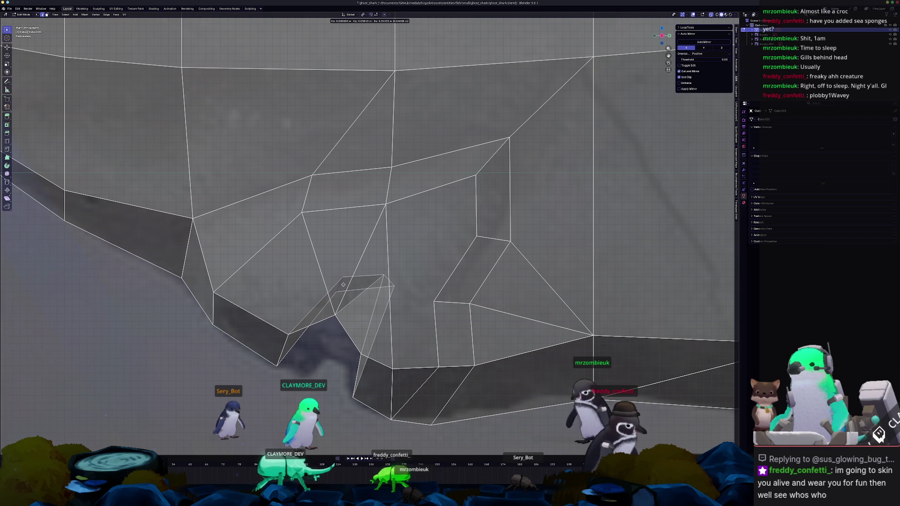
pyautogui.click(343, 284)
pyautogui.press('g')
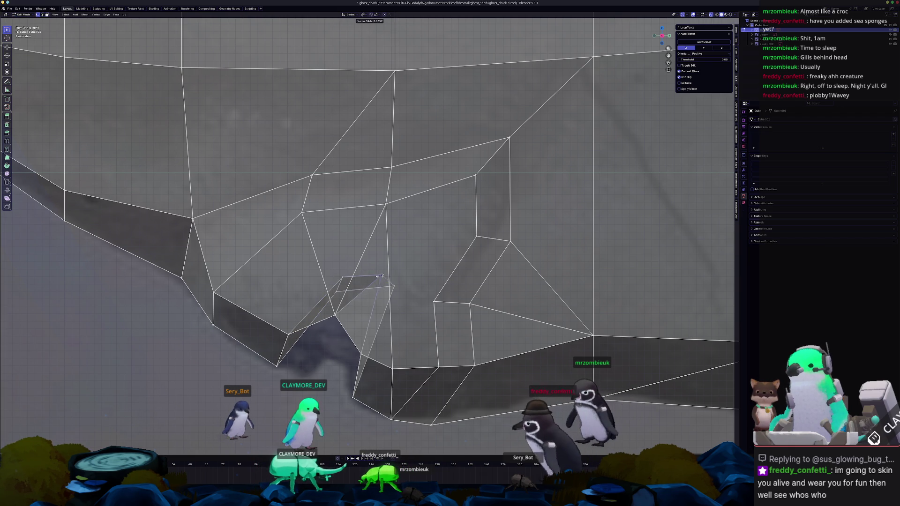
pyautogui.click(368, 275)
pyautogui.scroll(-2, 369, 276)
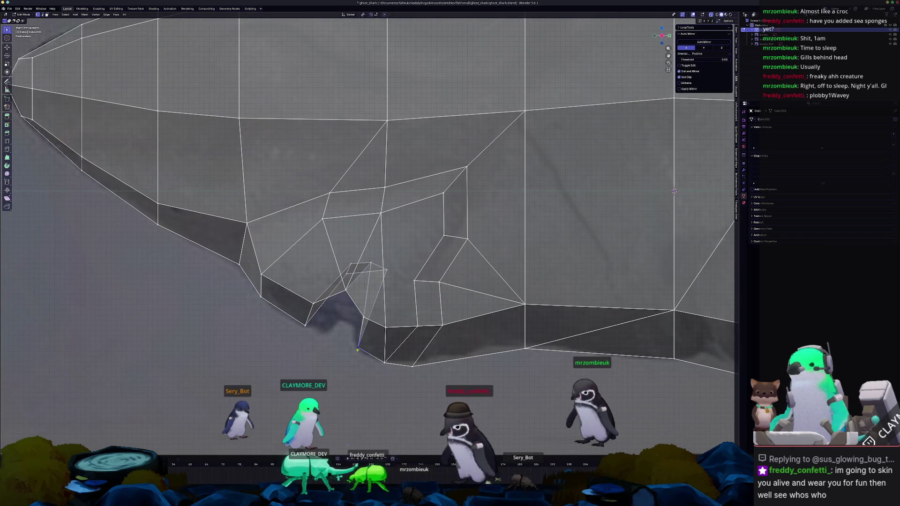
# Check the shape solid, slide a head vertex and inspect the notch from below
pyautogui.press('Tab')
pyautogui.hotkey('alt', 'z')
pyautogui.press('Tab')
pyautogui.moveTo(340, 359)
pyautogui.mouseDown(button='middle')
pyautogui.moveTo(439, 214)
pyautogui.moveTo(436, 224)
pyautogui.mouseUp(button='middle')
pyautogui.press('g')
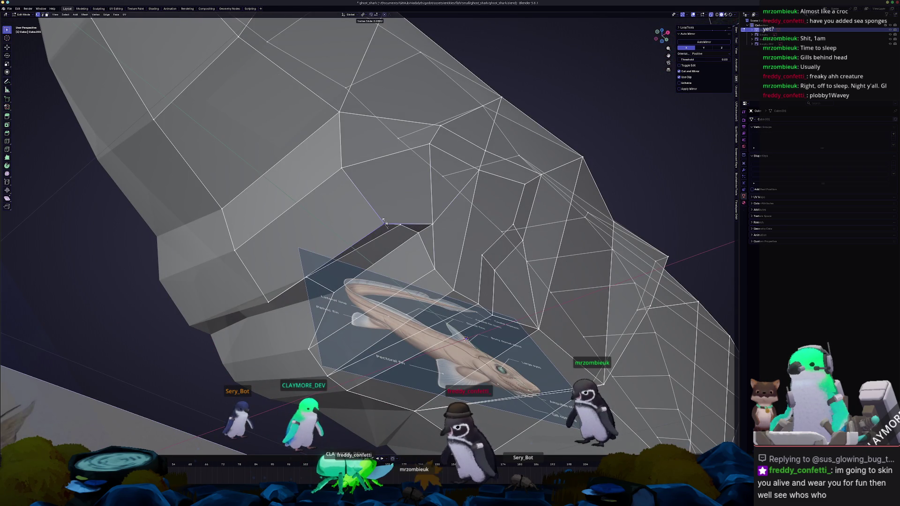
pyautogui.moveTo(384, 222); pyautogui.dragTo(393, 217, button='middle')
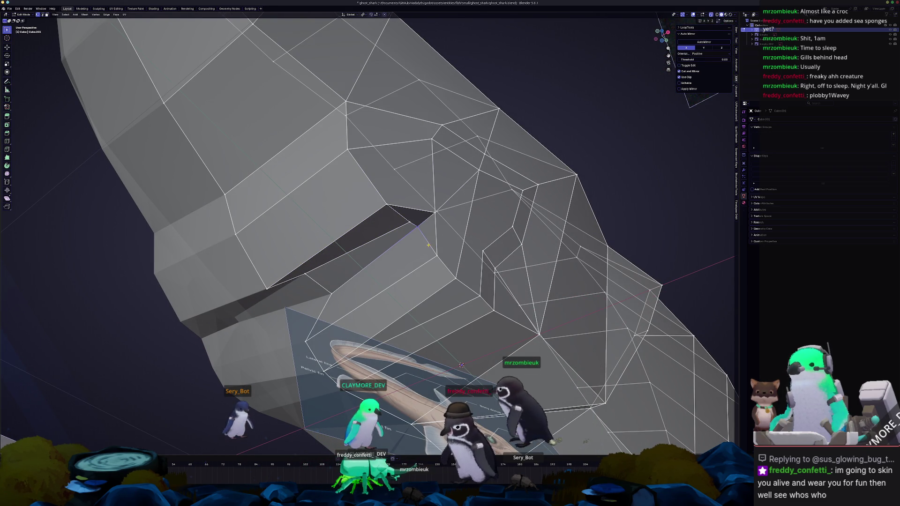
pyautogui.press('Tab')
pyautogui.moveTo(386, 281); pyautogui.dragTo(335, 312, button='middle')
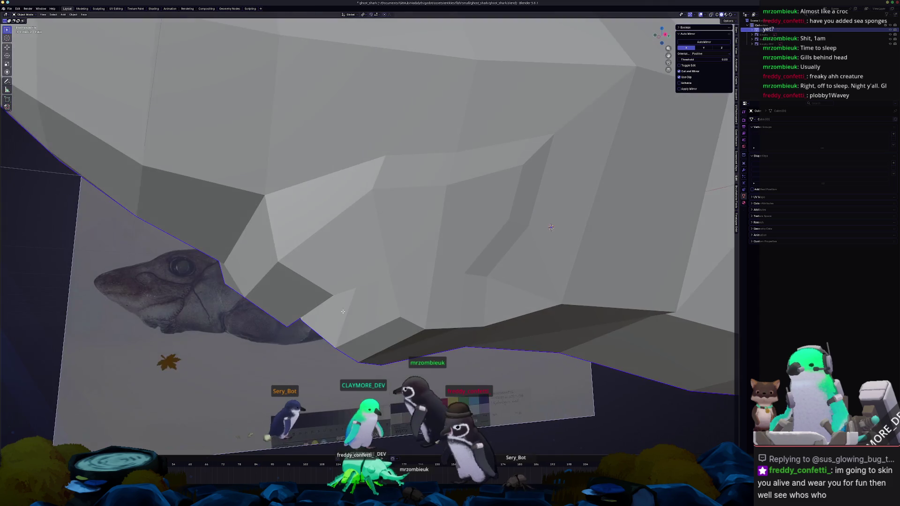
# In X-ray side view, place the notch vertices over the dark gill area of the reference
pyautogui.press('KP_3')
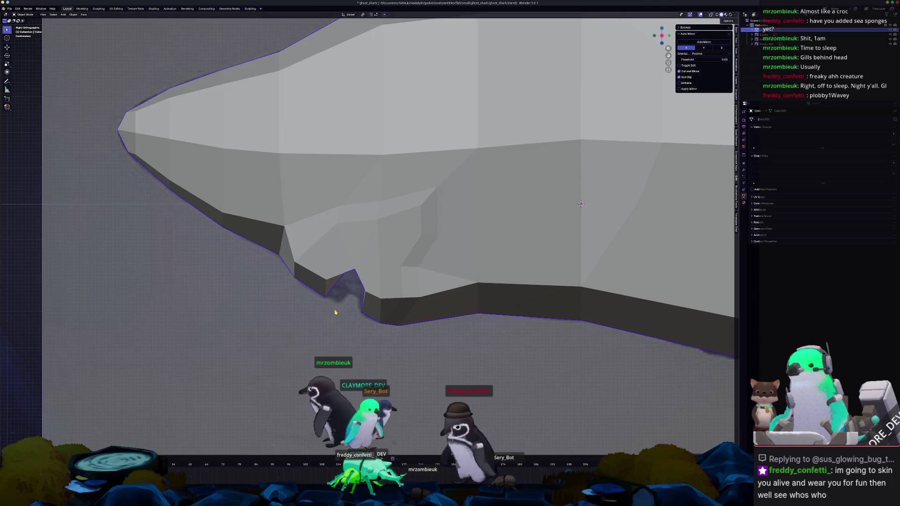
pyautogui.press('Tab')
pyautogui.scroll(3, 372, 283)
pyautogui.keyDown('shift'); pyautogui.moveTo(372, 282); pyautogui.dragTo(389, 272, button='middle'); pyautogui.keyUp('shift')
pyautogui.press('g')
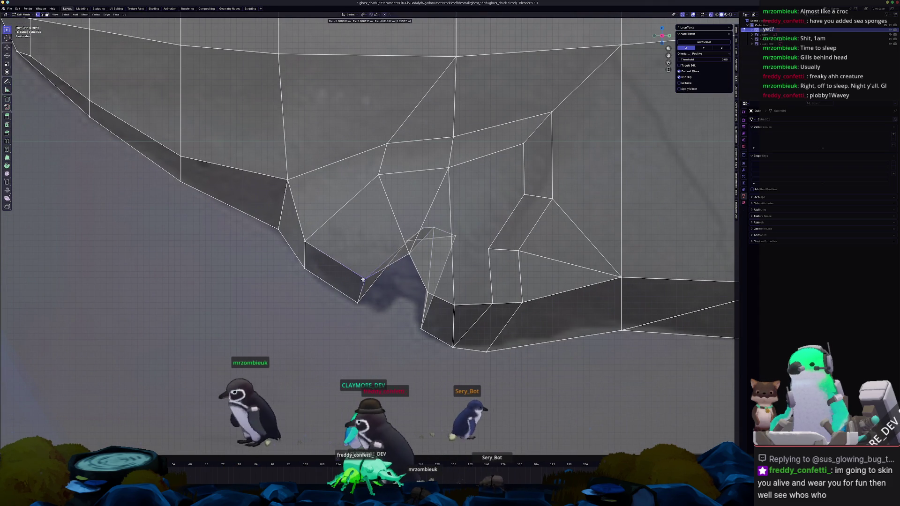
pyautogui.click(374, 286)
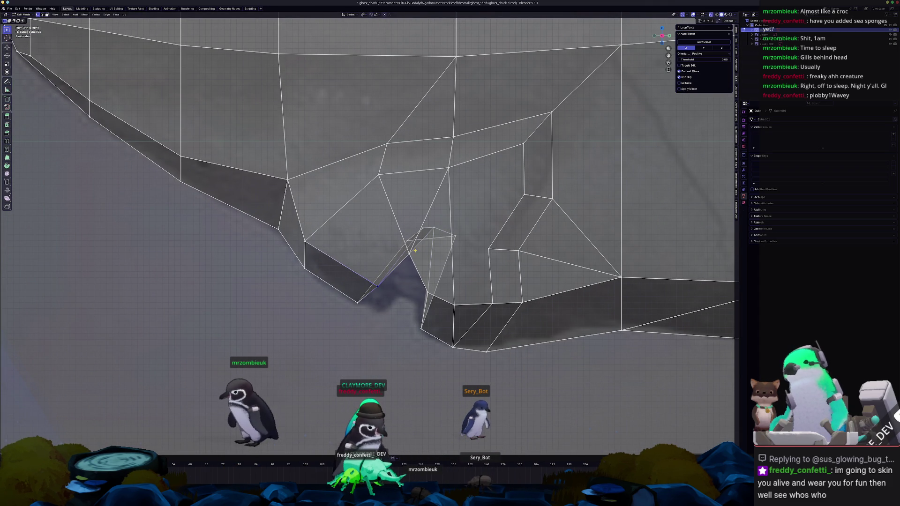
pyautogui.press('g')
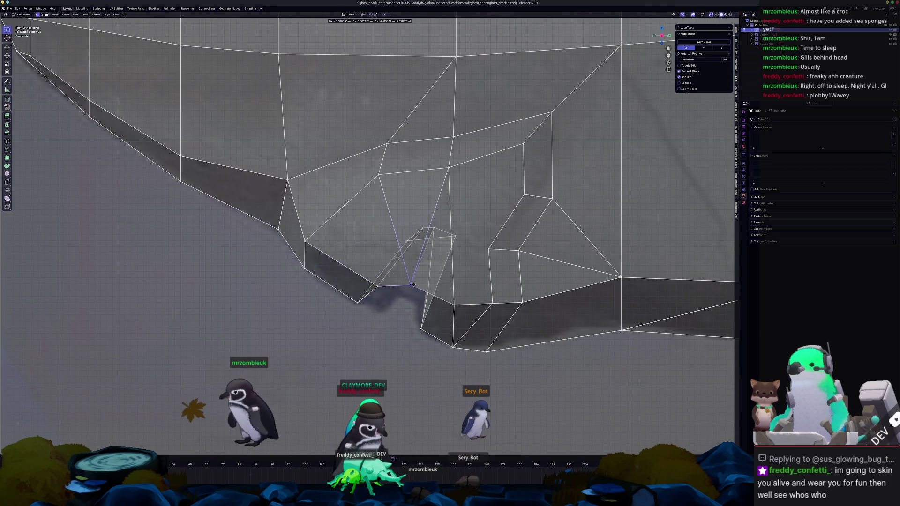
pyautogui.click(412, 283)
pyautogui.press('g')
pyautogui.click(360, 280)
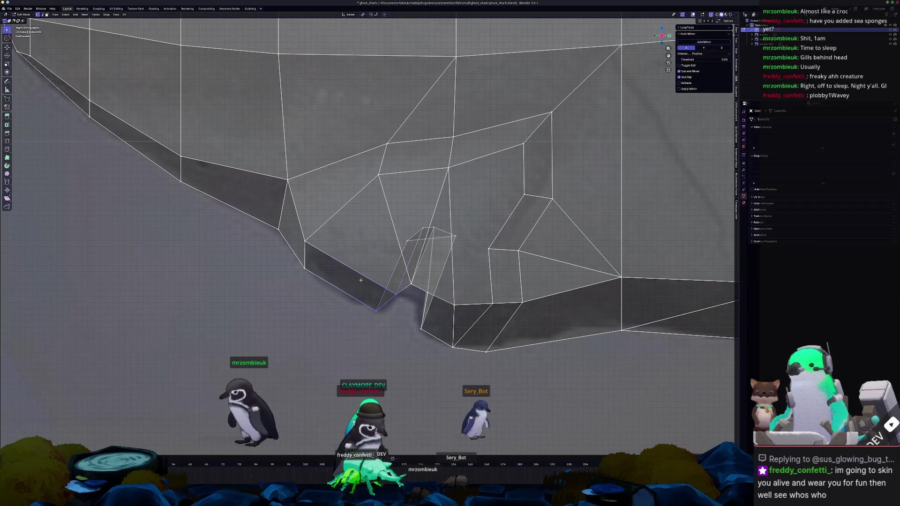
pyautogui.press('Tab')
pyautogui.hotkey('alt', 'z')
pyautogui.moveTo(294, 242)
pyautogui.mouseDown(button='middle')
pyautogui.moveTo(367, 264)
pyautogui.moveTo(367, 246)
pyautogui.mouseUp(button='middle')
# Connect vertices to cut new edges across the head beside the gill slit
pyautogui.press('Tab')
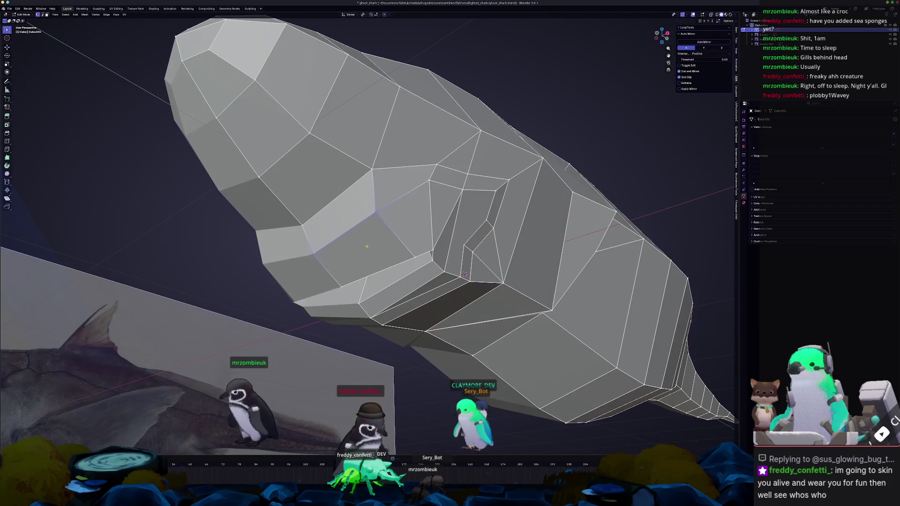
pyautogui.moveTo(389, 203); pyautogui.dragTo(389, 228, button='middle')
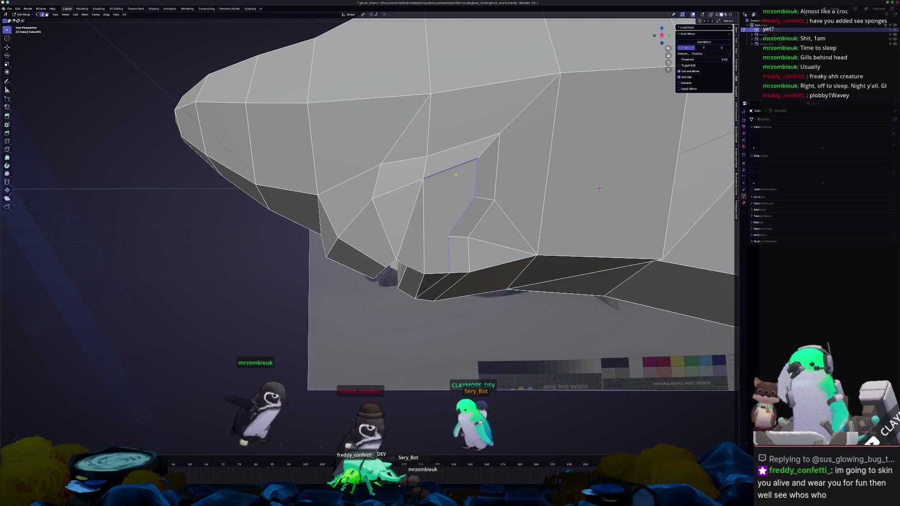
pyautogui.moveTo(598, 188)
pyautogui.mouseDown(button='middle')
pyautogui.moveTo(576, 259)
pyautogui.moveTo(583, 277)
pyautogui.mouseUp(button='middle')
pyautogui.press('j')
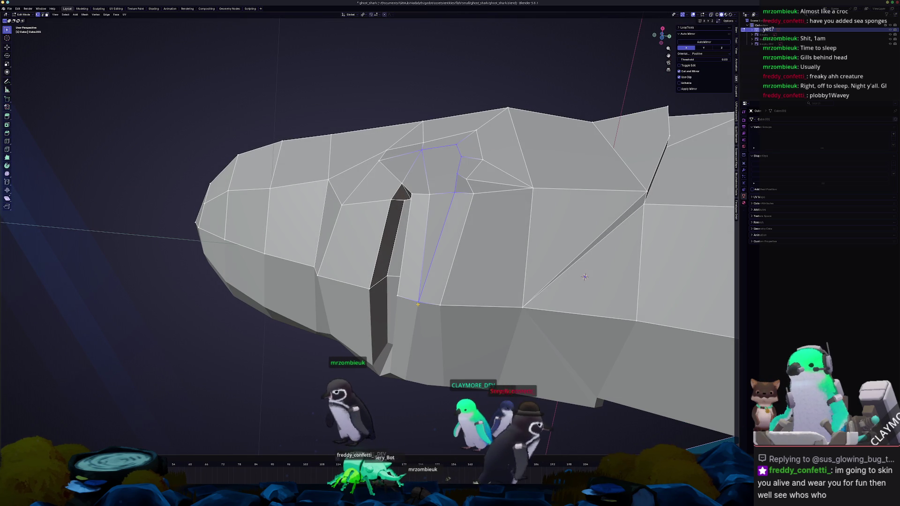
pyautogui.press('Return')
# Dissolve the stray diagonal edge so the neighbouring faces merge, then review against the reference
pyautogui.press('x')
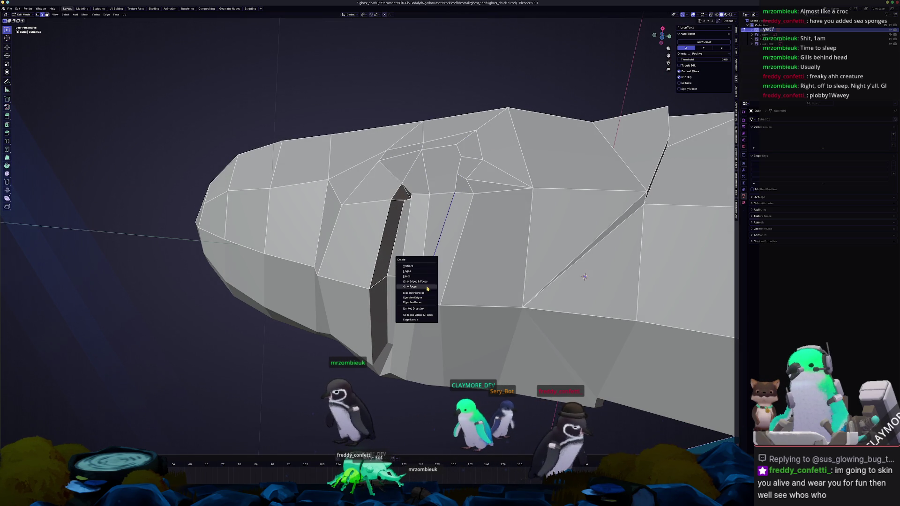
pyautogui.click(421, 299)
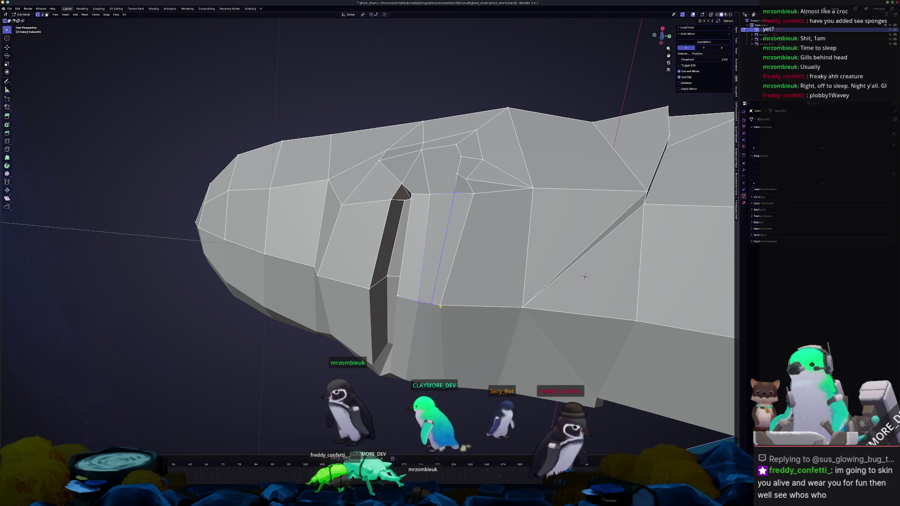
pyautogui.click(440, 306)
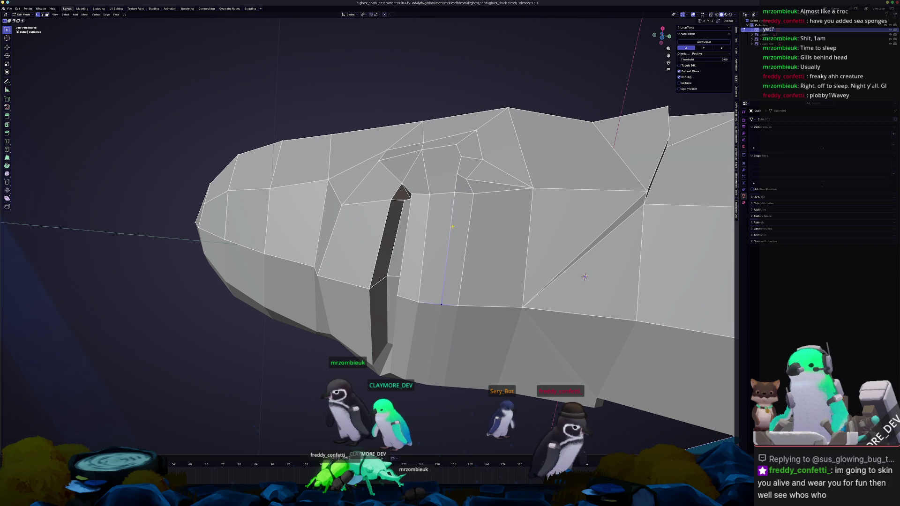
pyautogui.moveTo(583, 276); pyautogui.dragTo(577, 220, button='middle')
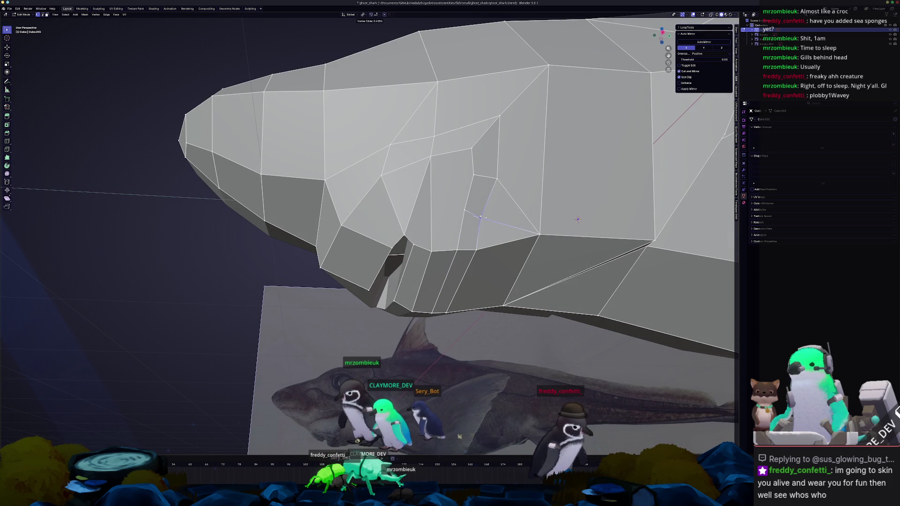
# Dissolve the extra edge at the top of the gill slit
pyautogui.moveTo(577, 219); pyautogui.dragTo(548, 228, button='middle')
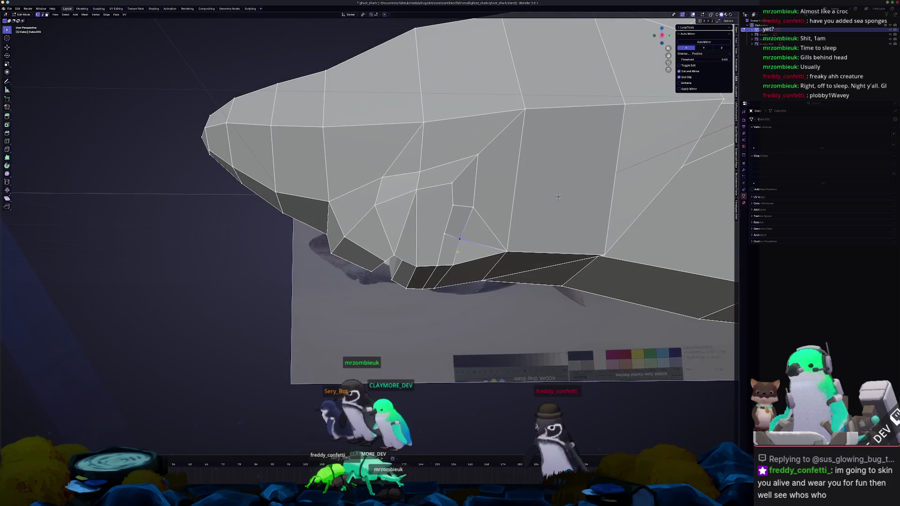
pyautogui.moveTo(486, 228); pyautogui.dragTo(403, 245, button='middle')
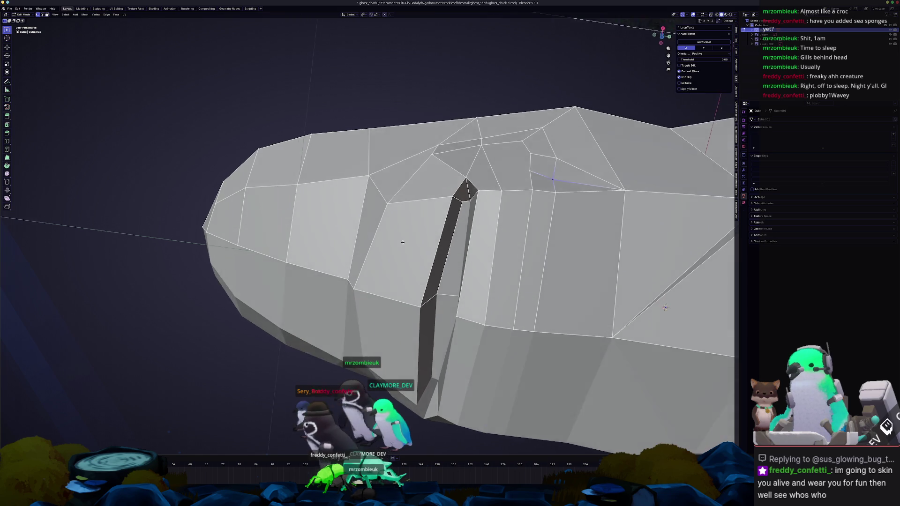
pyautogui.moveTo(402, 244); pyautogui.dragTo(472, 236, button='middle')
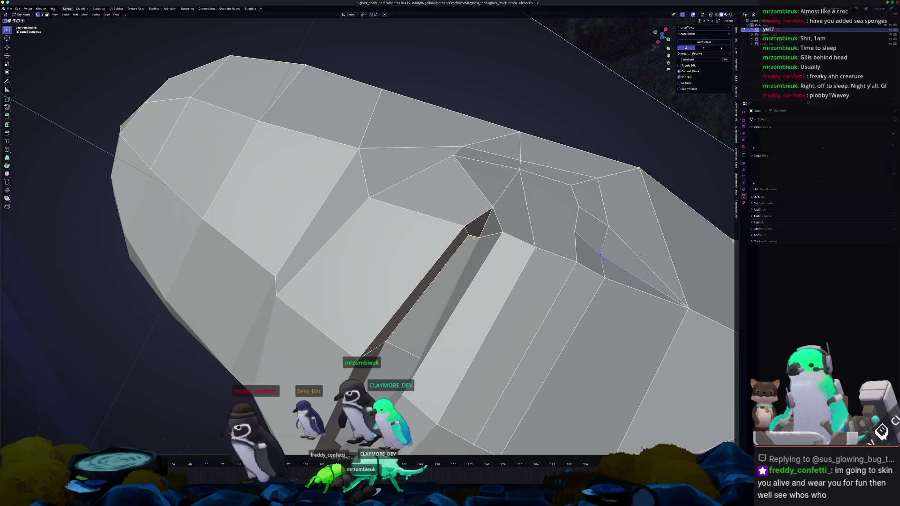
pyautogui.scroll(2, 482, 237)
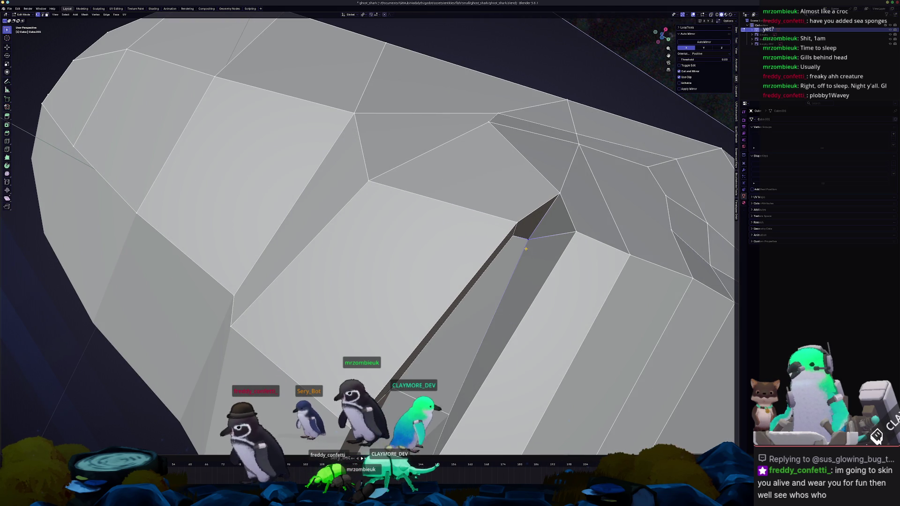
pyautogui.moveTo(473, 237); pyautogui.dragTo(485, 233, button='middle')
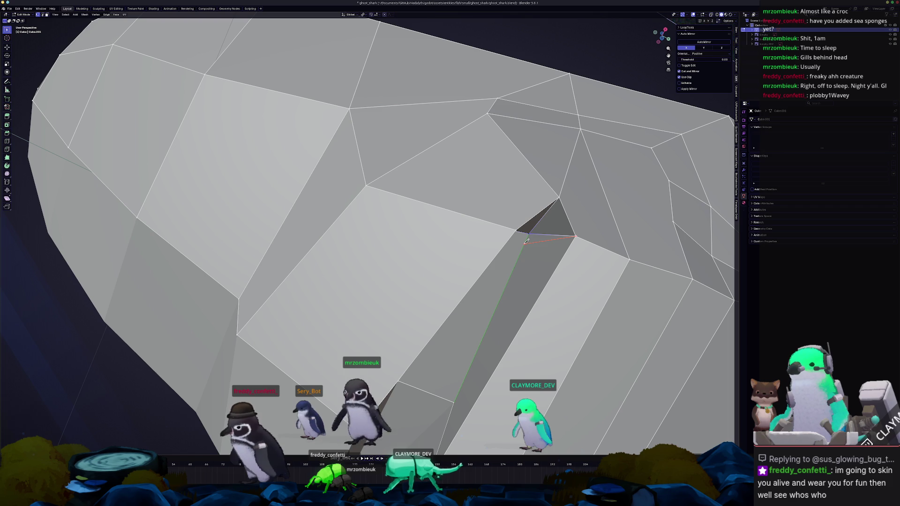
pyautogui.moveTo(524, 241); pyautogui.dragTo(541, 225, button='middle')
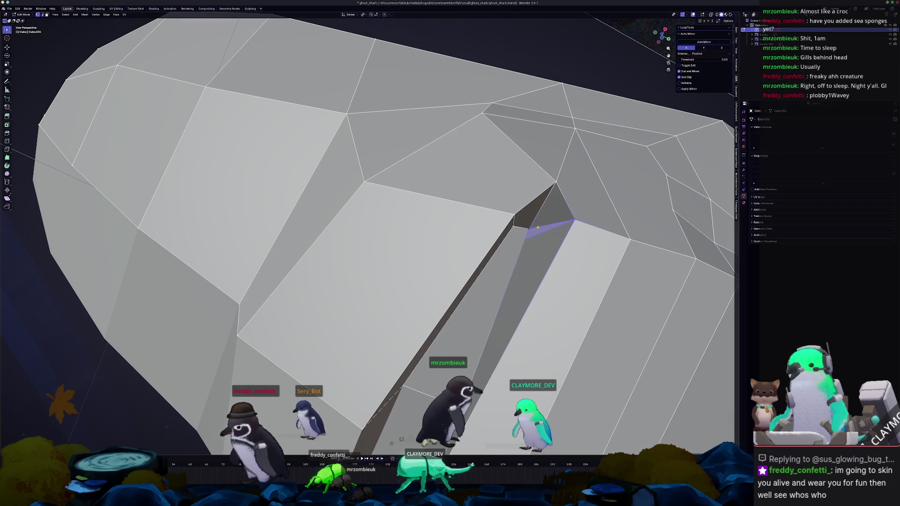
pyautogui.press('x')
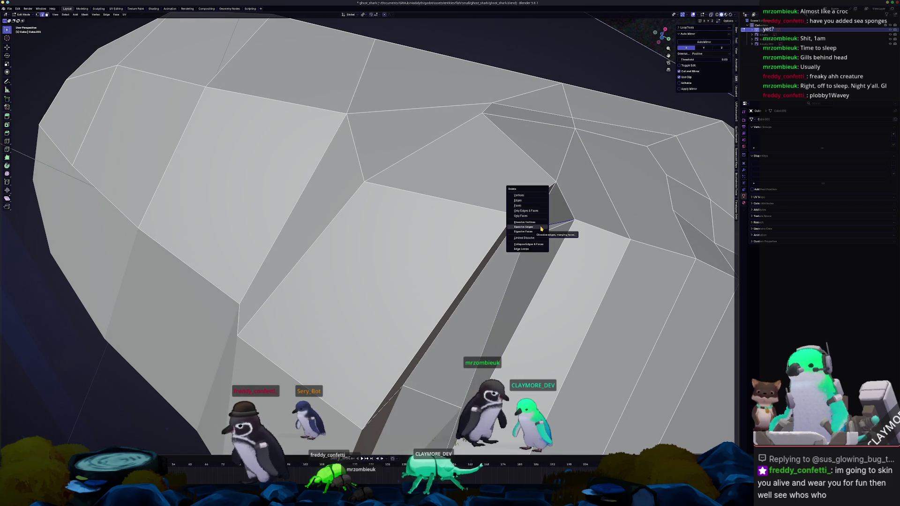
pyautogui.click(541, 229)
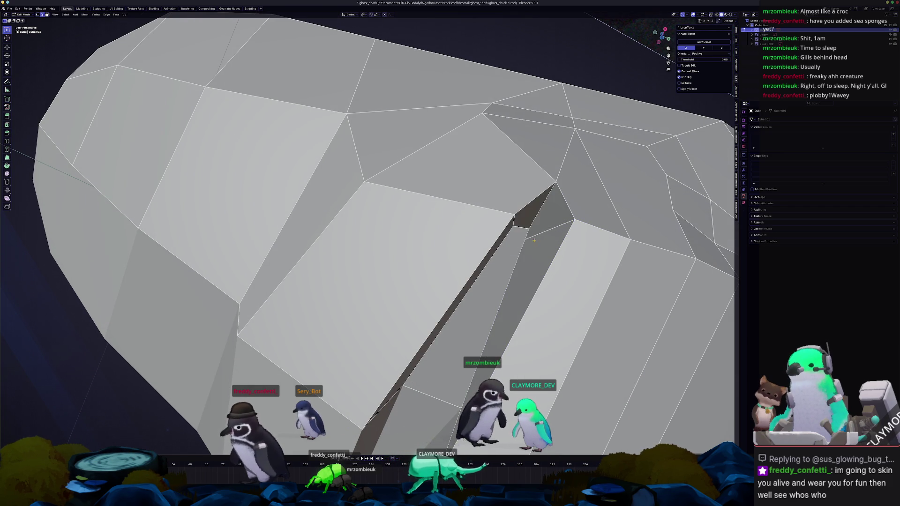
# Move a slit vertex to reshape the gill faces, then review the whole shark against the reference
pyautogui.moveTo(541, 229); pyautogui.dragTo(457, 216, button='middle')
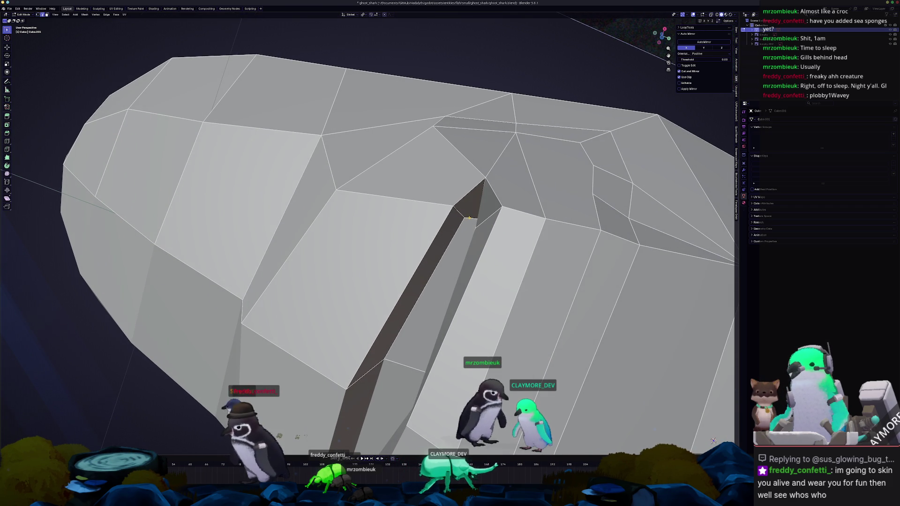
pyautogui.press('g')
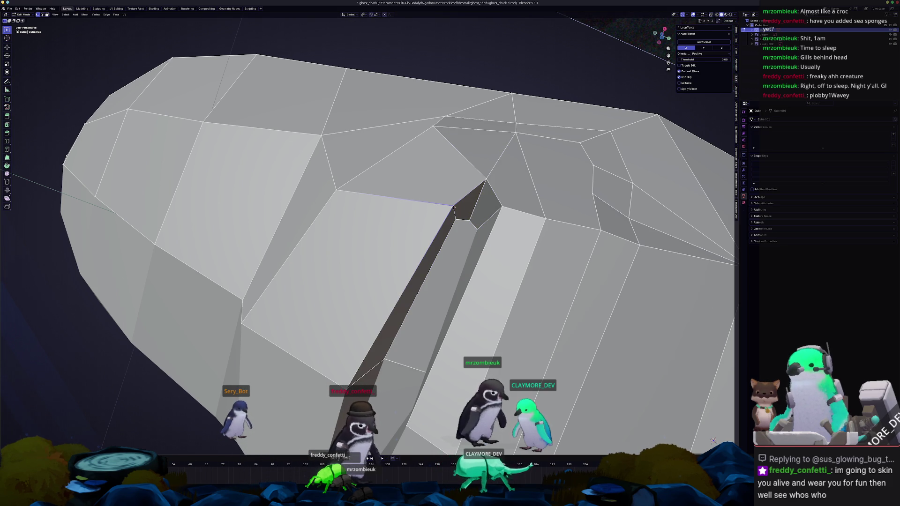
pyautogui.moveTo(712, 441); pyautogui.dragTo(728, 351, button='middle')
pyautogui.press('g')
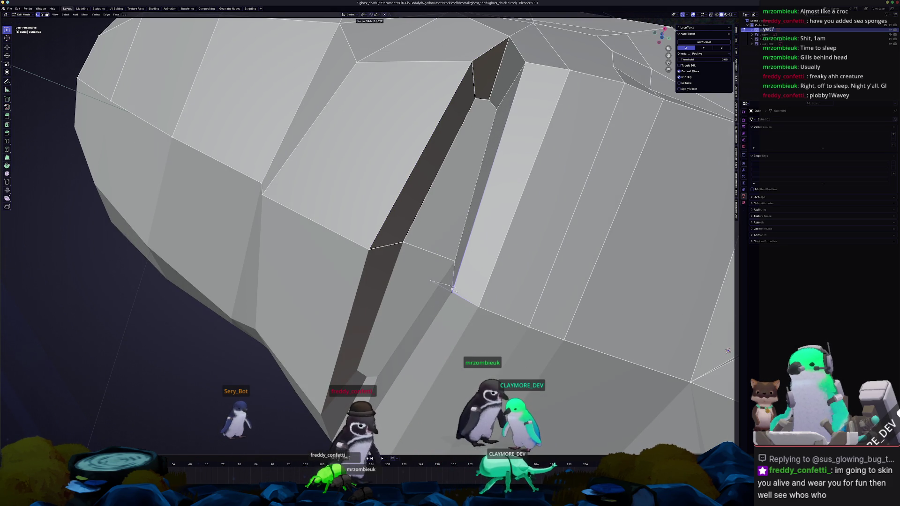
pyautogui.click(453, 285)
pyautogui.moveTo(453, 286)
pyautogui.mouseDown(button='middle')
pyautogui.moveTo(633, 320)
pyautogui.moveTo(425, 257)
pyautogui.mouseUp(button='middle')
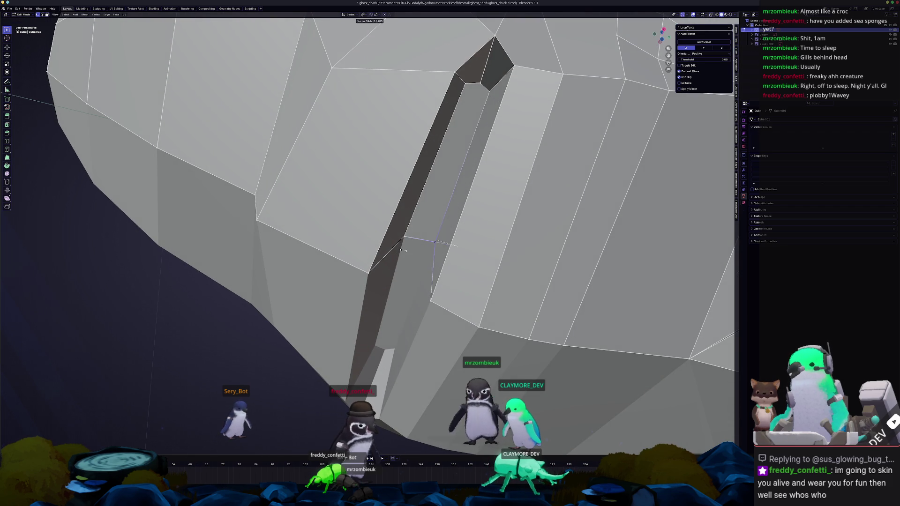
pyautogui.press('Tab')
pyautogui.scroll(-5, 408, 251)
pyautogui.moveTo(408, 251)
pyautogui.mouseDown(button='middle')
pyautogui.moveTo(420, 279)
pyautogui.moveTo(372, 275)
pyautogui.moveTo(415, 262)
pyautogui.mouseUp(button='middle')
pyautogui.press('Tab')
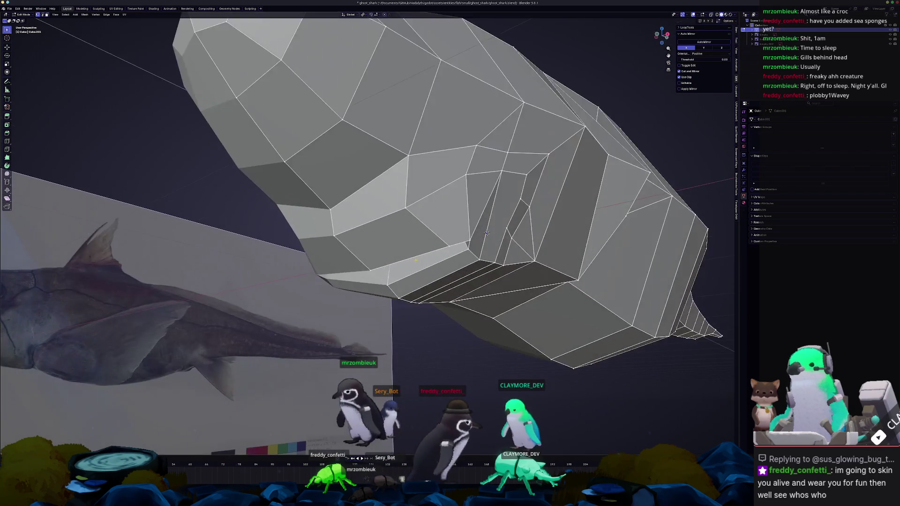
# Adjust the selected head vertex's height with two Z-constrained moves
pyautogui.moveTo(486, 233)
pyautogui.mouseDown(button='middle')
pyautogui.moveTo(472, 253)
pyautogui.moveTo(492, 233)
pyautogui.mouseUp(button='middle')
pyautogui.press('g')
pyautogui.press('z')
pyautogui.click(418, 273)
pyautogui.moveTo(418, 273); pyautogui.dragTo(460, 255, button='middle')
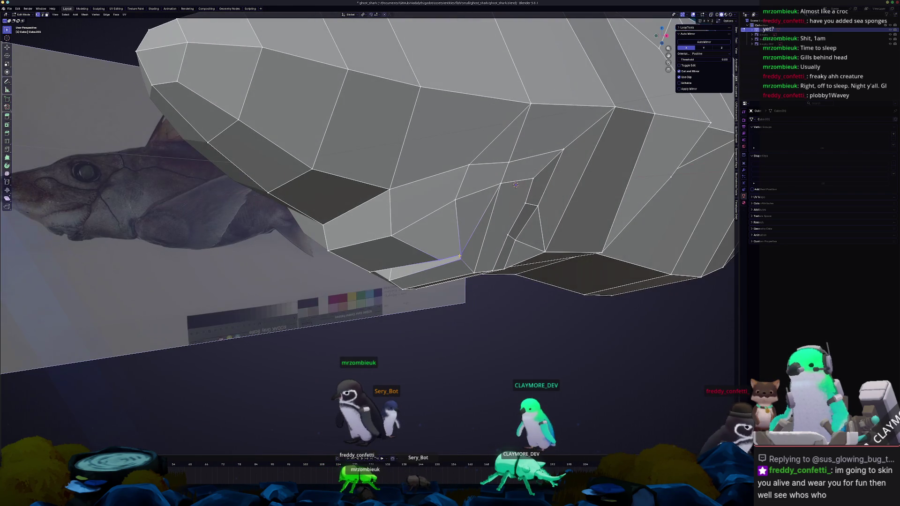
pyautogui.press('g')
pyautogui.press('z')
pyautogui.click(462, 247)
# Start a knife cut across the head beside the gill slit, placing the first cut point
pyautogui.moveTo(462, 246)
pyautogui.mouseDown(button='middle')
pyautogui.moveTo(459, 233)
pyautogui.moveTo(417, 277)
pyautogui.mouseUp(button='middle')
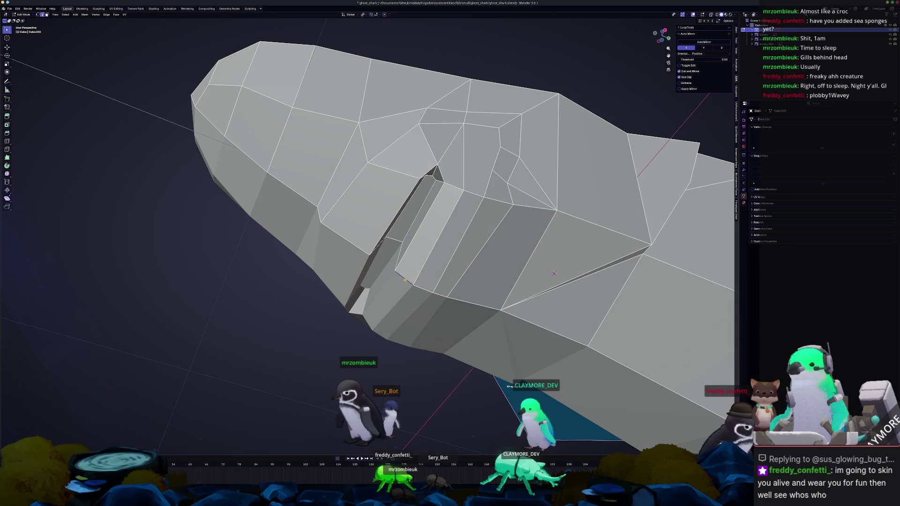
pyautogui.moveTo(553, 273); pyautogui.dragTo(589, 201, button='middle')
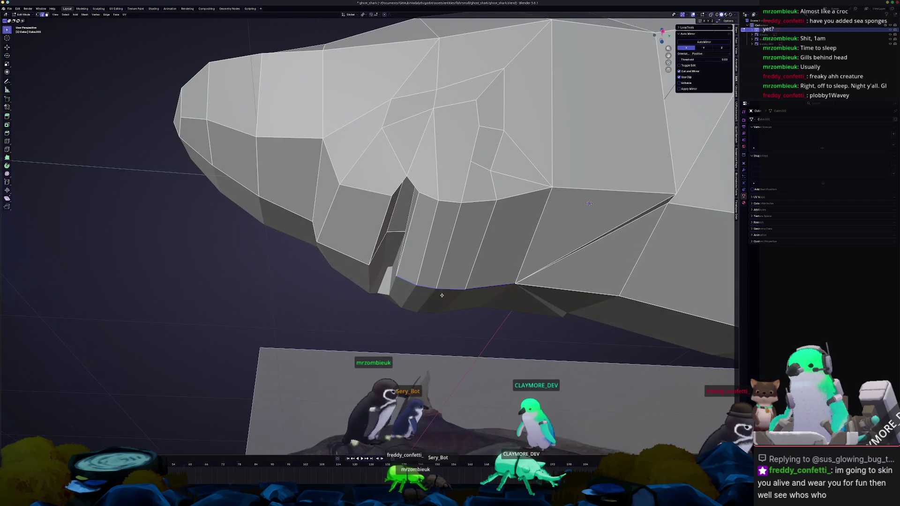
pyautogui.click(457, 228)
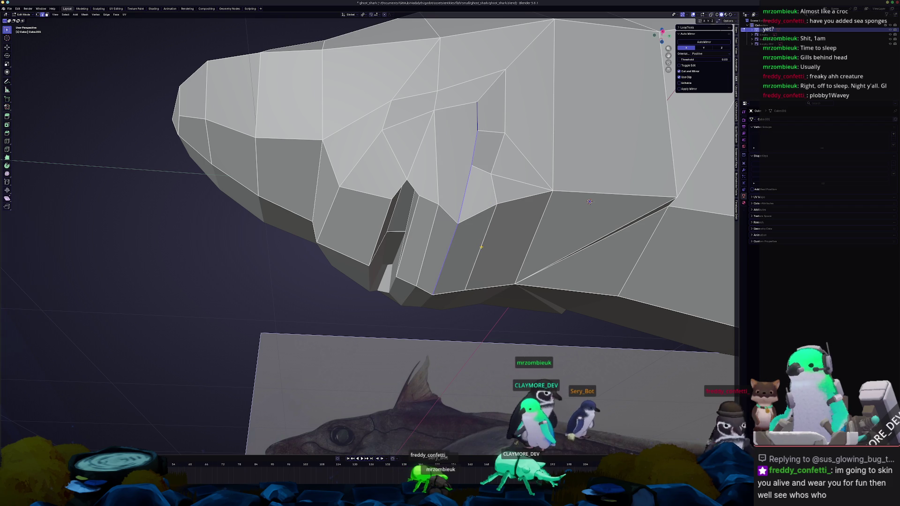
pyautogui.moveTo(492, 197); pyautogui.dragTo(465, 172, button='middle')
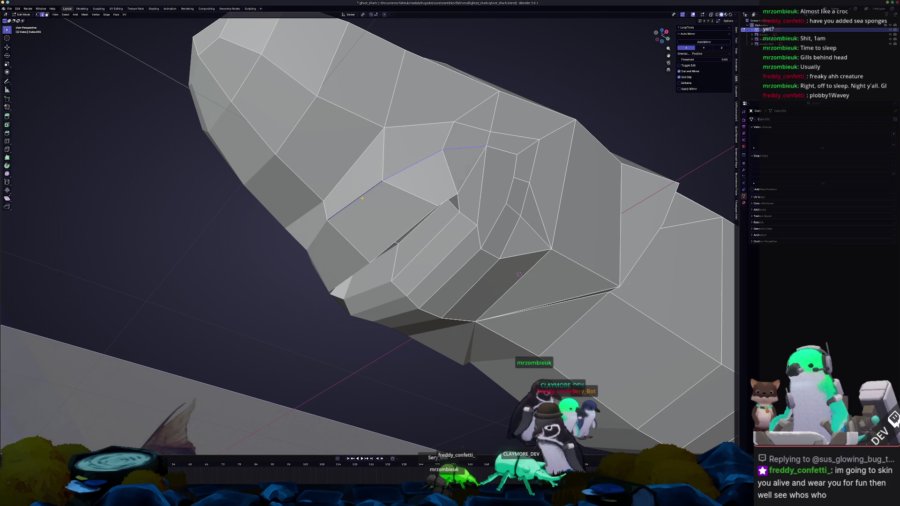
# Confirm the head cut and smooth-shade the whole shark in object mode
pyautogui.moveTo(518, 274)
pyautogui.mouseDown(button='middle')
pyautogui.moveTo(403, 202)
pyautogui.moveTo(448, 185)
pyautogui.mouseUp(button='middle')
pyautogui.press('Escape')
pyautogui.press('Tab')
pyautogui.press('Tab')
pyautogui.scroll(3, 448, 185)
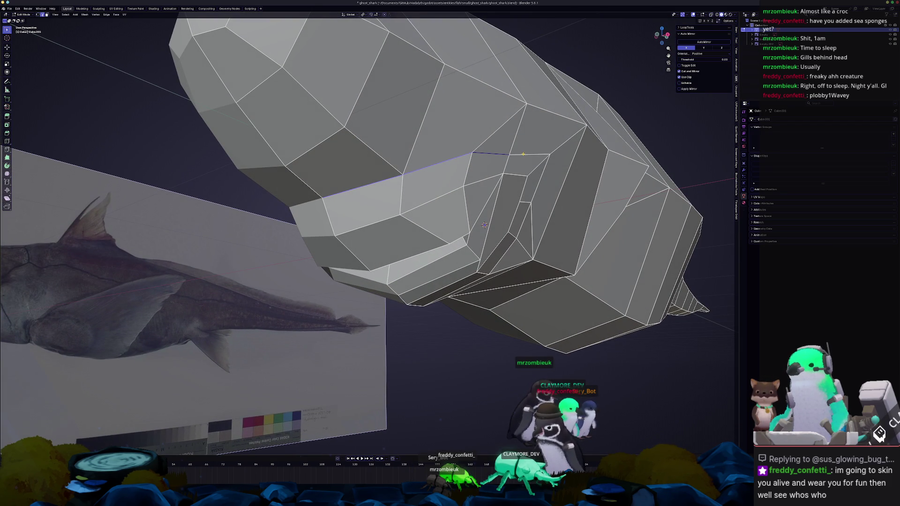
pyautogui.moveTo(378, 188); pyautogui.dragTo(457, 222, button='middle')
pyautogui.press('Tab')
pyautogui.scroll(-3, 427, 210)
pyautogui.rightClick(427, 211)
pyautogui.click(424, 211)
# Mark the gill slit edges as sharp so they stay crisp under smooth shading
pyautogui.press('Tab')
pyautogui.scroll(3, 488, 231)
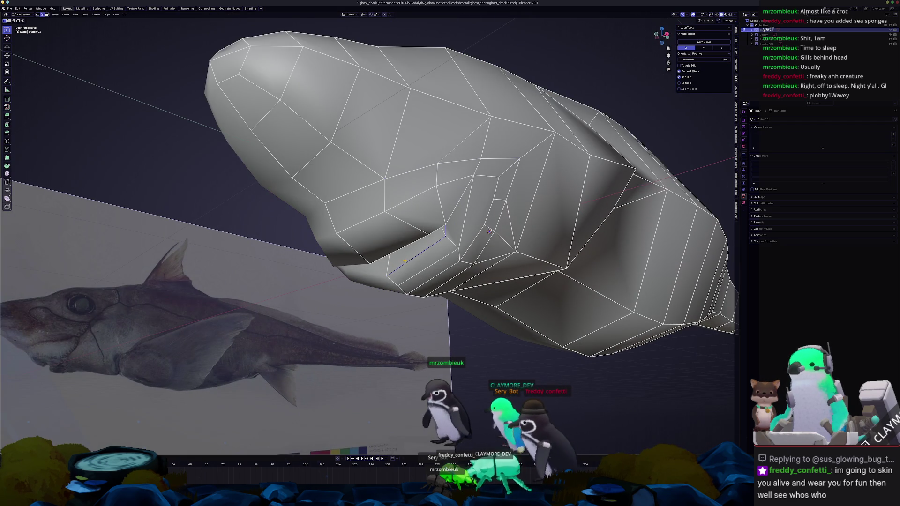
pyautogui.moveTo(404, 255); pyautogui.dragTo(373, 211, button='middle')
pyautogui.rightClick(373, 209)
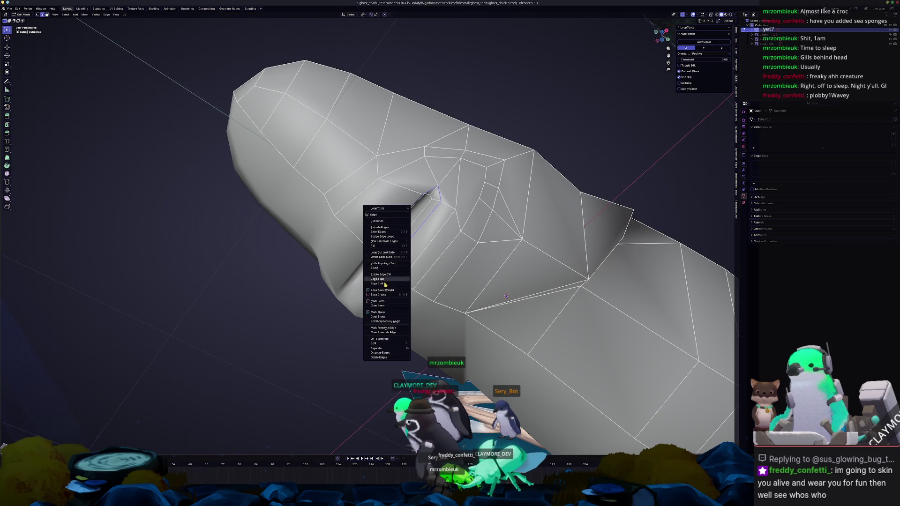
pyautogui.click(379, 315)
pyautogui.press('Tab')
pyautogui.scroll(-3, 380, 314)
pyautogui.moveTo(379, 314)
pyautogui.mouseDown(button='middle')
pyautogui.moveTo(420, 270)
pyautogui.moveTo(463, 303)
pyautogui.mouseUp(button='middle')
pyautogui.press('Tab')
pyautogui.scroll(3, 420, 269)
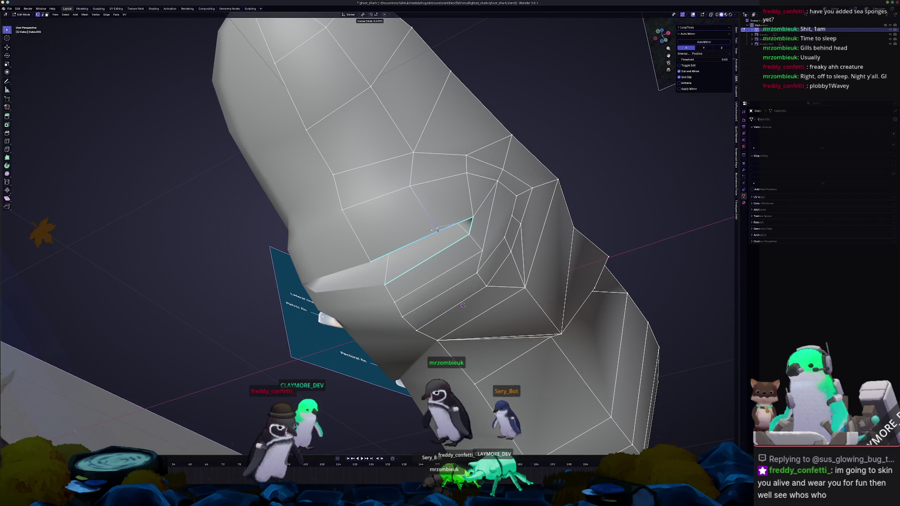
# Inspect the slit shading, slide a vertex up along its edge, and switch to the right side view
pyautogui.moveTo(463, 305); pyautogui.dragTo(498, 384, button='middle')
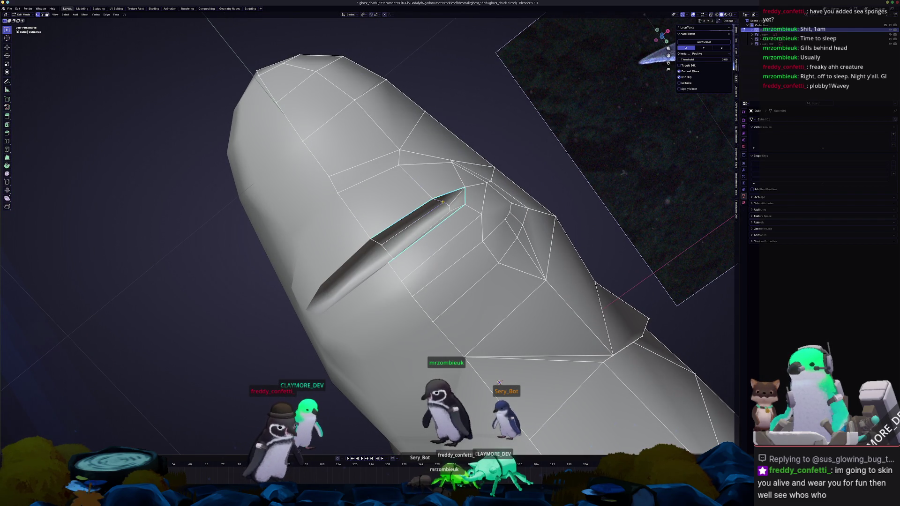
pyautogui.moveTo(435, 206)
pyautogui.mouseDown(button='middle')
pyautogui.moveTo(445, 268)
pyautogui.moveTo(427, 271)
pyautogui.moveTo(437, 283)
pyautogui.mouseUp(button='middle')
pyautogui.press('Tab')
pyautogui.press('Tab')
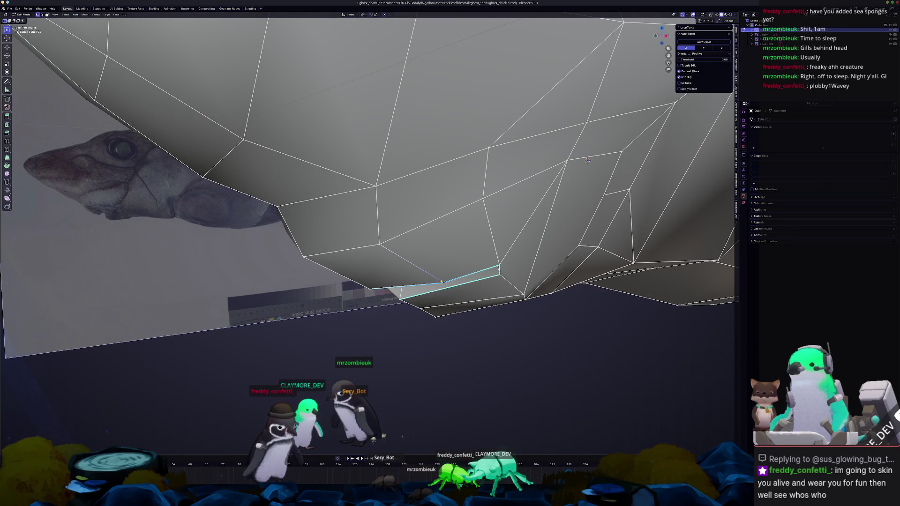
pyautogui.rightClick(379, 243)
pyautogui.press('Escape')
pyautogui.press('g')
pyautogui.press('g')
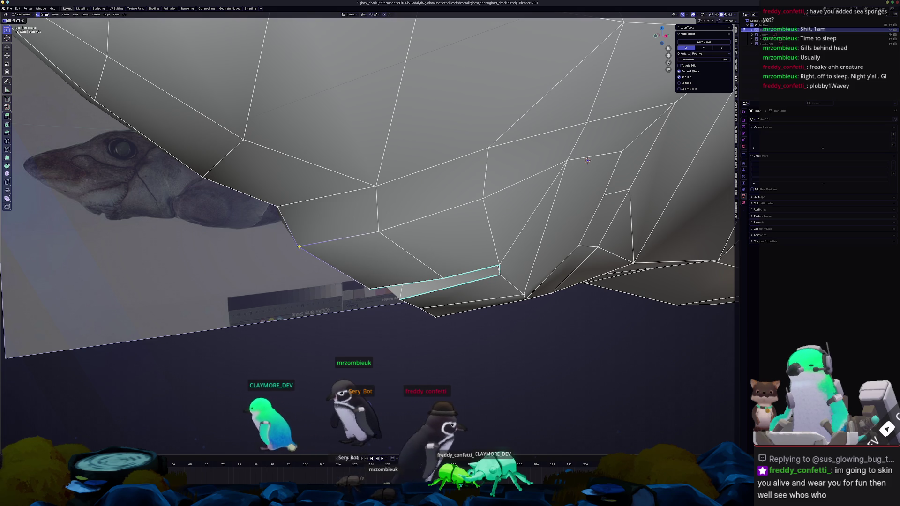
pyautogui.press('Tab')
pyautogui.scroll(-5, 366, 252)
pyautogui.press('KP_3')
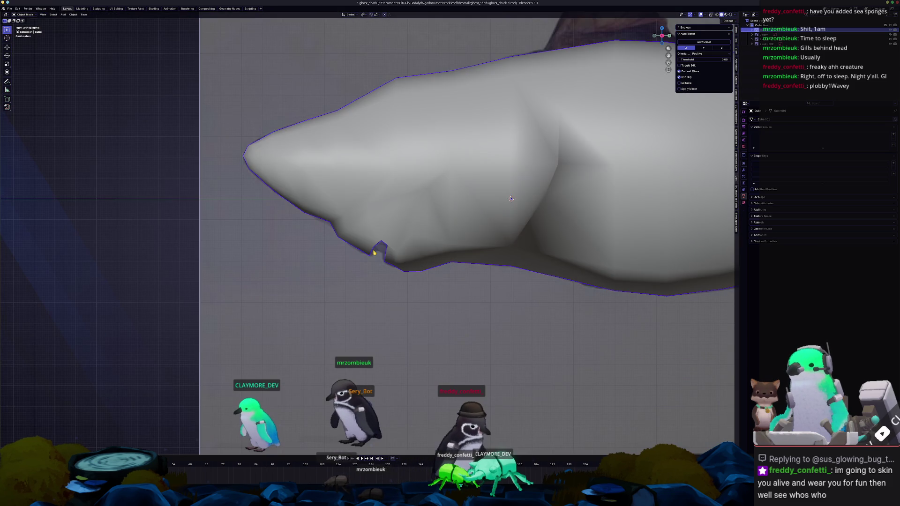
# Flat-shade the shark again and enter mesh editing with X-ray display on
pyautogui.rightClick(389, 226)
pyautogui.click(382, 236)
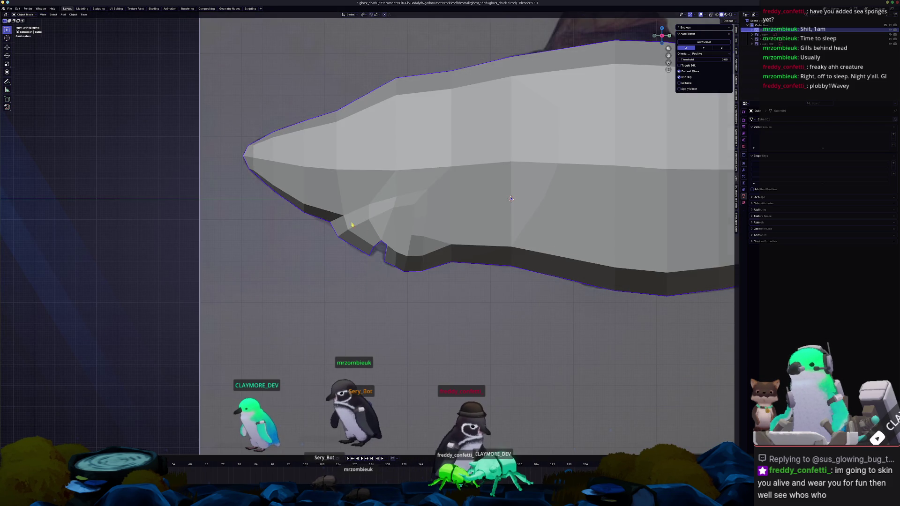
pyautogui.keyDown('shift'); pyautogui.moveTo(382, 236); pyautogui.dragTo(394, 249, button='middle'); pyautogui.keyUp('shift')
pyautogui.press('Tab')
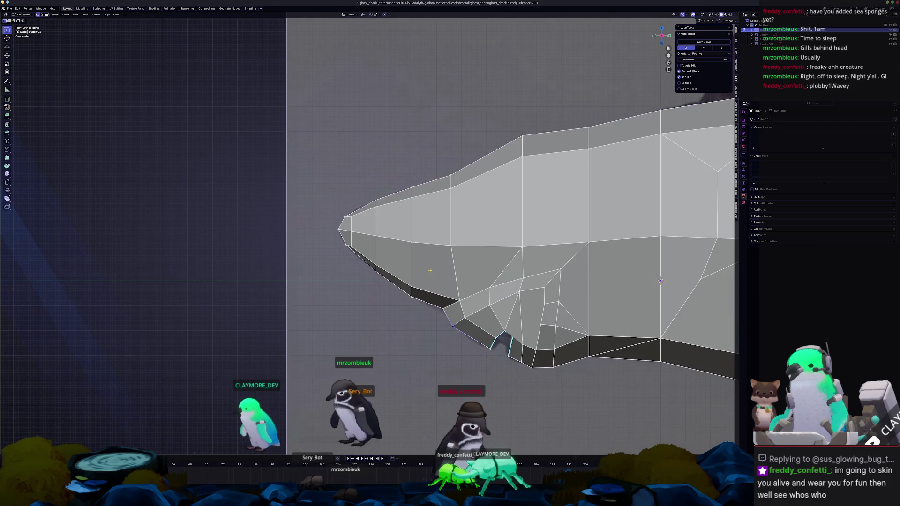
pyautogui.hotkey('alt', 'z')
pyautogui.scroll(2, 423, 261)
pyautogui.scroll(-2, 442, 233)
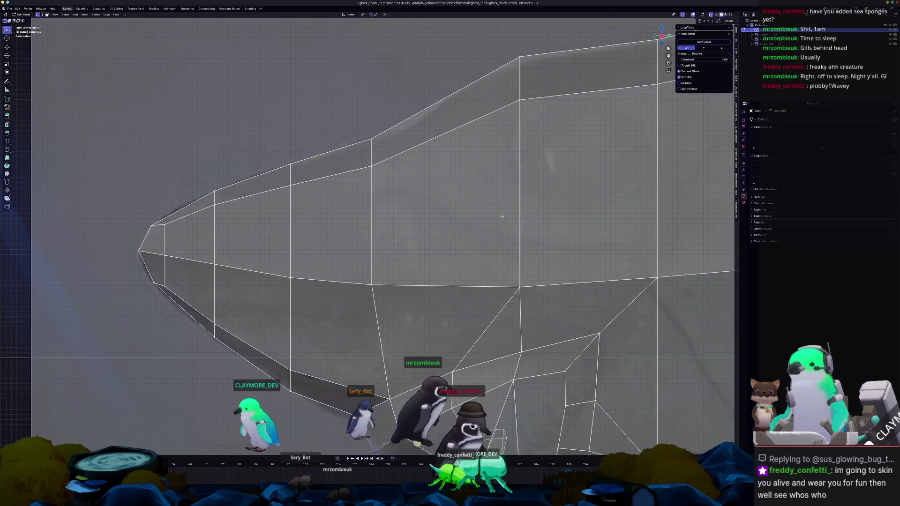
pyautogui.scroll(-2, 442, 232)
# Select the patch of faces on the side of the head for the eye socket
pyautogui.click(476, 233)
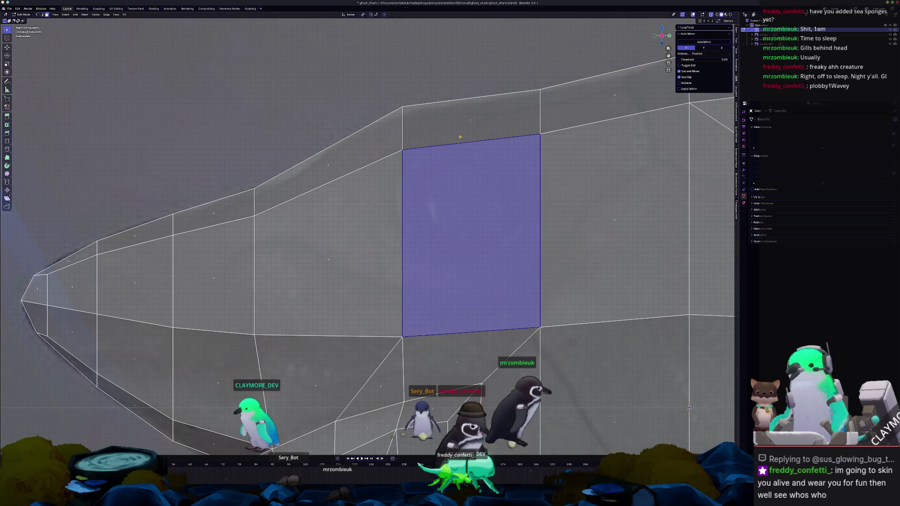
pyautogui.scroll(-2, 476, 233)
pyautogui.scroll(-3, 475, 234)
pyautogui.moveTo(476, 234)
pyautogui.mouseDown(button='middle')
pyautogui.moveTo(476, 136)
pyautogui.moveTo(534, 141)
pyautogui.moveTo(416, 134)
pyautogui.moveTo(446, 175)
pyautogui.mouseUp(button='middle')
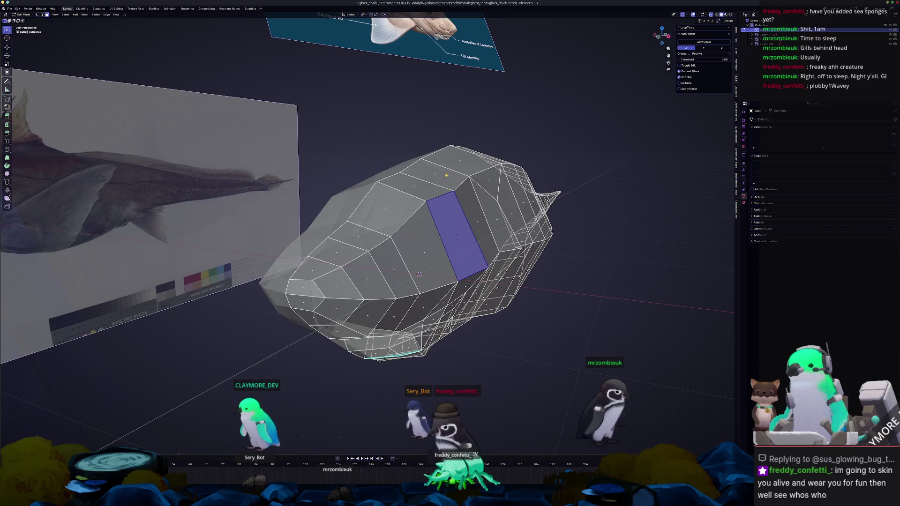
pyautogui.press('KP_3')
pyautogui.scroll(3, 442, 187)
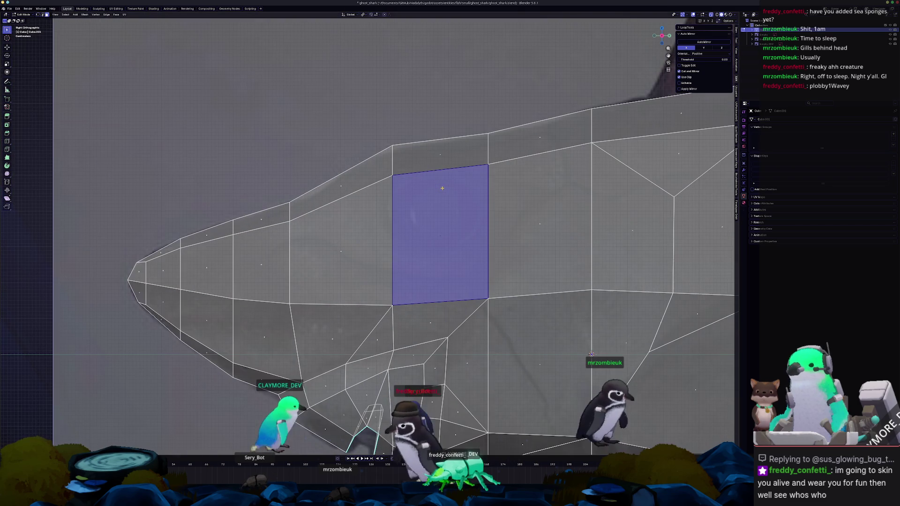
pyautogui.keyDown('shift'); pyautogui.click(444, 153); pyautogui.keyUp('shift')
pyautogui.keyDown('shift'); pyautogui.click(341, 189); pyautogui.keyUp('shift')
pyautogui.keyDown('shift'); pyautogui.click(378, 241); pyautogui.keyUp('shift')
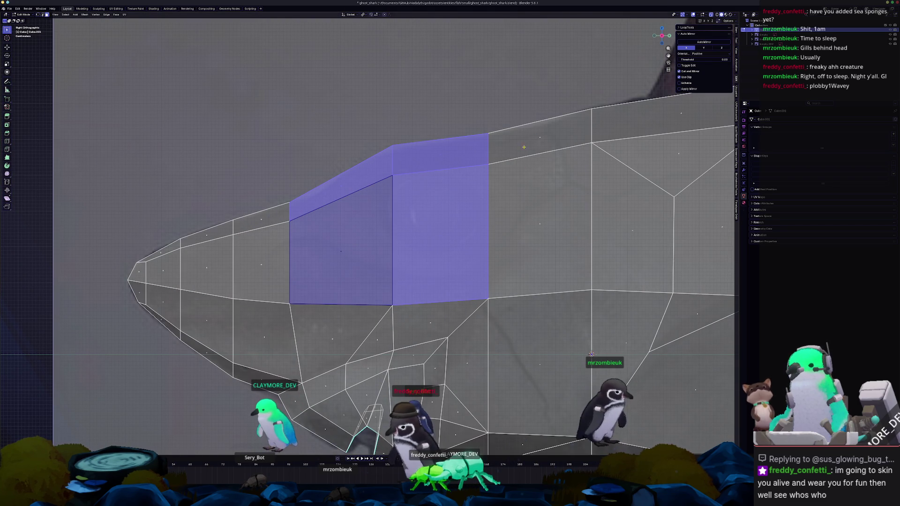
pyautogui.keyDown('shift'); pyautogui.click(543, 215); pyautogui.keyUp('shift')
pyautogui.scroll(-2, 338, 219)
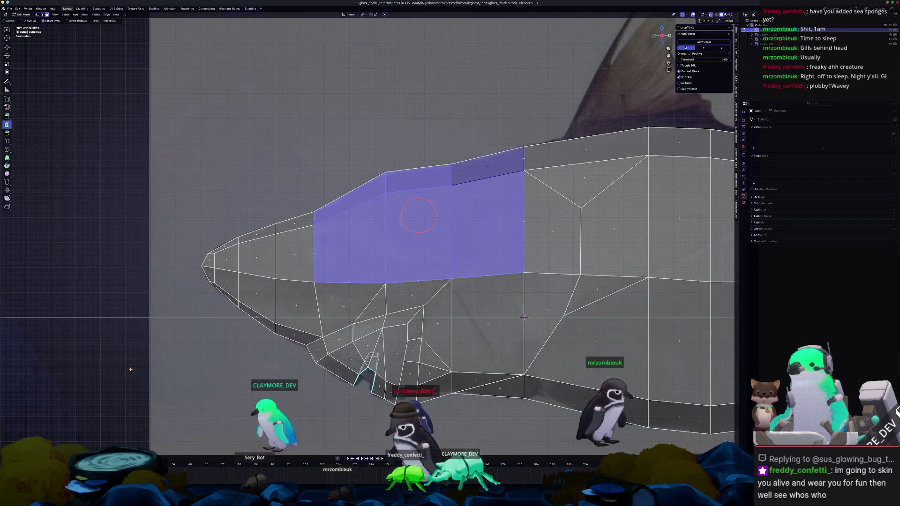
# Inset the eye patch, flatten it with LoopTools, and rotate it to tilt outward
pyautogui.click(524, 318)
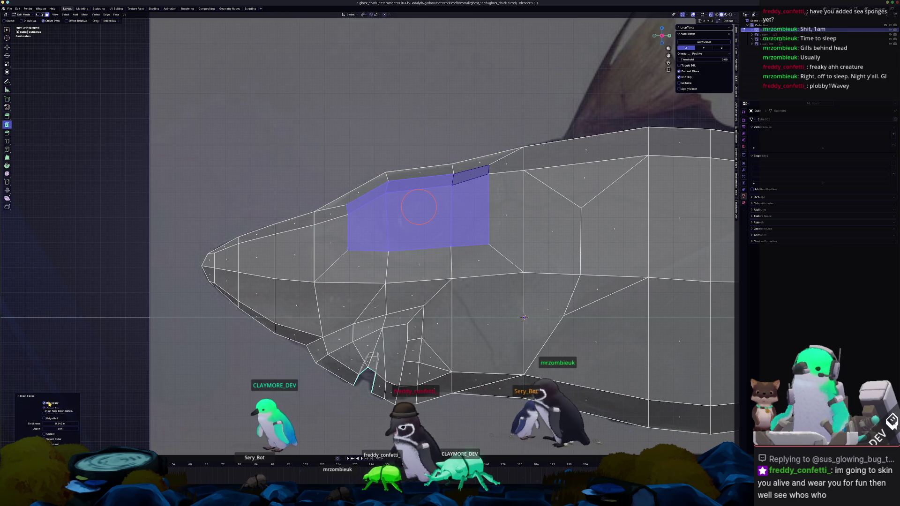
pyautogui.click(689, 27)
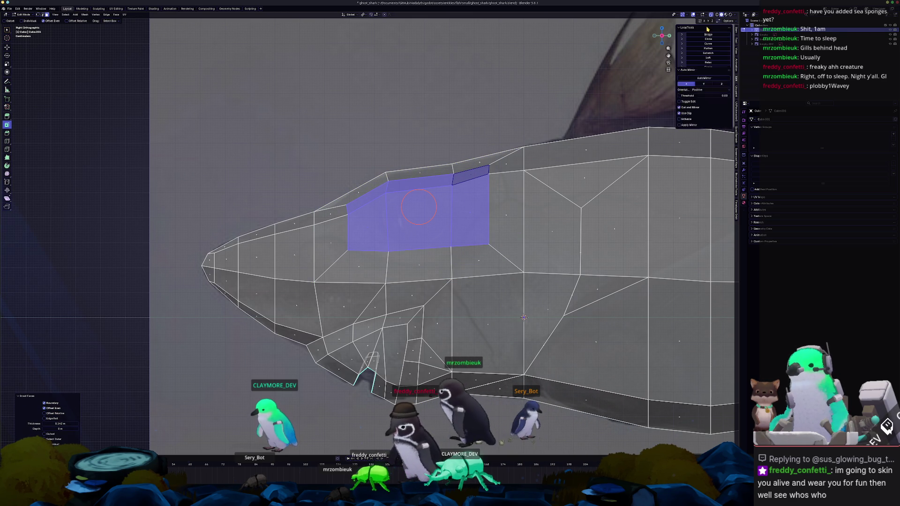
pyautogui.click(707, 49)
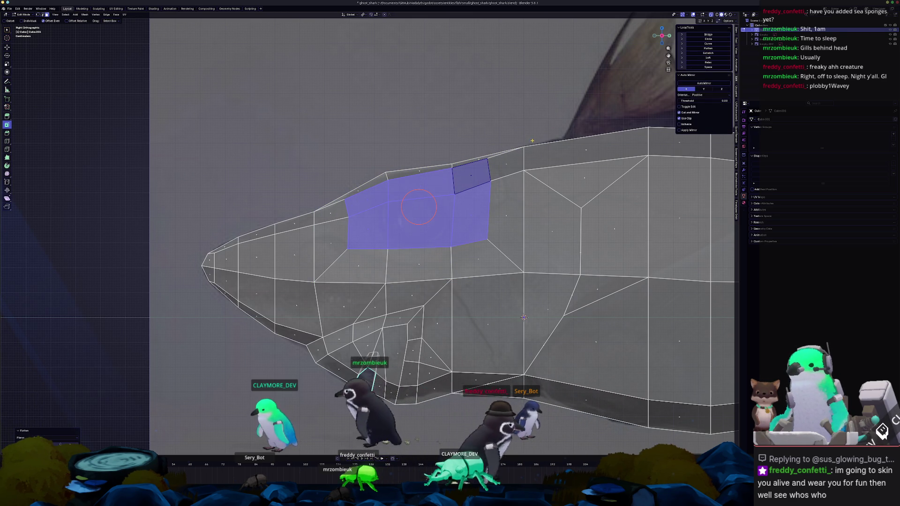
pyautogui.press('KP_1')
pyautogui.press('r')
pyautogui.click(556, 154)
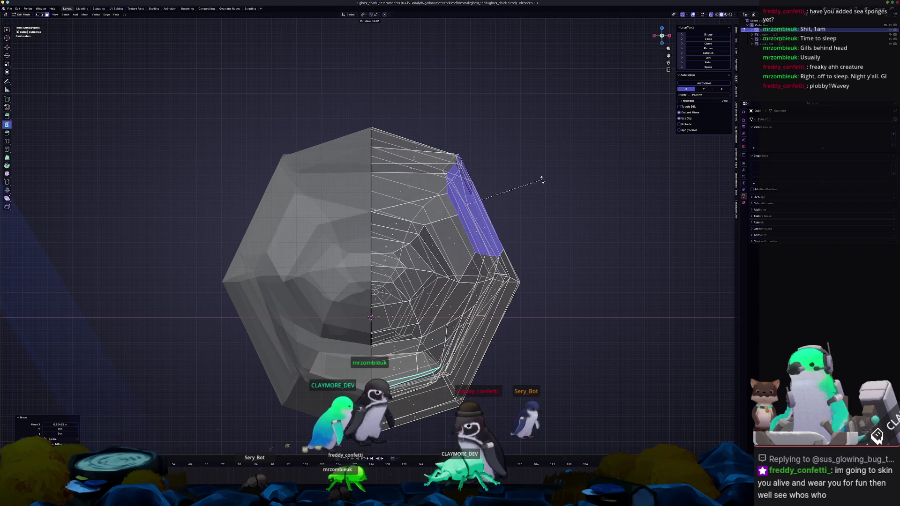
# Shift the eye faces along X, round them into a circle with LoopTools, and shrink the eye loop
pyautogui.press('g')
pyautogui.press('x')
pyautogui.click(499, 203)
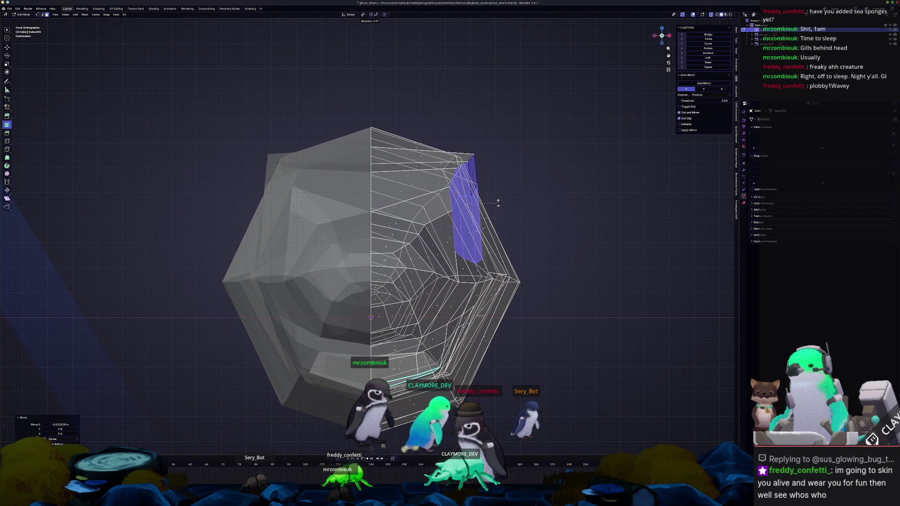
pyautogui.hotkey('alt', 'z')
pyautogui.scroll(1, 499, 204)
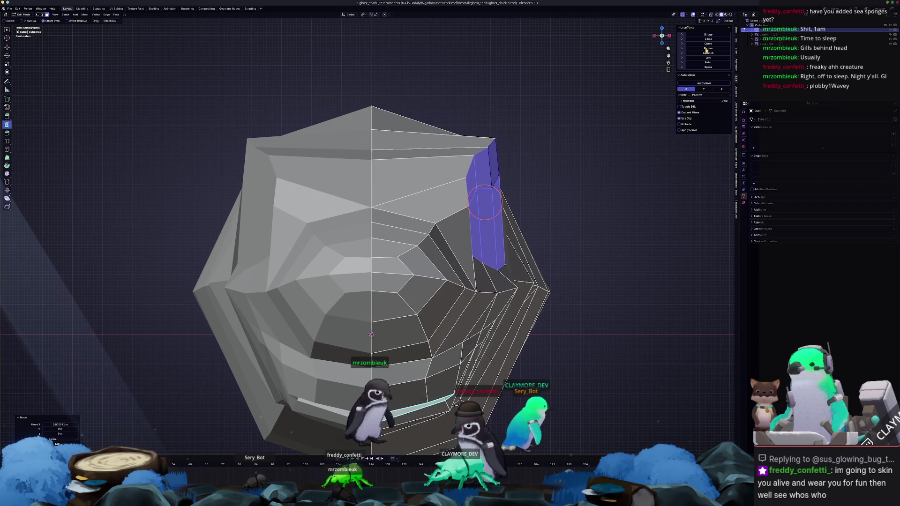
pyautogui.click(714, 40)
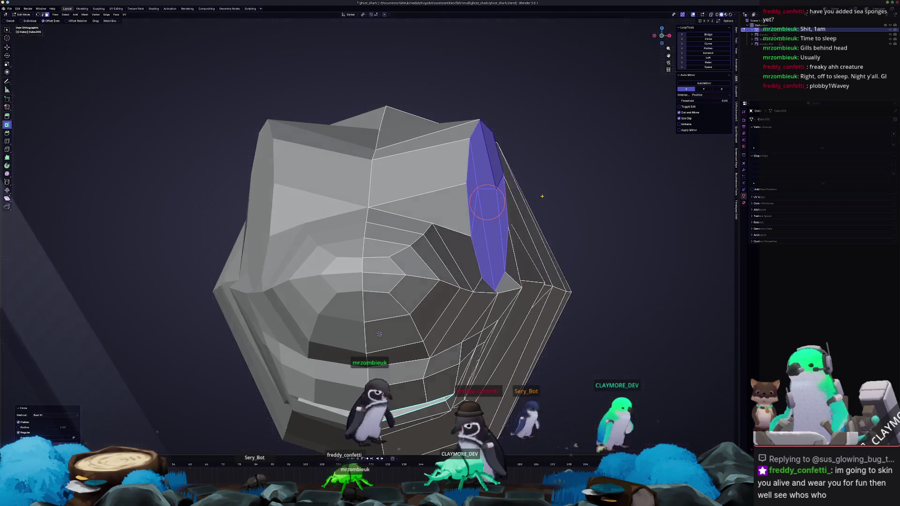
pyautogui.press('KP_3')
pyautogui.press('s')
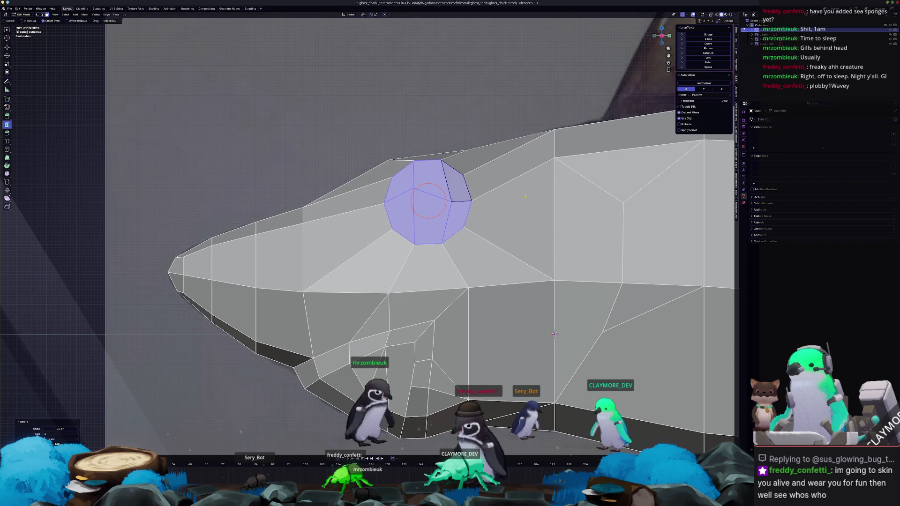
pyautogui.hotkey('alt', 'z')
pyautogui.scroll(1, 533, 209)
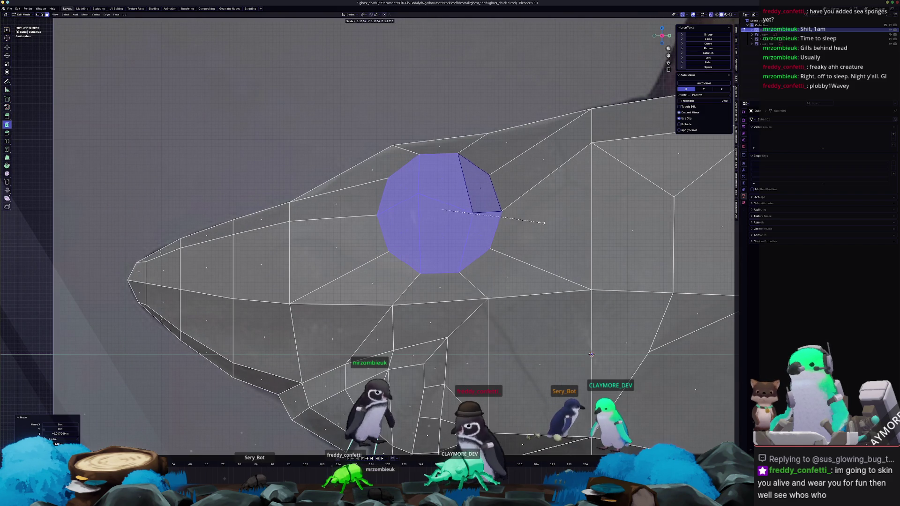
pyautogui.click(537, 217)
pyautogui.hotkey('alt', 'z')
# Preview the eye under smooth shading in object mode, then flat-shade and return to editing
pyautogui.moveTo(537, 218); pyautogui.dragTo(413, 254, button='middle')
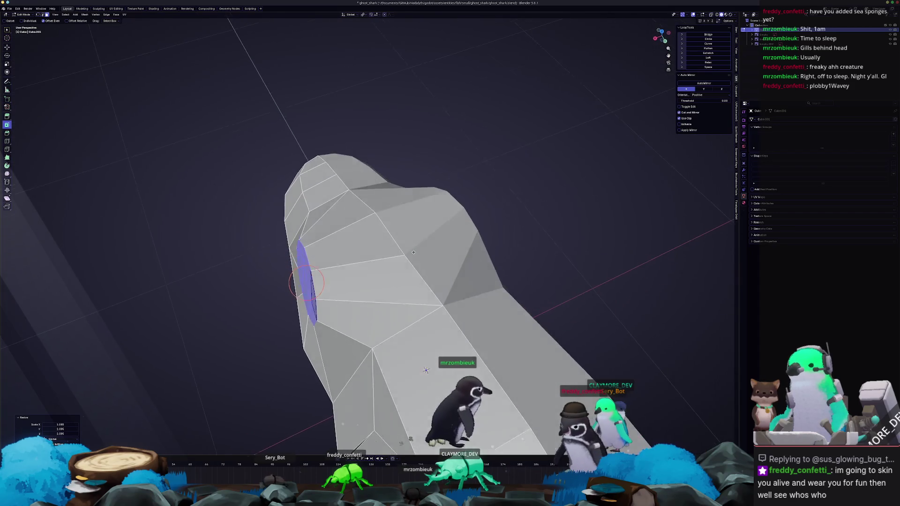
pyautogui.press('Tab')
pyautogui.rightClick(415, 246)
pyautogui.click(414, 240)
pyautogui.moveTo(415, 239)
pyautogui.mouseDown(button='middle')
pyautogui.moveTo(430, 226)
pyautogui.moveTo(414, 242)
pyautogui.moveTo(482, 228)
pyautogui.mouseUp(button='middle')
pyautogui.rightClick(413, 242)
pyautogui.click(405, 250)
pyautogui.press('Tab')
# Resize the eye face along X and overall, then place it over the reference eye
pyautogui.press('KP_1')
pyautogui.press('s')
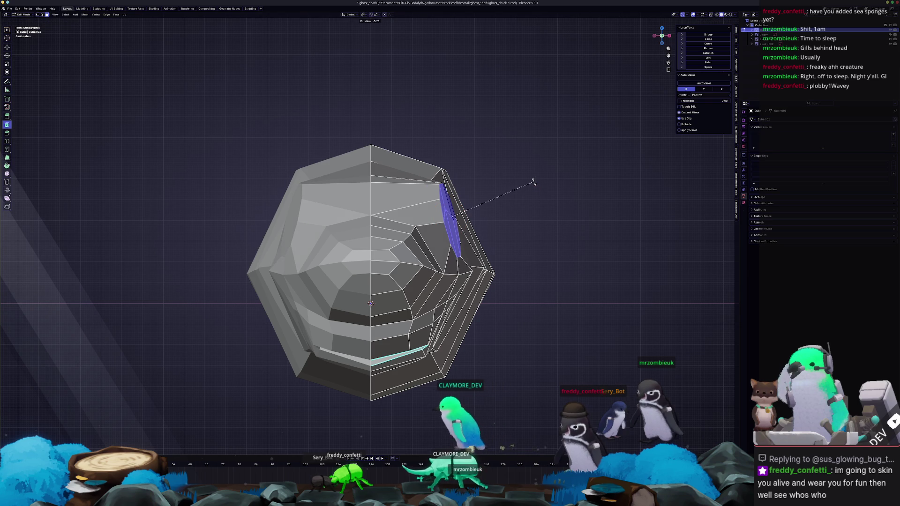
pyautogui.press('x')
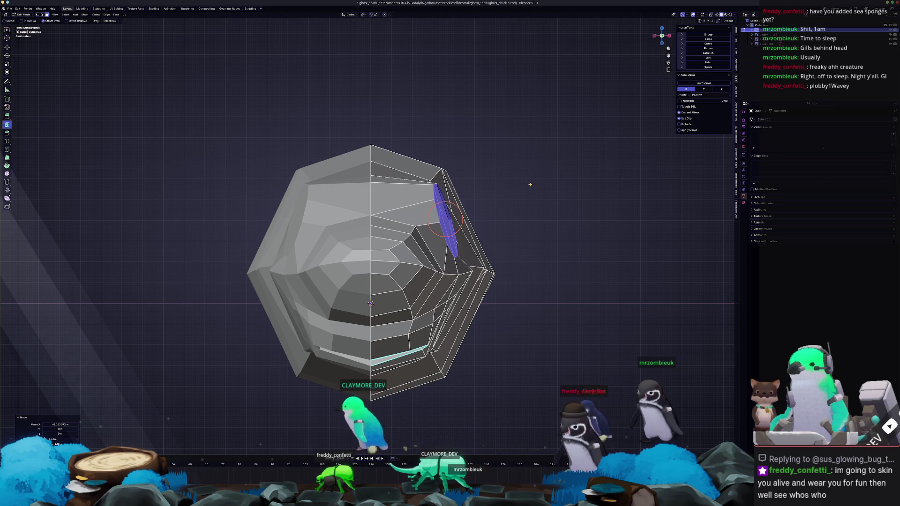
pyautogui.press('Return')
pyautogui.press('KP_7')
pyautogui.press('s')
pyautogui.click(530, 188)
pyautogui.moveTo(492, 225); pyautogui.dragTo(440, 173, button='middle')
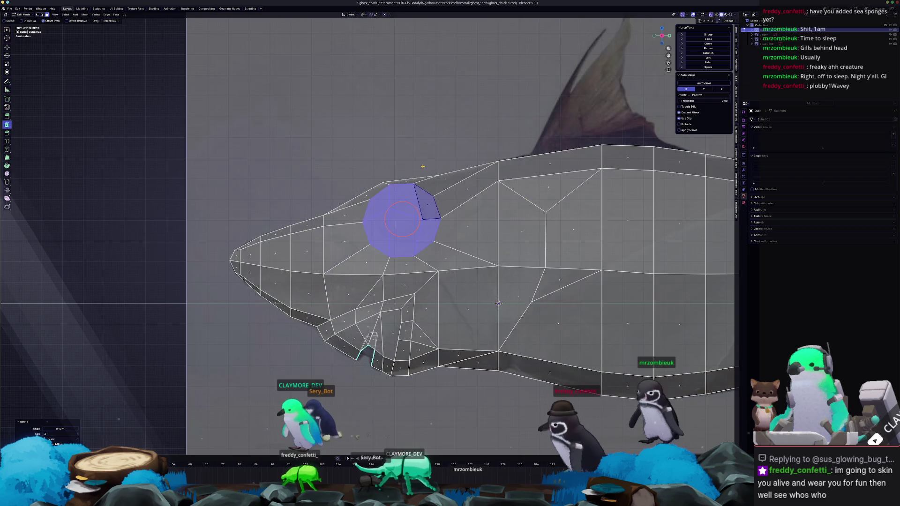
pyautogui.scroll(1, 440, 173)
pyautogui.press('g')
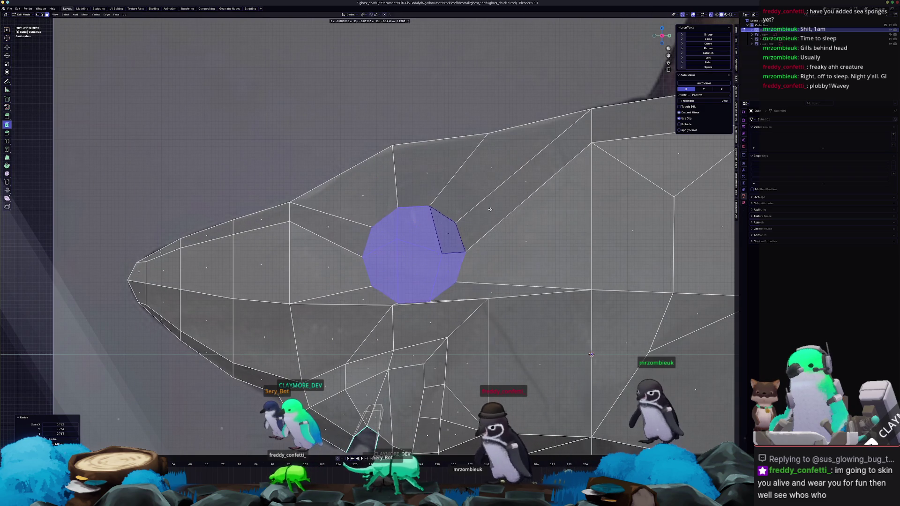
pyautogui.click(513, 164)
pyautogui.press('i')
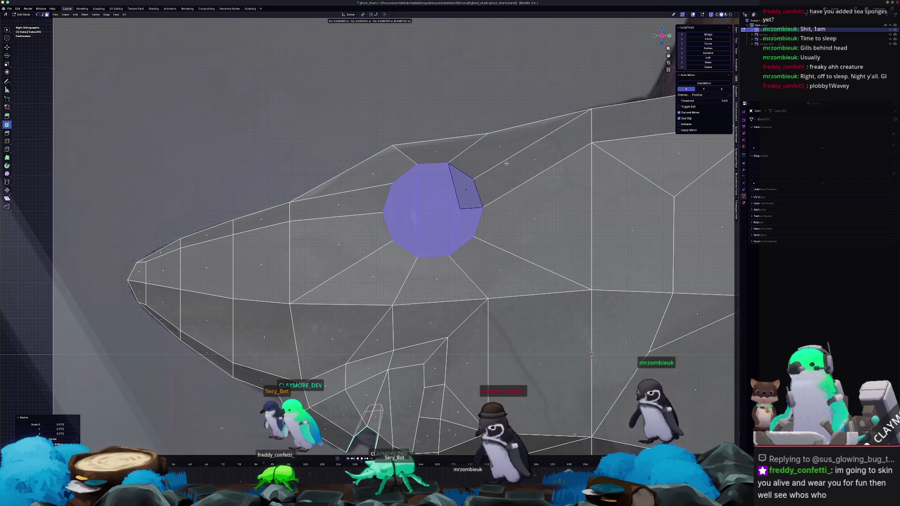
pyautogui.moveTo(496, 167)
pyautogui.mouseDown(button='middle')
pyautogui.moveTo(461, 184)
pyautogui.moveTo(466, 216)
pyautogui.mouseUp(button='middle')
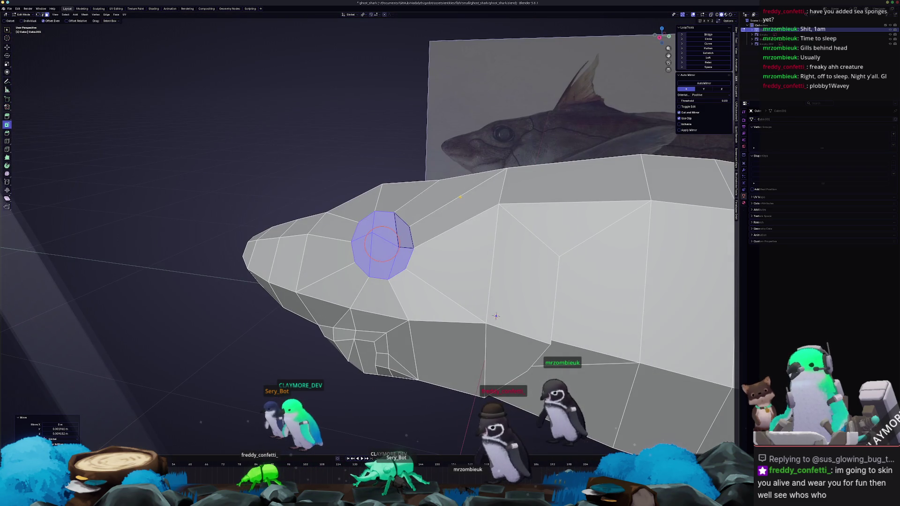
# Select the thin face behind the eye in edge mode and inspect the head from several angles
pyautogui.click(467, 216)
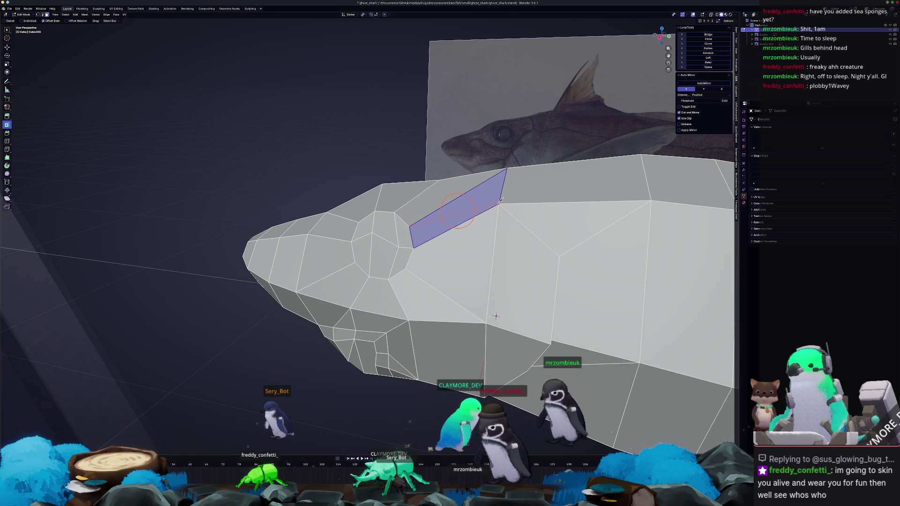
pyautogui.press('2')
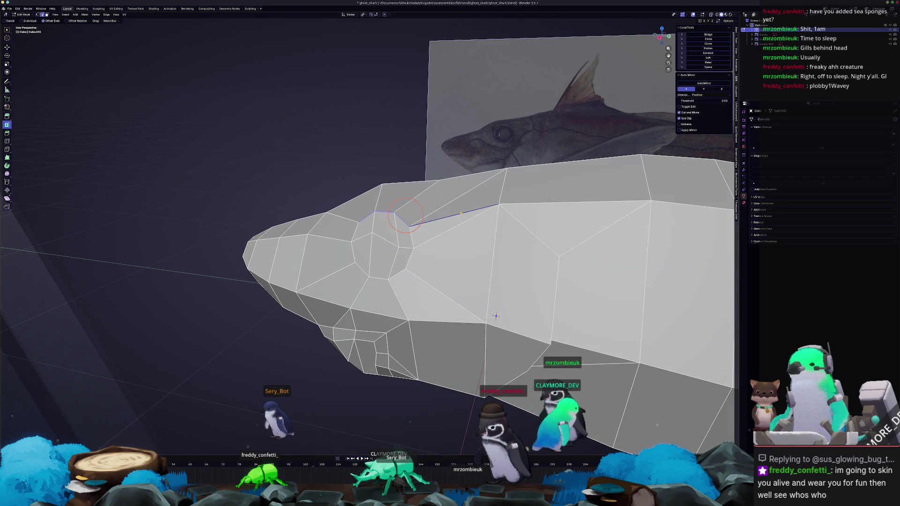
pyautogui.moveTo(406, 213); pyautogui.dragTo(436, 206, button='middle')
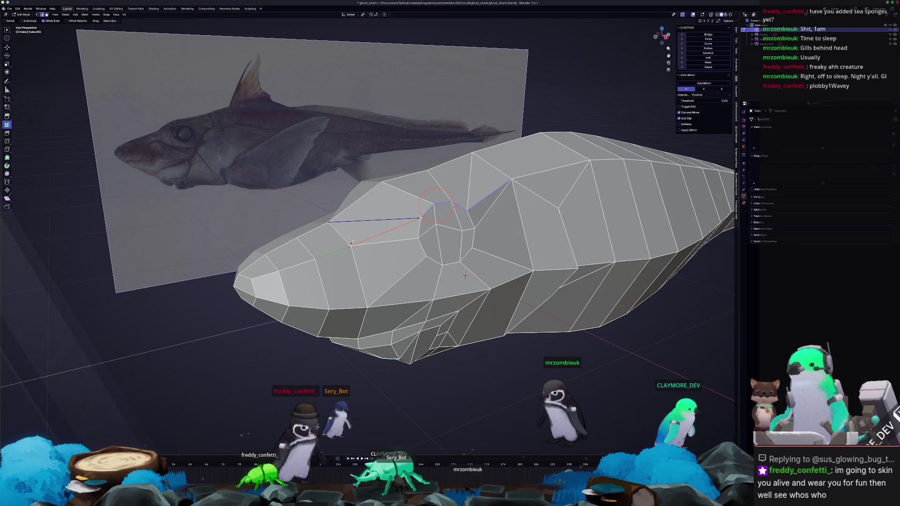
pyautogui.press('Tab')
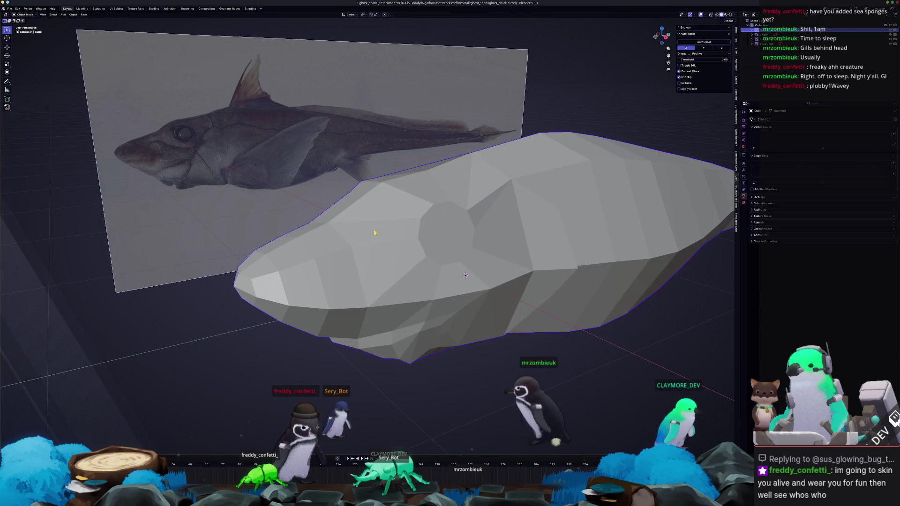
pyautogui.moveTo(424, 210)
pyautogui.mouseDown(button='middle')
pyautogui.moveTo(426, 232)
pyautogui.moveTo(455, 219)
pyautogui.mouseUp(button='middle')
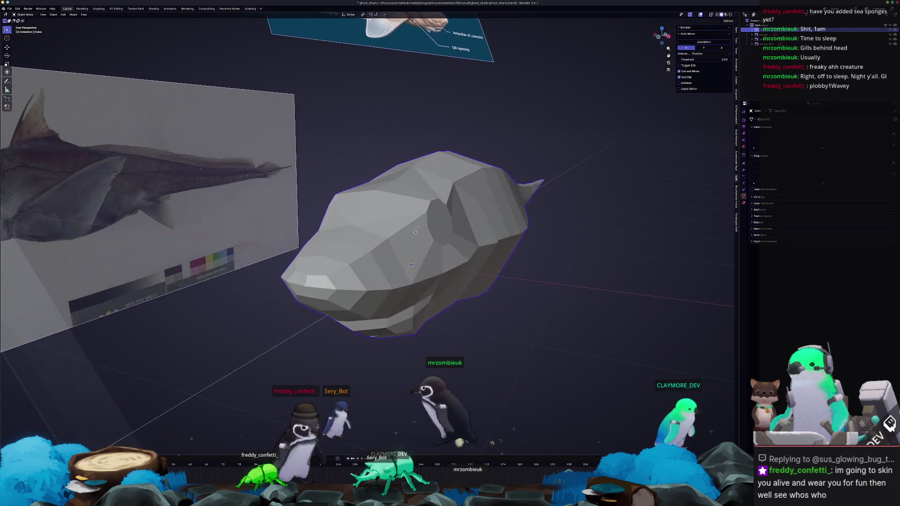
pyautogui.press('Tab')
pyautogui.scroll(1, 456, 219)
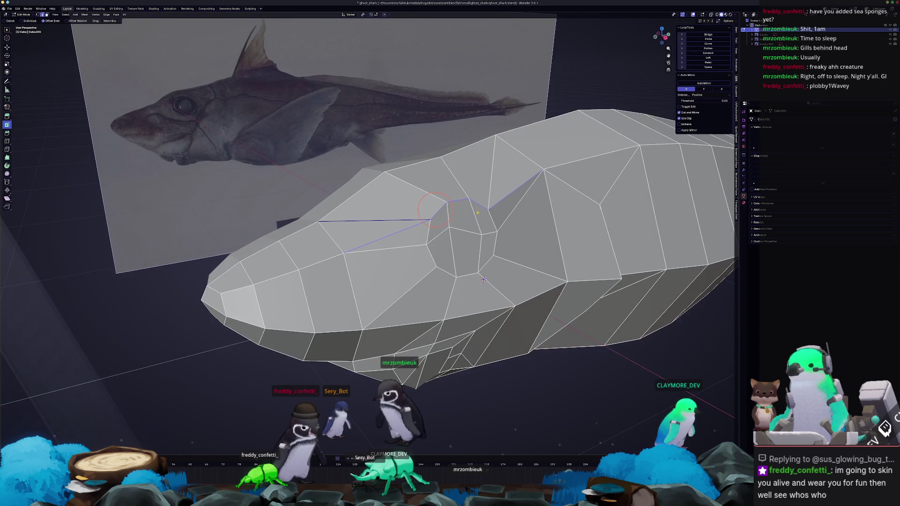
pyautogui.scroll(1, 457, 232)
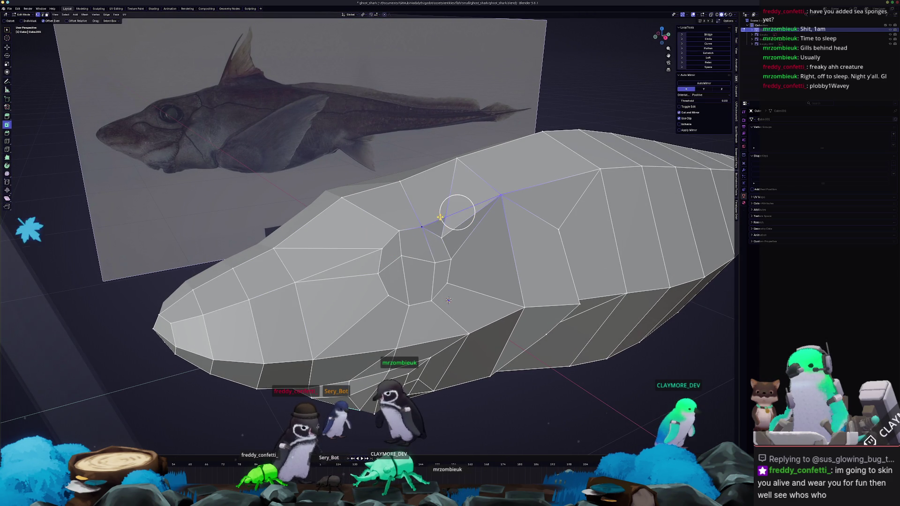
# Dissolve the selected edges behind the eye to tidy the head topology
pyautogui.press('x')
pyautogui.press('Escape')
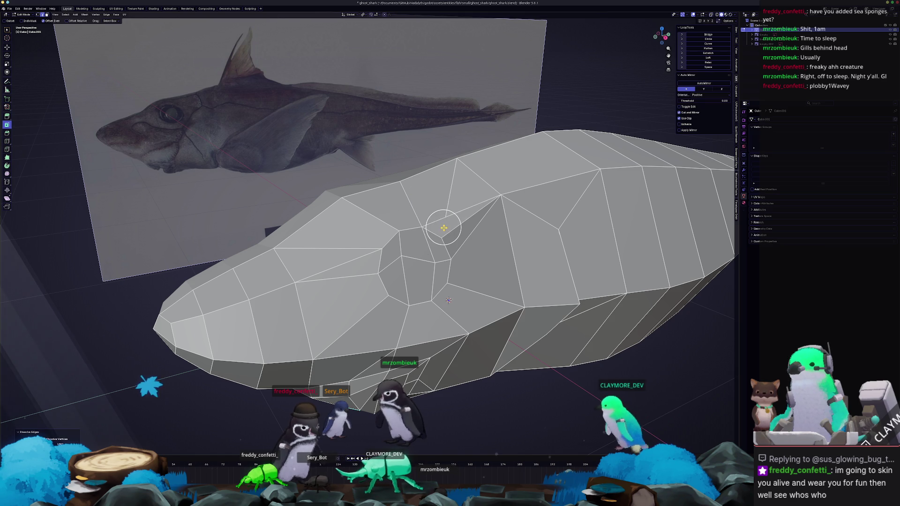
pyautogui.press('x')
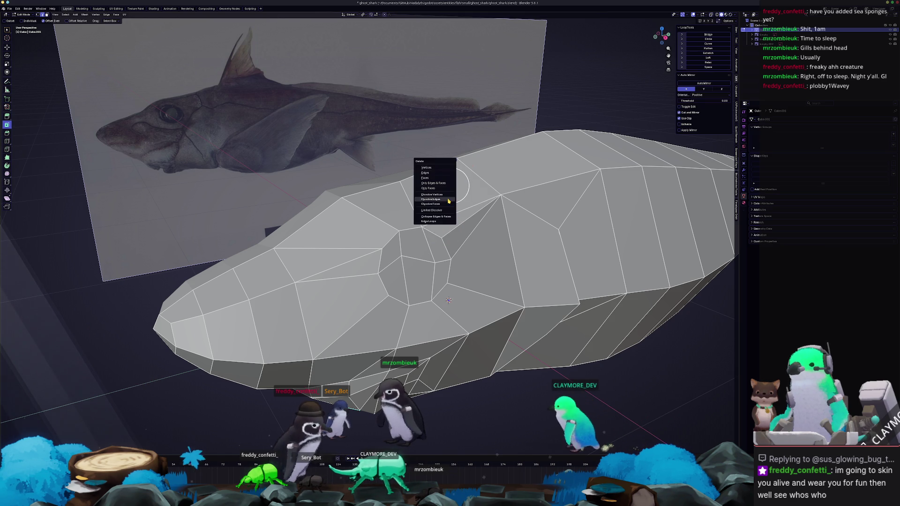
pyautogui.click(447, 201)
pyautogui.moveTo(448, 202)
pyautogui.mouseDown(button='middle')
pyautogui.moveTo(454, 169)
pyautogui.moveTo(467, 160)
pyautogui.moveTo(414, 168)
pyautogui.moveTo(458, 155)
pyautogui.mouseUp(button='middle')
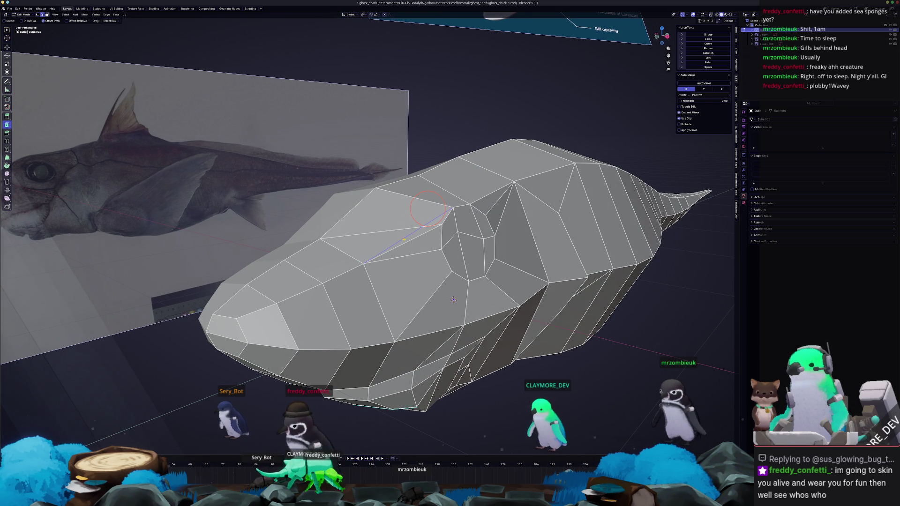
pyautogui.rightClick(430, 227)
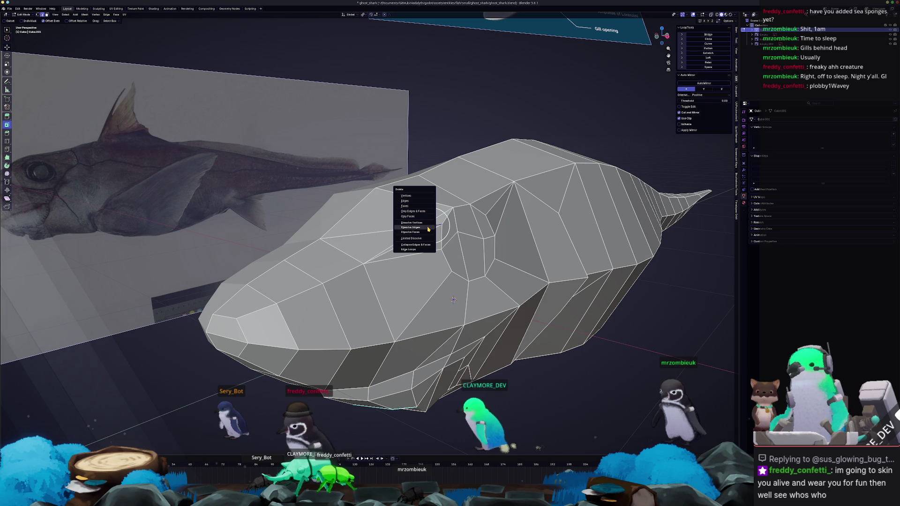
pyautogui.press('Escape')
pyautogui.moveTo(430, 226)
pyautogui.mouseDown(button='middle')
pyautogui.moveTo(413, 249)
pyautogui.moveTo(442, 245)
pyautogui.mouseUp(button='middle')
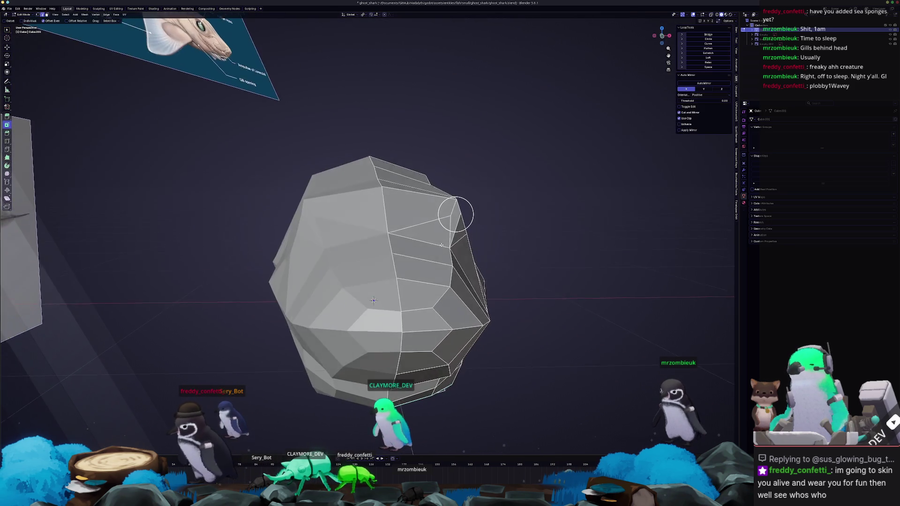
pyautogui.moveTo(456, 215); pyautogui.dragTo(453, 208, button='middle')
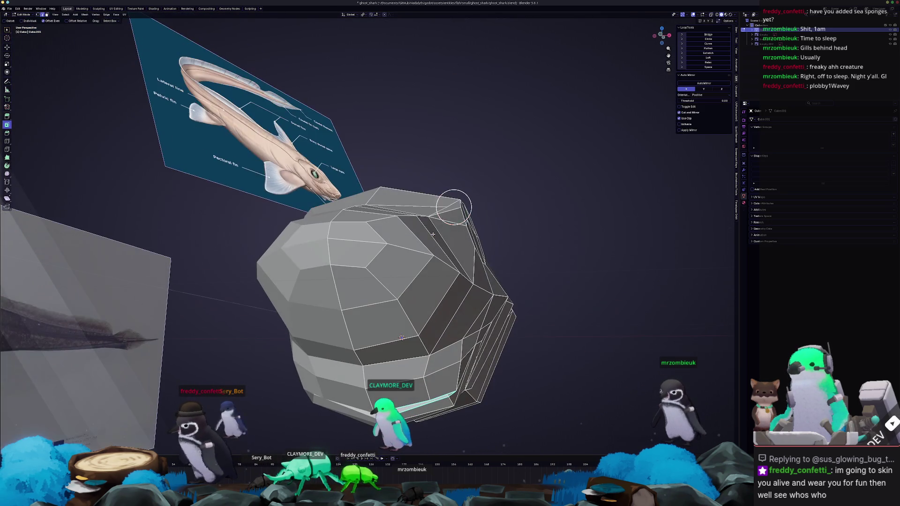
pyautogui.scroll(1, 446, 208)
pyautogui.press('g')
pyautogui.press('z')
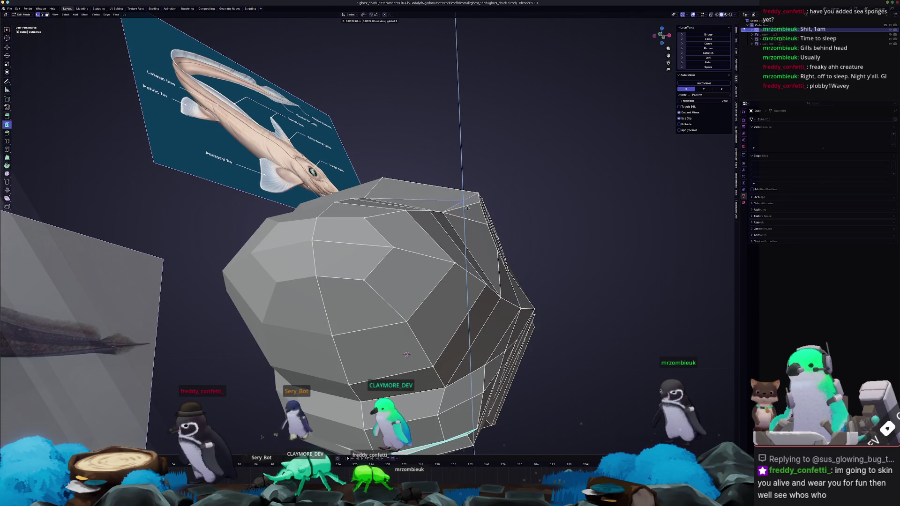
pyautogui.press('Escape')
pyautogui.press('Tab')
pyautogui.moveTo(467, 208)
pyautogui.mouseDown(button='middle')
pyautogui.moveTo(427, 243)
pyautogui.moveTo(420, 227)
pyautogui.mouseUp(button='middle')
pyautogui.rightClick(426, 229)
pyautogui.click(398, 219)
pyautogui.hotkey('ctrl', 'z')
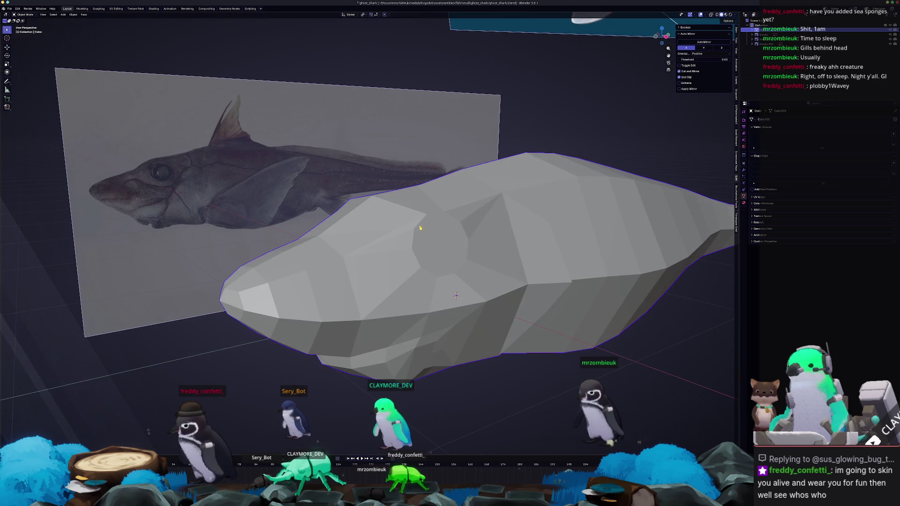
pyautogui.scroll(3, 420, 226)
pyautogui.press('Tab')
pyautogui.scroll(2, 440, 237)
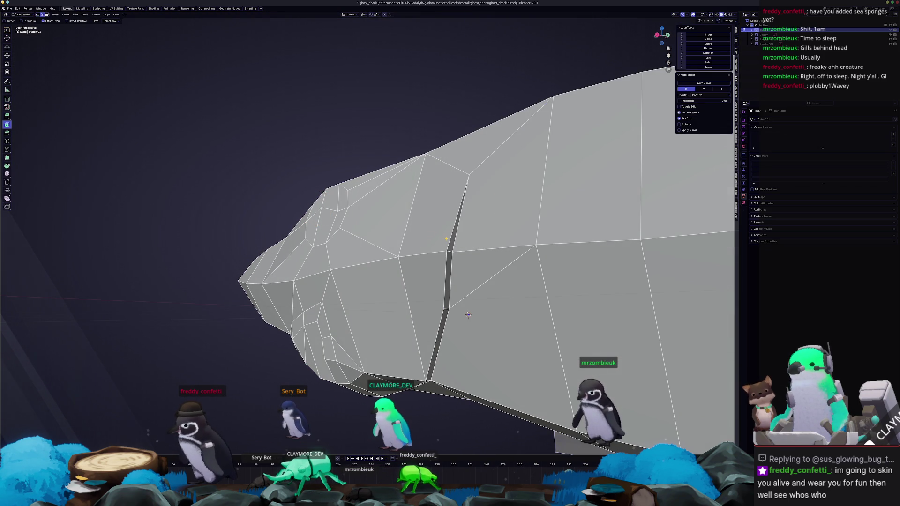
# Select the gill crease edges by shortest path and mark them sharp via Ctrl+E
pyautogui.moveTo(468, 315); pyautogui.dragTo(475, 281, button='middle')
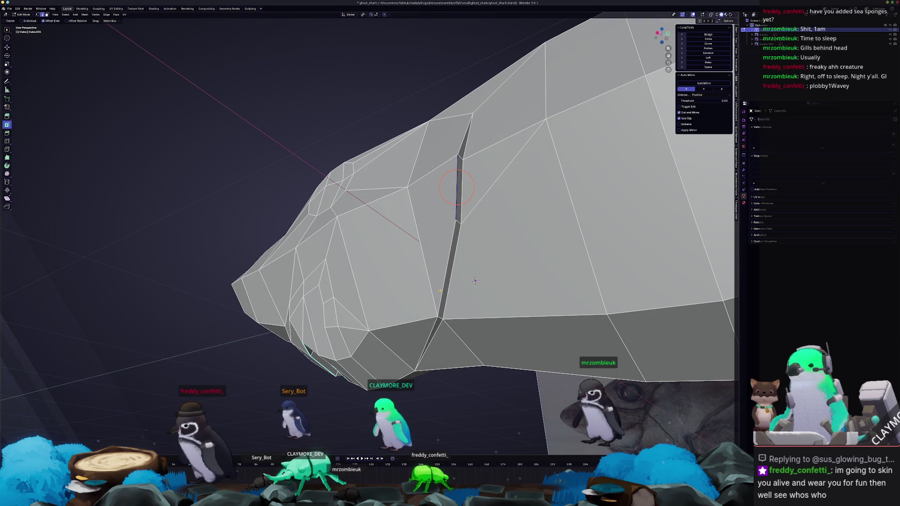
pyautogui.click(464, 138)
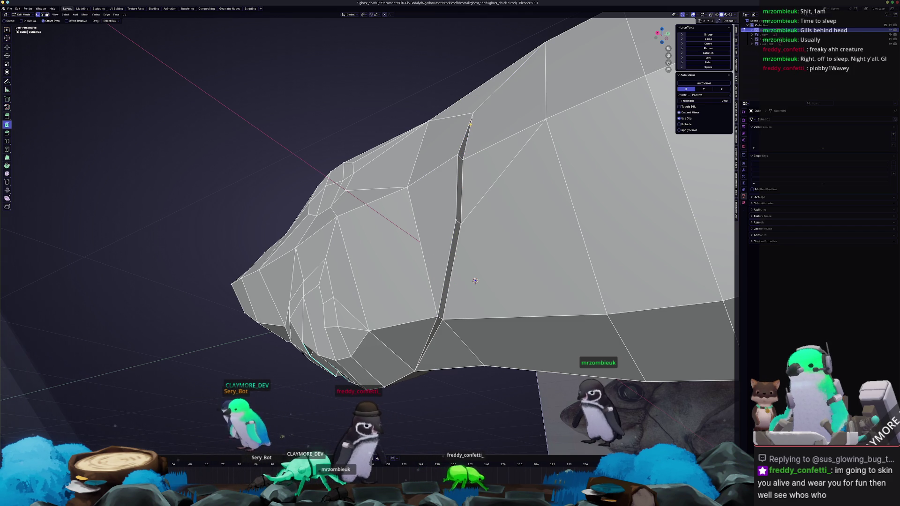
pyautogui.keyDown('ctrl'); pyautogui.click(450, 242); pyautogui.keyUp('ctrl')
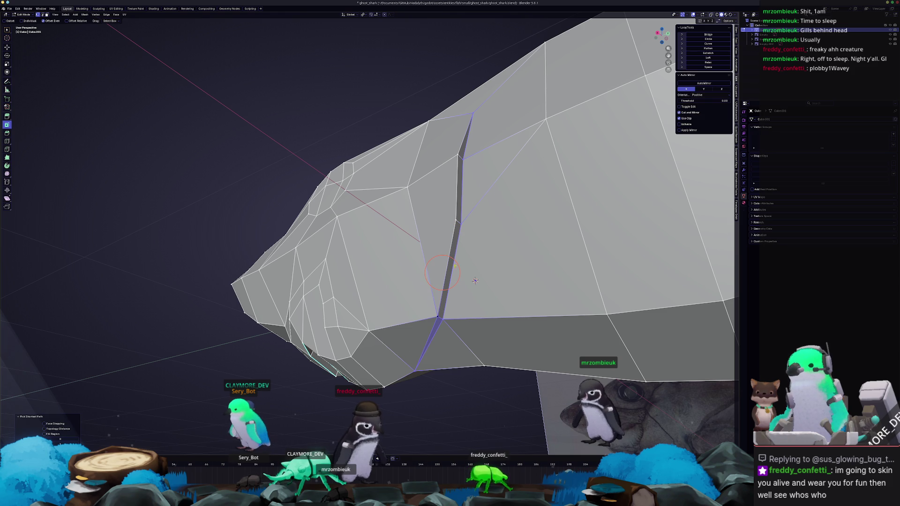
pyautogui.keyDown('ctrl'); pyautogui.click(444, 256); pyautogui.keyUp('ctrl')
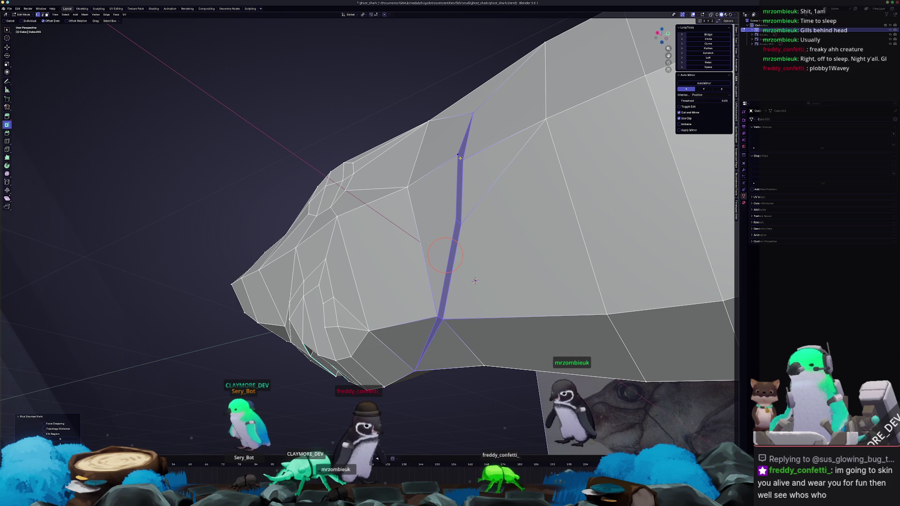
pyautogui.moveTo(474, 280)
pyautogui.mouseDown(button='middle')
pyautogui.moveTo(461, 294)
pyautogui.moveTo(518, 329)
pyautogui.moveTo(484, 308)
pyautogui.mouseUp(button='middle')
pyautogui.hotkey('ctrl', 'z')
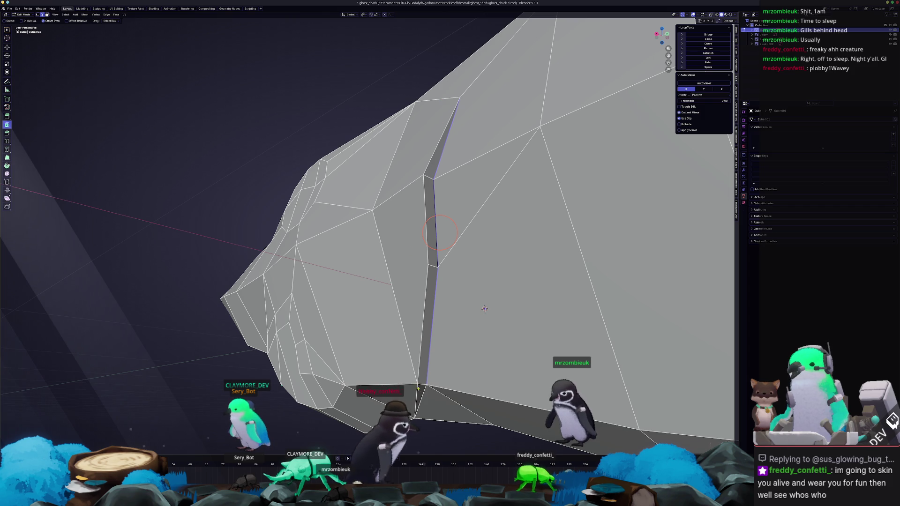
pyautogui.moveTo(429, 162); pyautogui.dragTo(427, 163, button='middle')
pyautogui.hotkey('ctrl', 'e')
pyautogui.click(428, 163)
# Smooth-shade the shark in object mode so the slit reads crisp, then resume editing
pyautogui.press('Tab')
pyautogui.moveTo(373, 320); pyautogui.dragTo(420, 317, button='middle')
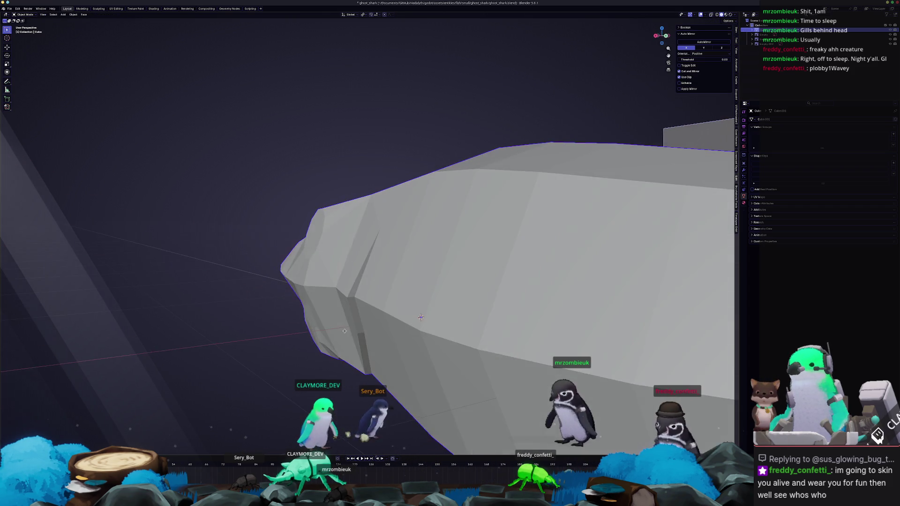
pyautogui.rightClick(355, 320)
pyautogui.click(355, 320)
pyautogui.moveTo(355, 320); pyautogui.dragTo(449, 316, button='middle')
pyautogui.press('Tab')
pyautogui.moveTo(349, 338); pyautogui.dragTo(399, 288, button='middle')
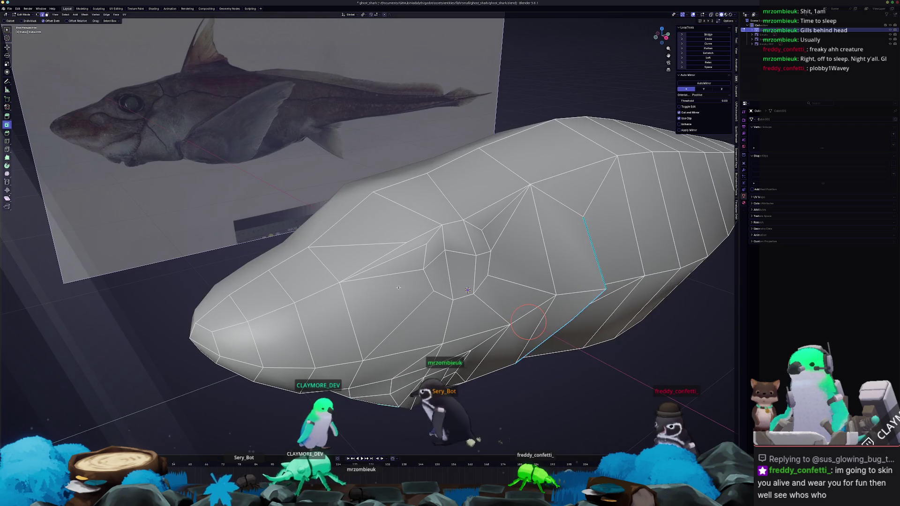
# Select around the eye, cancel a stray circle selection, and slide a vertex along its edge
pyautogui.click(435, 260)
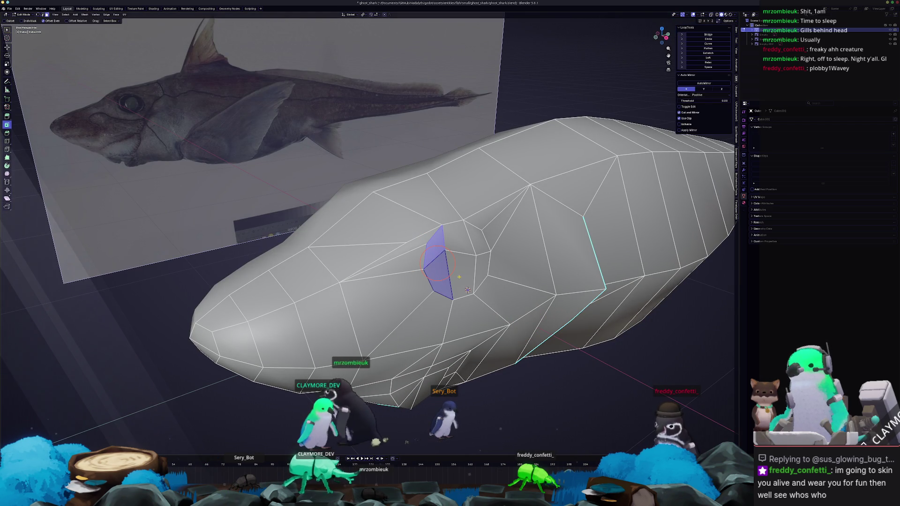
pyautogui.press('c')
pyautogui.keyDown('shift'); pyautogui.rightClick(444, 251); pyautogui.keyUp('shift')
pyautogui.moveTo(444, 251); pyautogui.dragTo(435, 276, button='middle')
pyautogui.hotkey('ctrl', 'z')
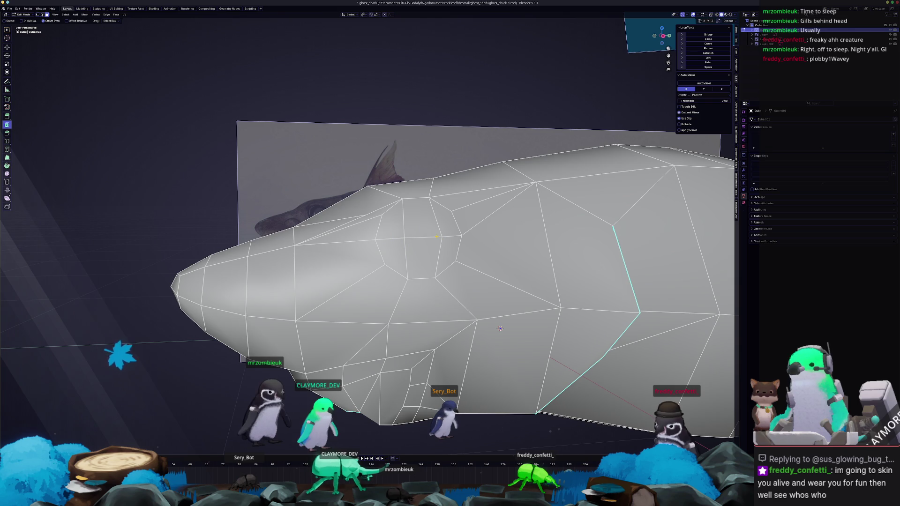
pyautogui.hotkey('shift', 'v')
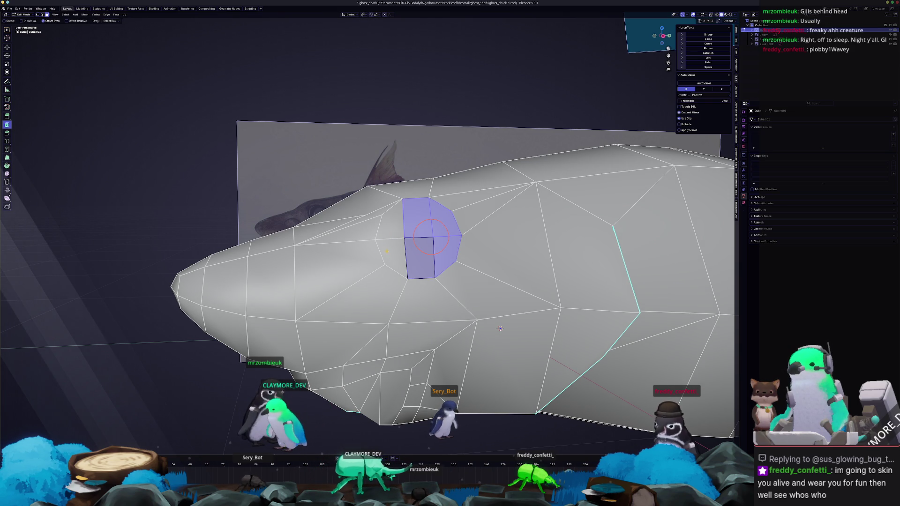
# Inset the eye face to form a socket ring around it
pyautogui.press('i')
pyautogui.click(500, 328)
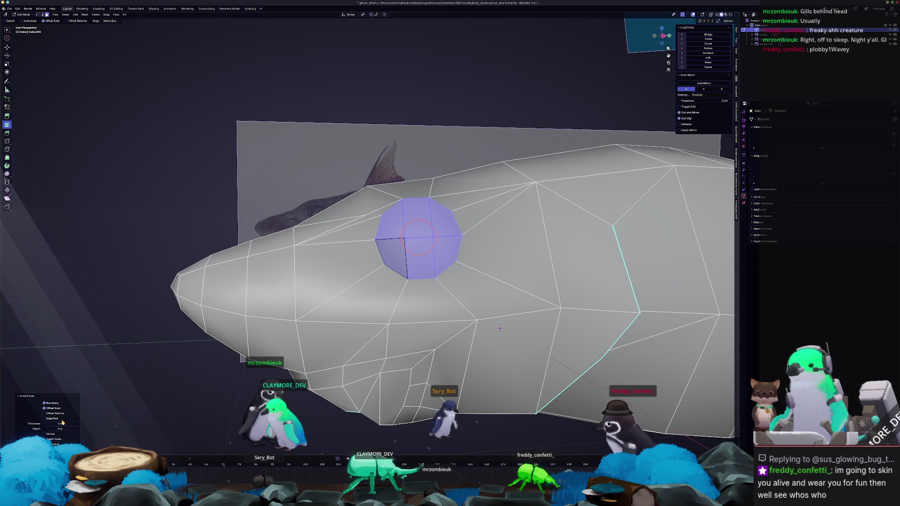
pyautogui.moveTo(500, 329); pyautogui.dragTo(398, 300, button='middle')
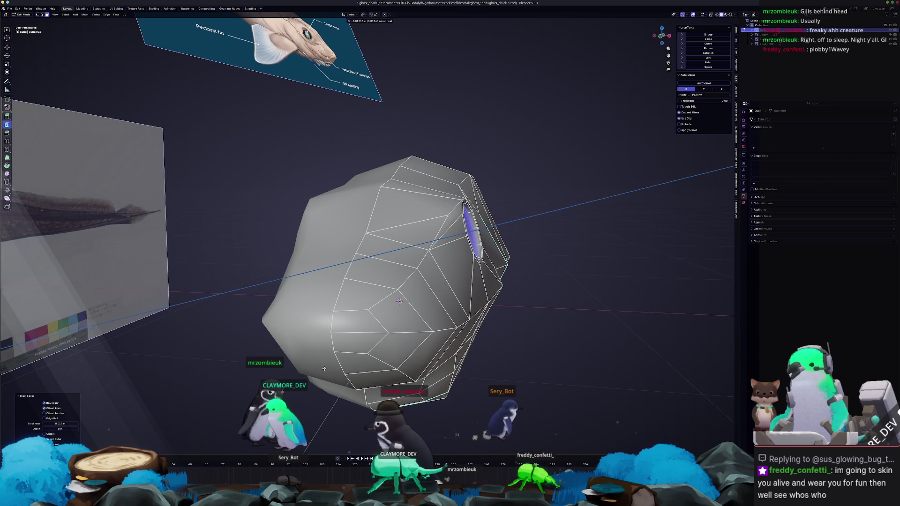
# Extrude the eye face and scale it down into a first inset ring
pyautogui.press('e')
pyautogui.click(399, 367)
pyautogui.moveTo(398, 301); pyautogui.dragTo(466, 301, button='middle')
pyautogui.press('s')
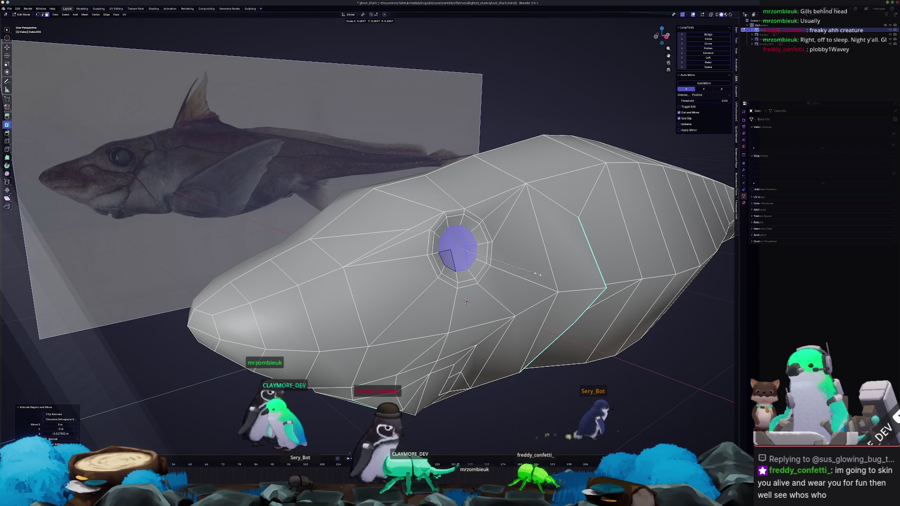
pyautogui.click(467, 302)
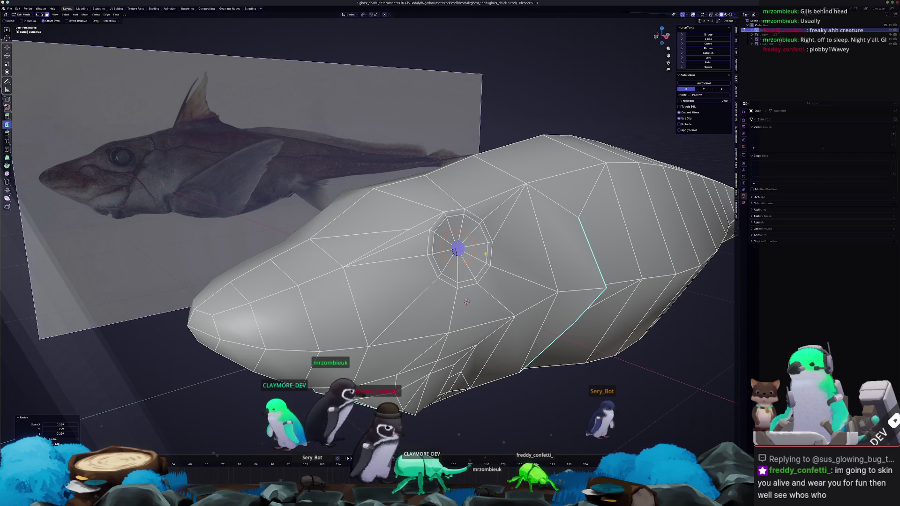
pyautogui.press('Tab')
pyautogui.scroll(3, 461, 279)
pyautogui.moveTo(470, 292); pyautogui.dragTo(331, 264, button='middle')
pyautogui.press('Tab')
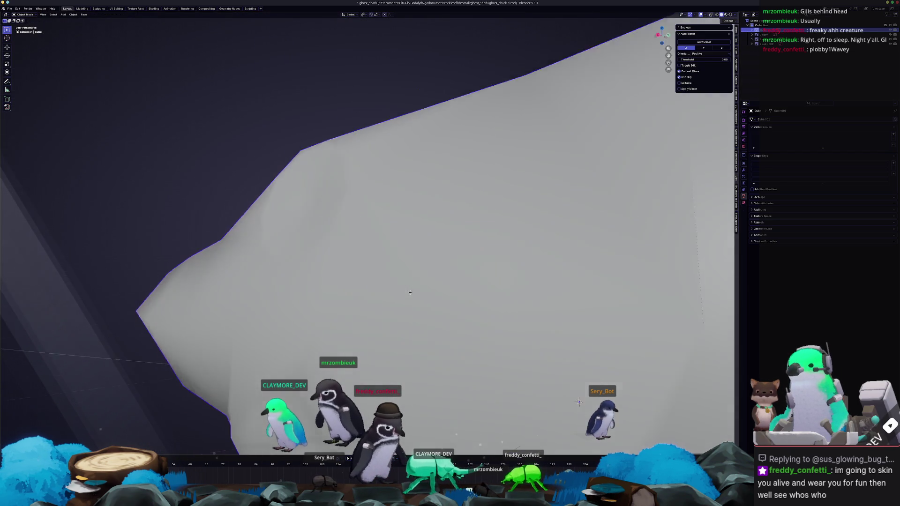
# Push the inset eye face inward along X to sink the socket
pyautogui.moveTo(544, 359); pyautogui.dragTo(384, 262, button='middle')
pyautogui.press('x')
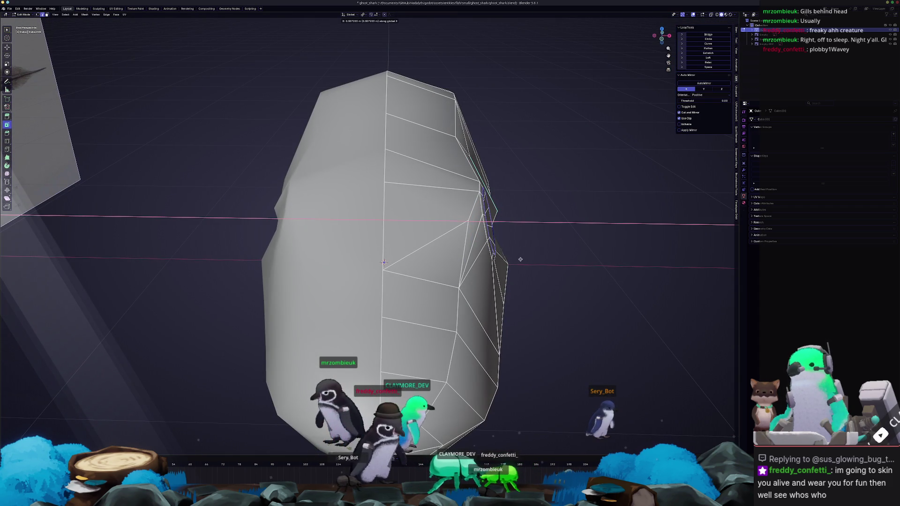
pyautogui.press('Escape')
pyautogui.press('Tab')
pyautogui.moveTo(521, 258); pyautogui.dragTo(462, 276, button='middle')
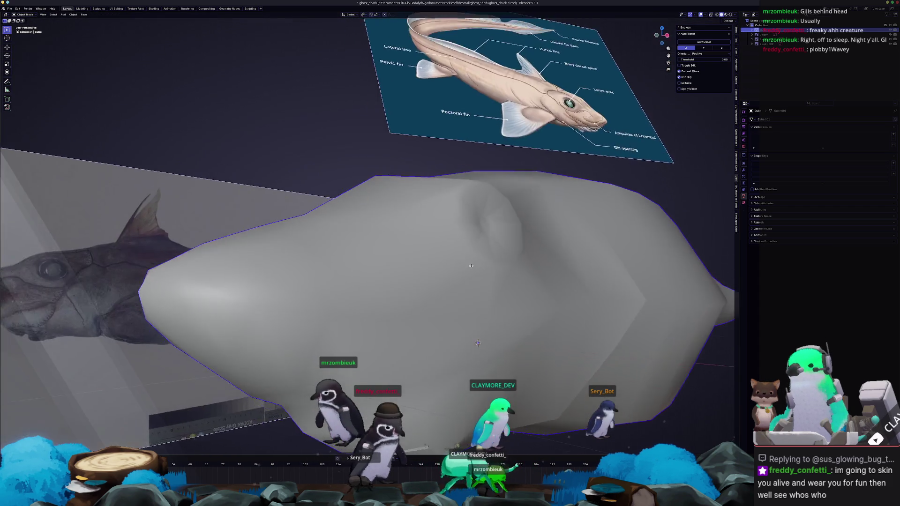
pyautogui.press('Tab')
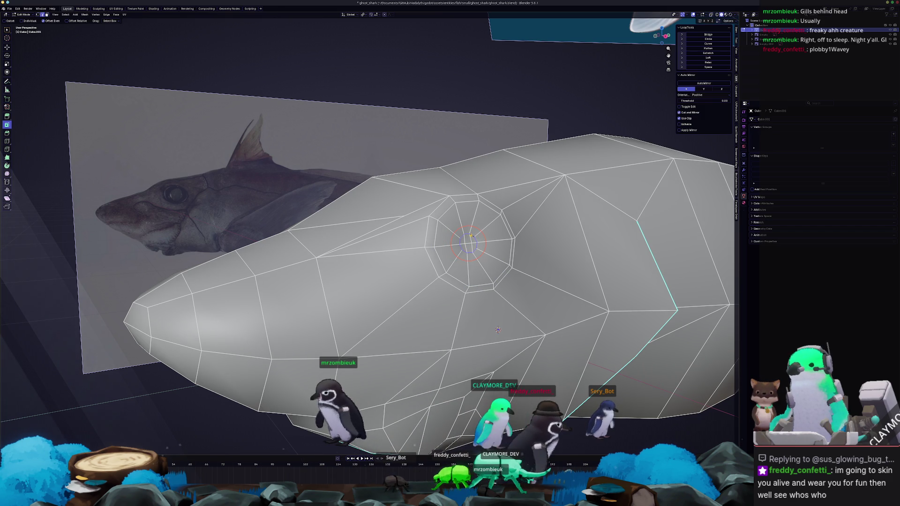
# Relax and circle the eye's edge loop with LoopTools for an evenly rounded rim
pyautogui.hotkey('shift', 'r')
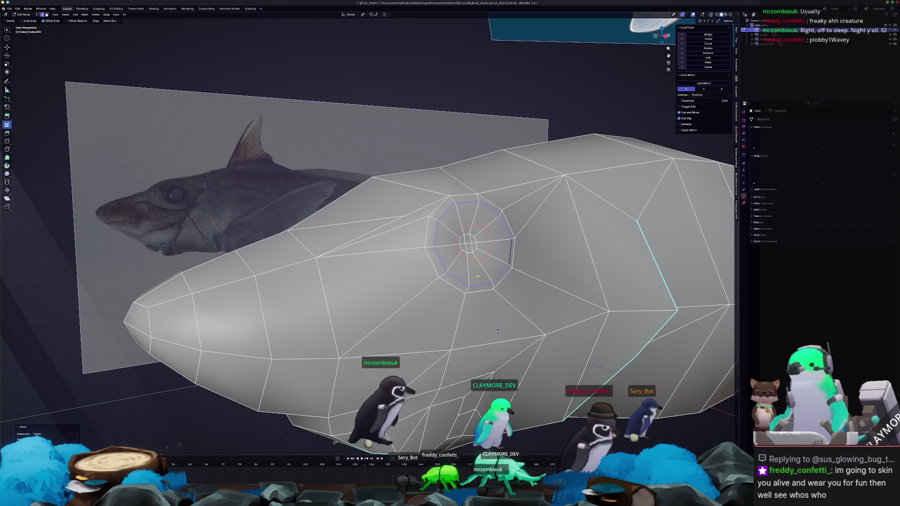
pyautogui.hotkey('shift', 'r')
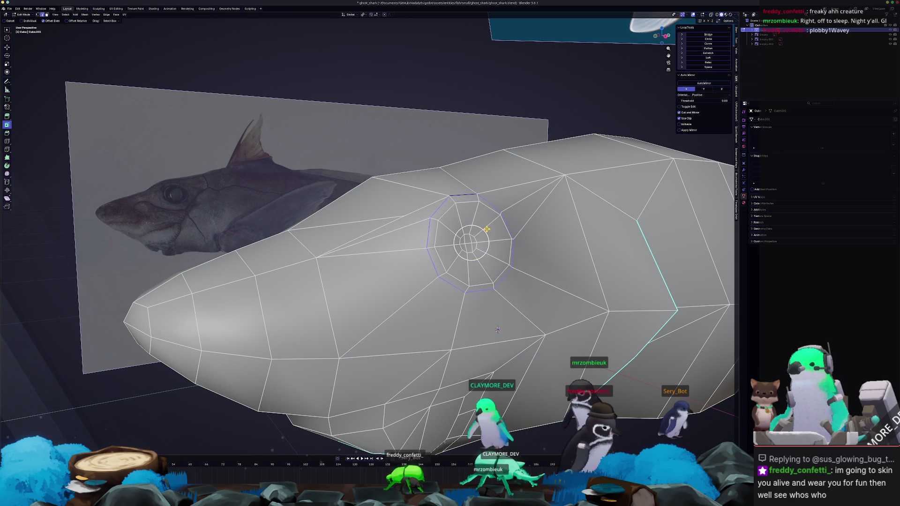
pyautogui.press('Tab')
pyautogui.moveTo(487, 229); pyautogui.dragTo(450, 279, button='middle')
pyautogui.press('Tab')
pyautogui.press('Tab')
pyautogui.press('Tab')
pyautogui.hotkey('ctrl', 'z')
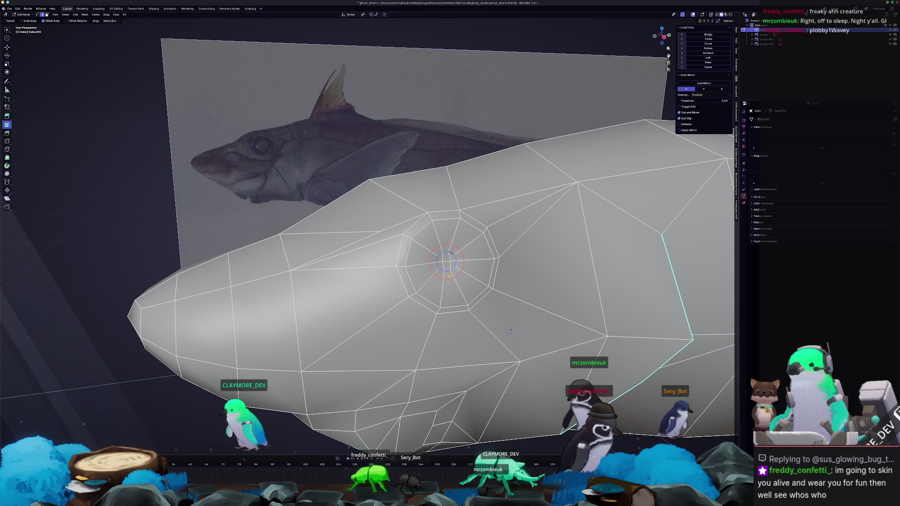
pyautogui.scroll(-2, 511, 329)
pyautogui.scroll(-2, 511, 329)
pyautogui.scroll(-4, 511, 329)
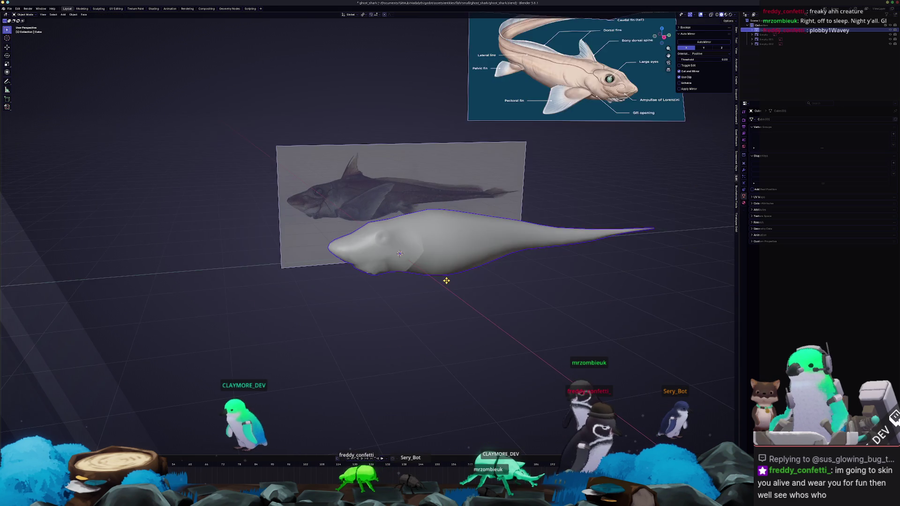
pyautogui.scroll(5, 442, 282)
# Inspect the shaded shark nose-on and from beneath, then resume mesh editing
pyautogui.press('Tab')
pyautogui.press('Tab')
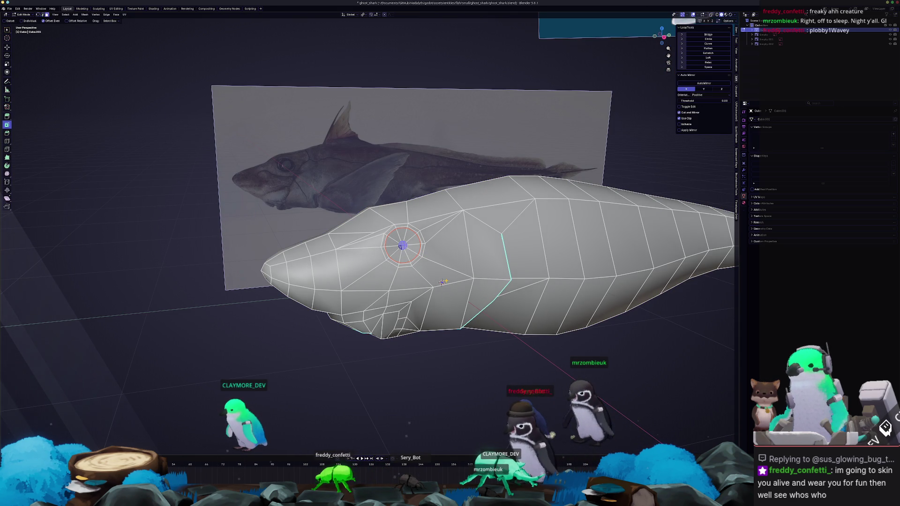
pyautogui.press('Tab')
pyautogui.scroll(2, 443, 282)
pyautogui.scroll(3, 420, 259)
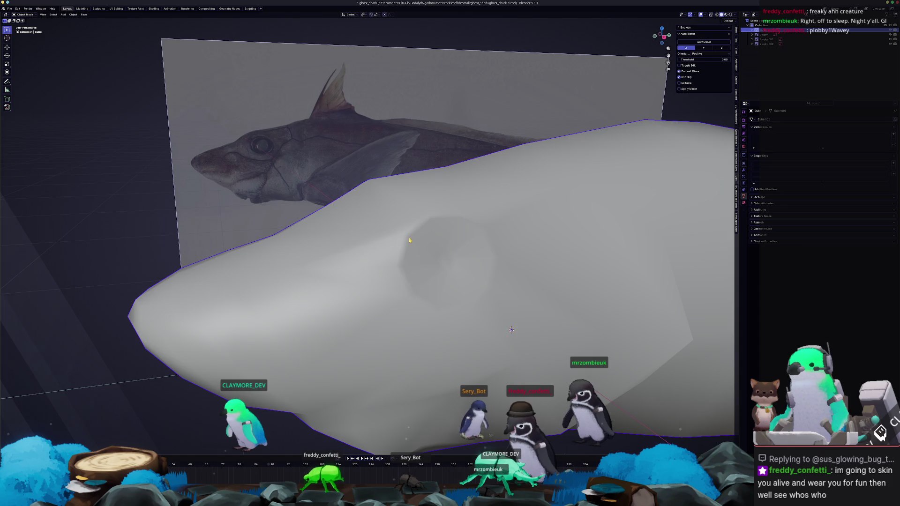
pyautogui.scroll(-3, 410, 241)
pyautogui.scroll(-2, 410, 240)
pyautogui.moveTo(410, 241)
pyautogui.mouseDown(button='middle')
pyautogui.moveTo(327, 267)
pyautogui.moveTo(457, 225)
pyautogui.moveTo(398, 219)
pyautogui.mouseUp(button='middle')
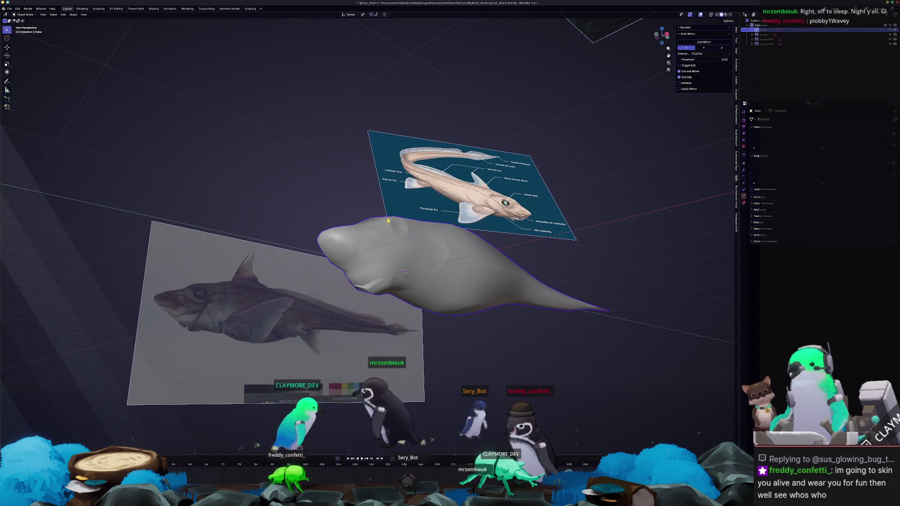
pyautogui.moveTo(397, 218); pyautogui.dragTo(353, 253, button='middle')
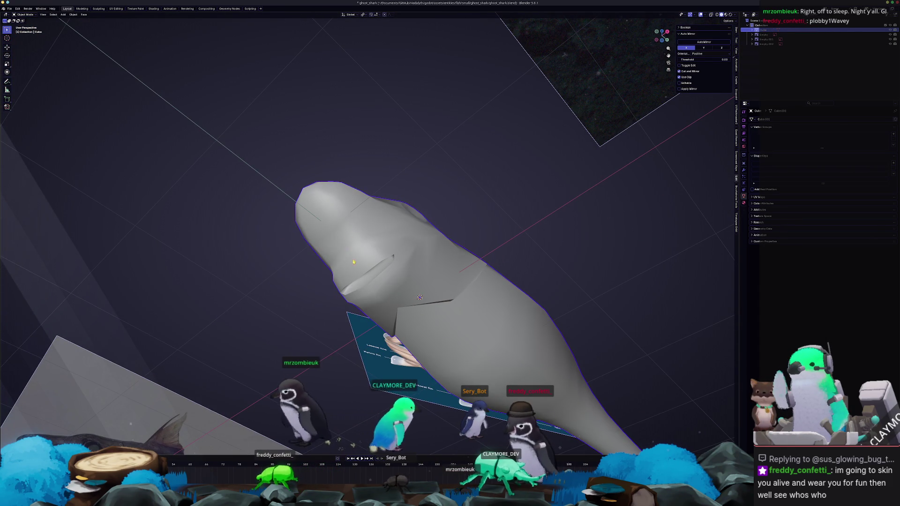
pyautogui.press('Tab')
pyautogui.scroll(4, 436, 324)
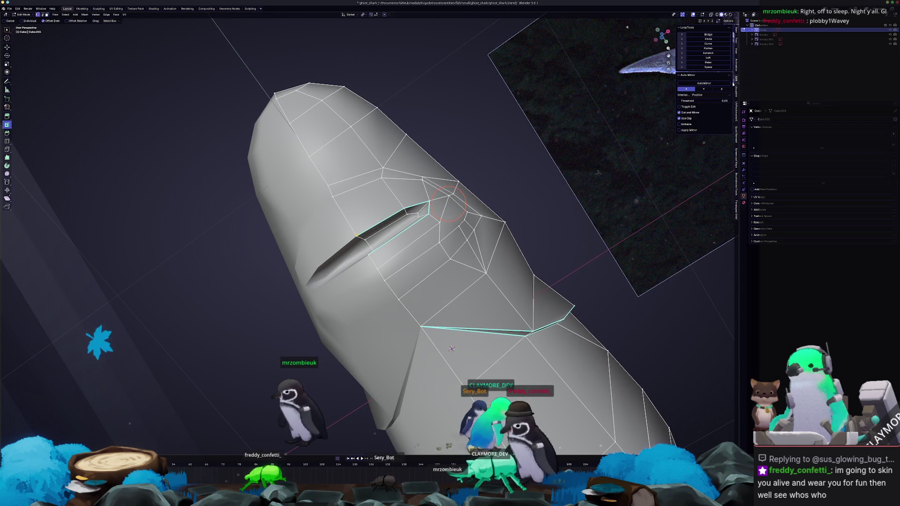
# From the bottom orthographic view, select the mouth slit face and bring up the Add Mesh menu
pyautogui.press('KP_1')
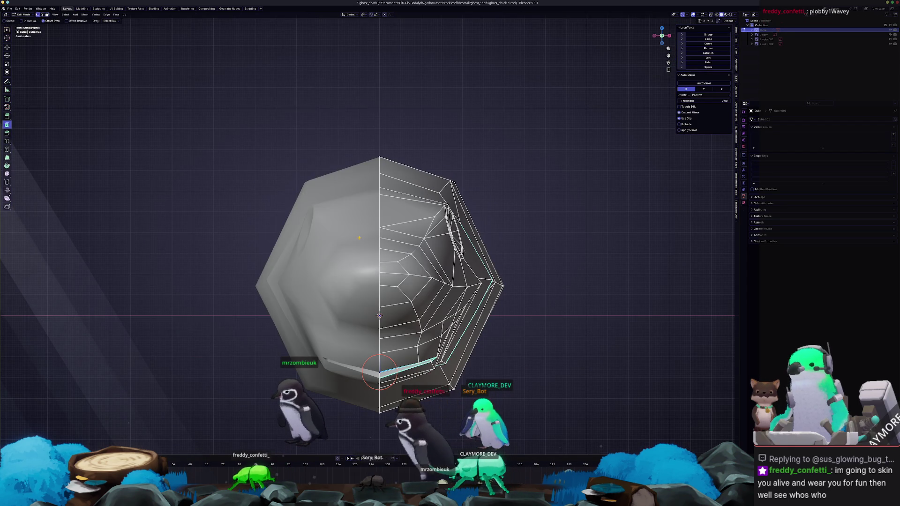
pyautogui.press('ctrl+KP_1')
pyautogui.scroll(2, 386, 426)
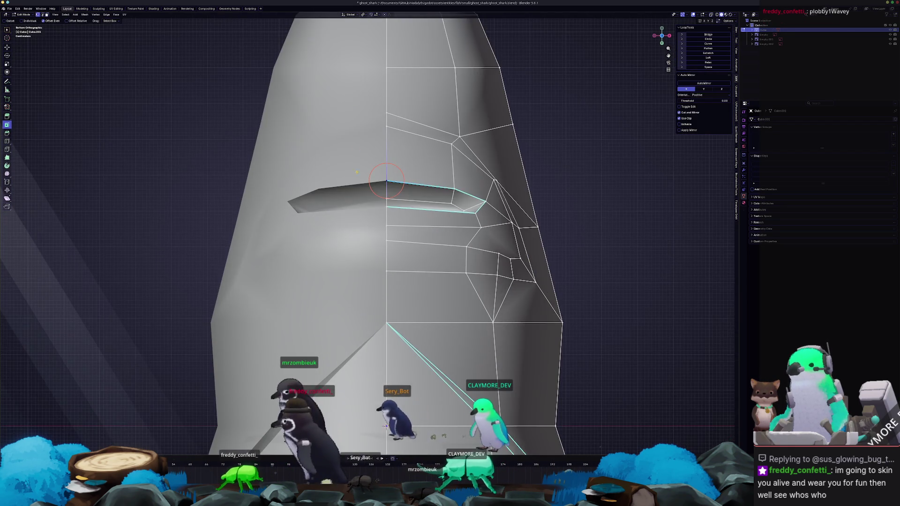
pyautogui.press('KP_8')
pyautogui.click(415, 231)
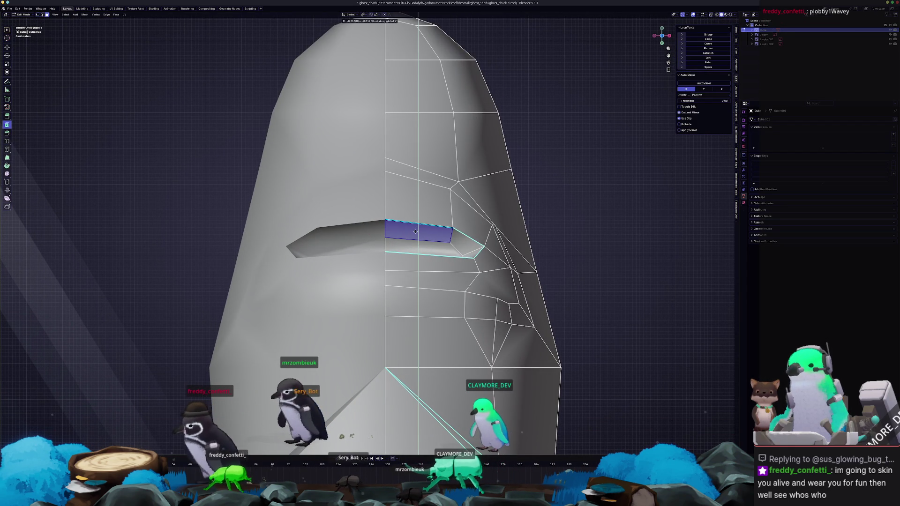
pyautogui.scroll(-3, 415, 231)
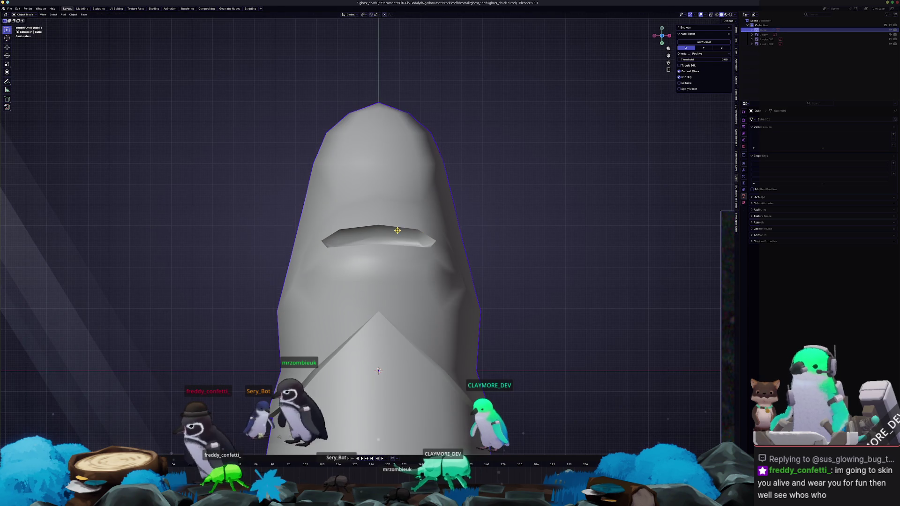
pyautogui.press('i')
pyautogui.hotkey('shift', 'a')
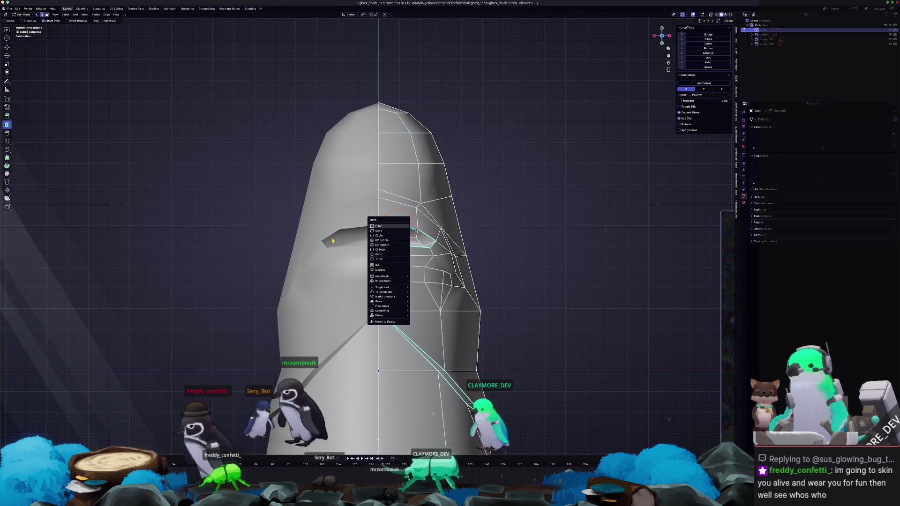
# Add a new cube and shrink it to a tenth of its size
pyautogui.press('Escape')
pyautogui.press('Tab')
pyautogui.hotkey('shift', 'a')
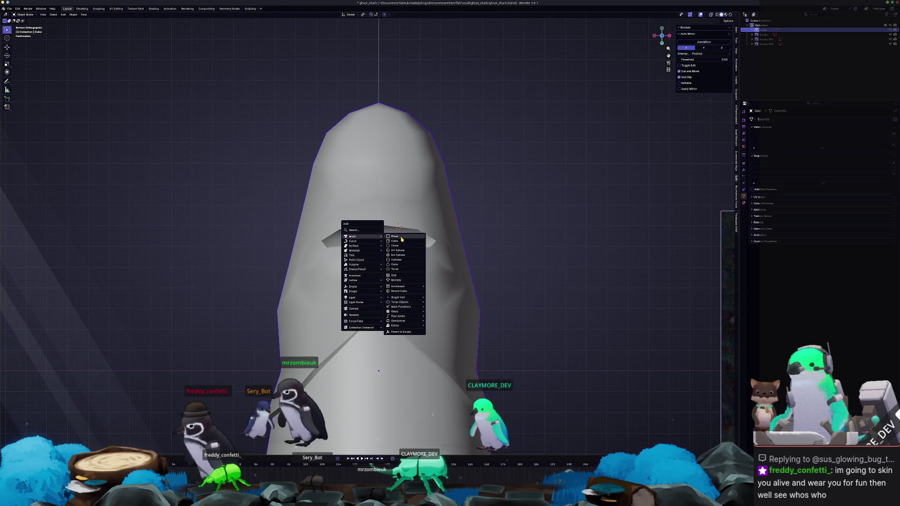
pyautogui.click(401, 244)
pyautogui.write('s.1')
pyautogui.press('Return')
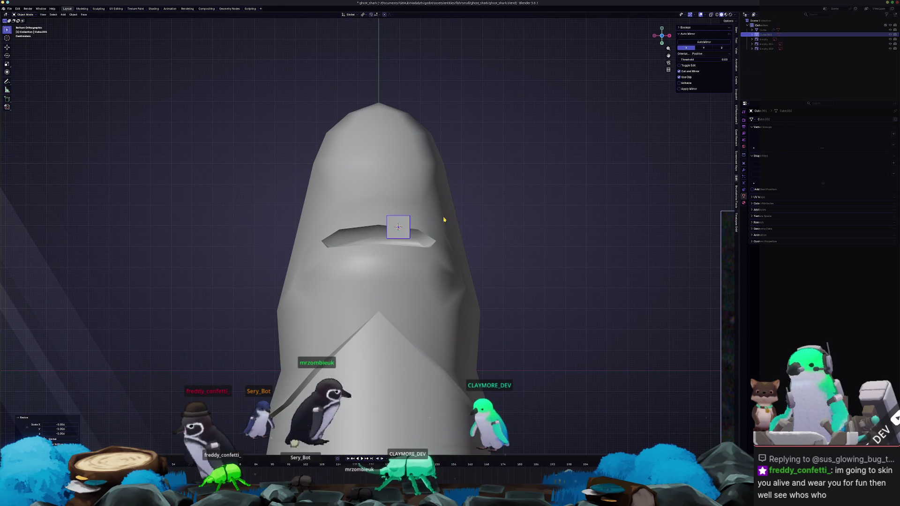
# Move the cube along X to the mouth, widen it along X and set its height in Right view
pyautogui.press('g')
pyautogui.press('x')
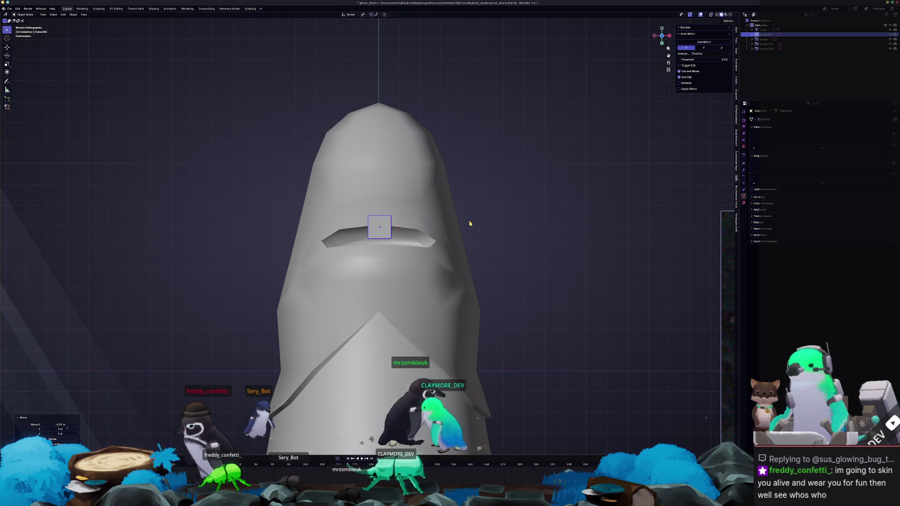
pyautogui.click(478, 221)
pyautogui.scroll(2, 421, 224)
pyautogui.press('s')
pyautogui.press('x')
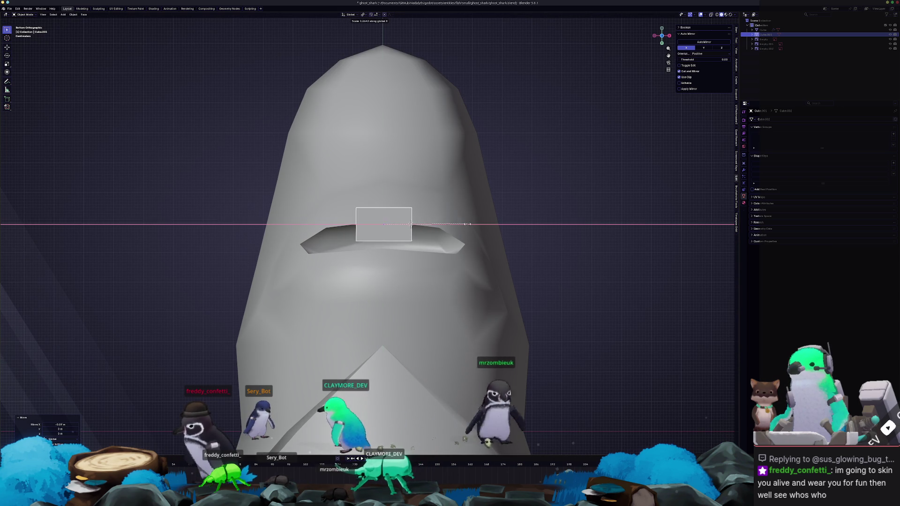
pyautogui.press('KP_3')
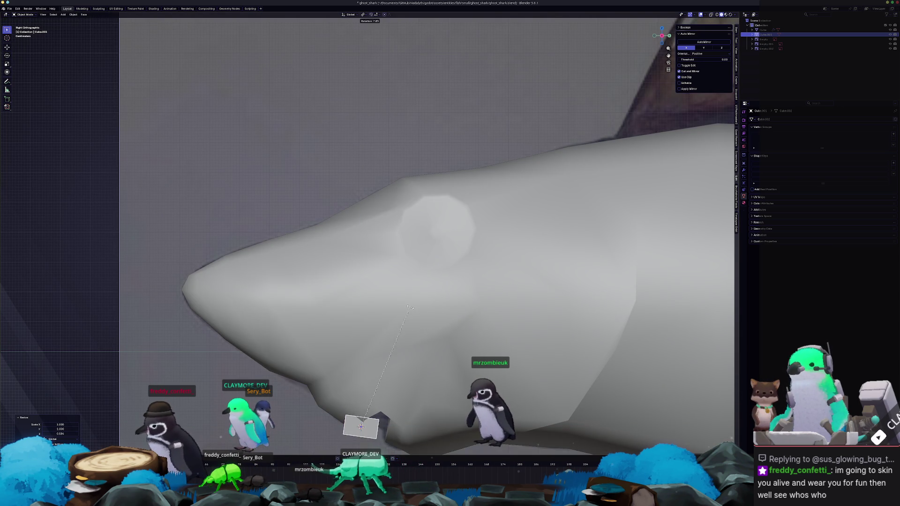
pyautogui.click(416, 300)
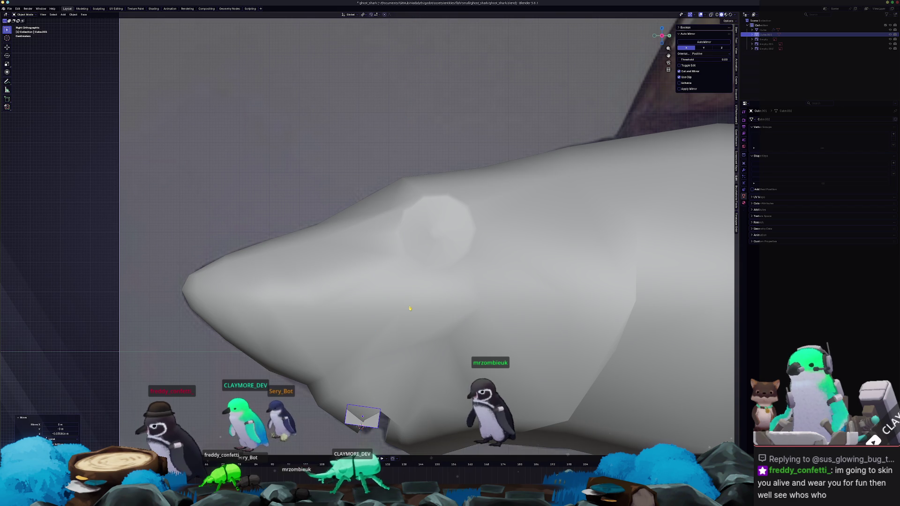
# In see-through front view, shift the cutter's faces sideways along X
pyautogui.press('Tab')
pyautogui.press('KP_1')
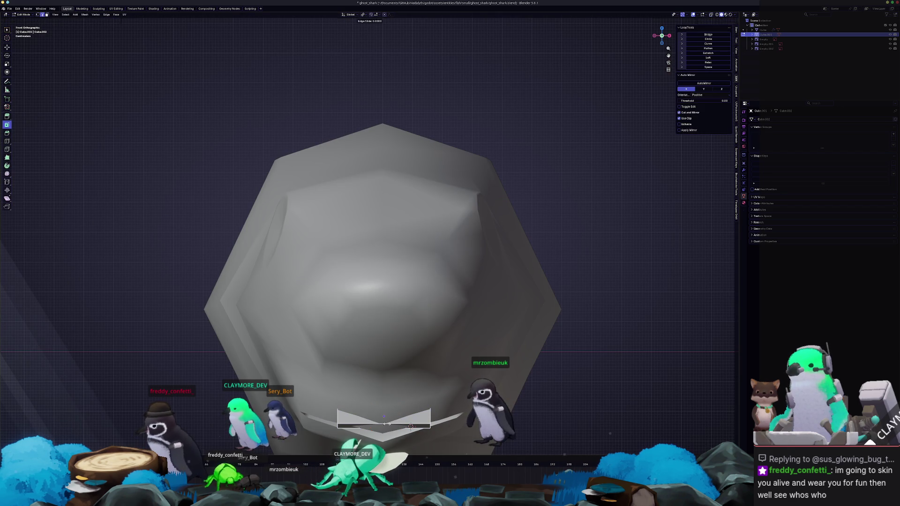
pyautogui.hotkey('alt', 'z')
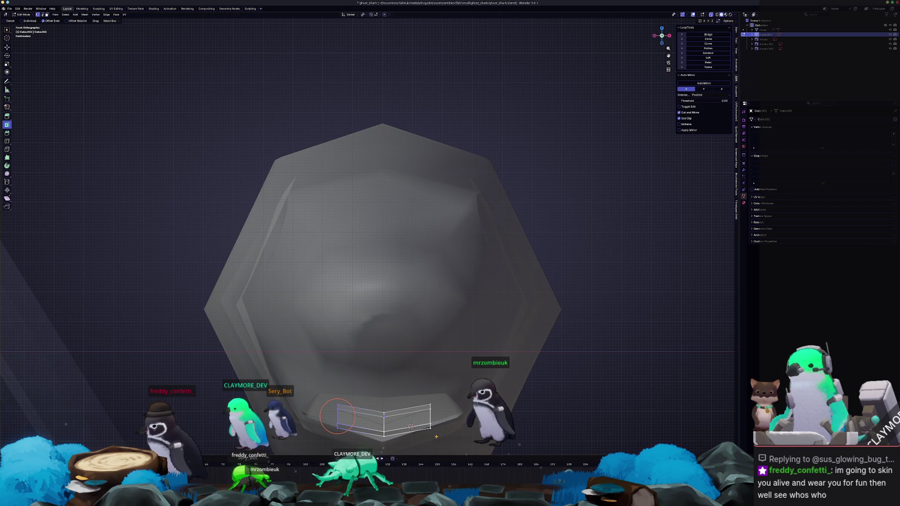
pyautogui.keyDown('shift'); pyautogui.moveTo(416, 380); pyautogui.dragTo(474, 285, button='middle'); pyautogui.keyUp('shift')
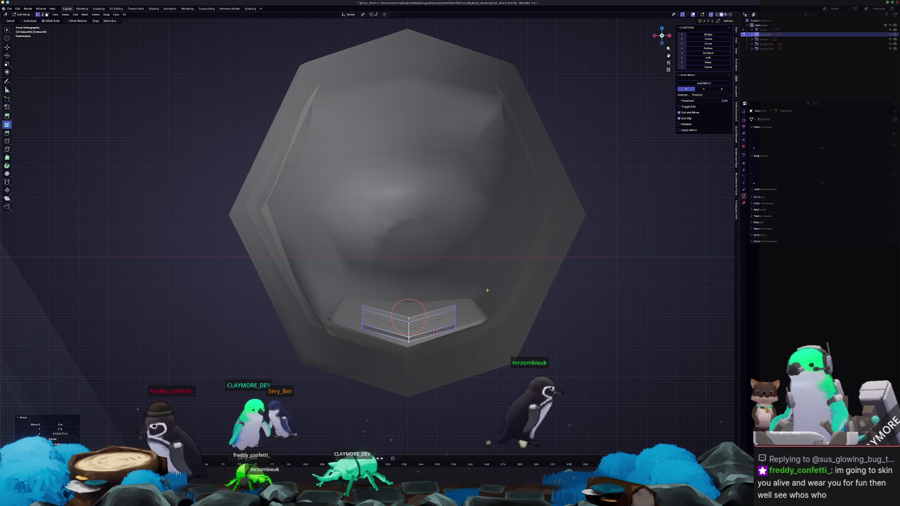
pyautogui.press('Tab')
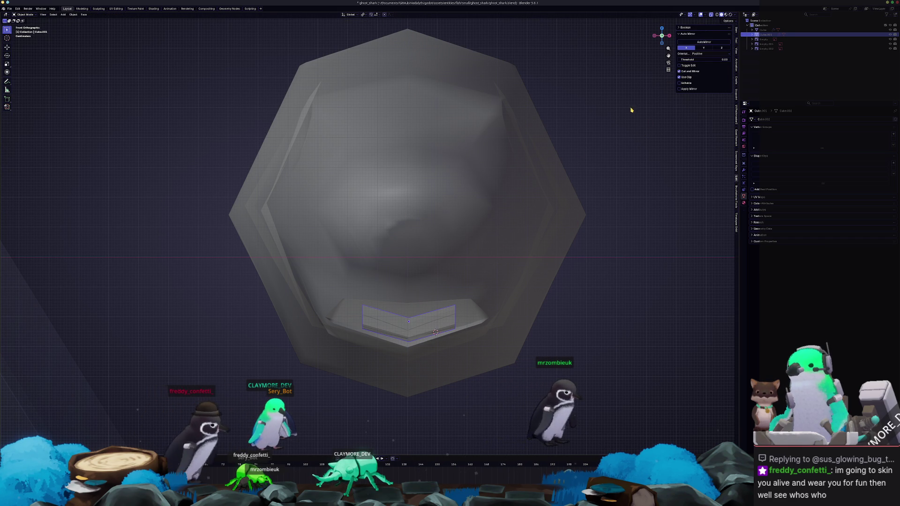
pyautogui.press('Tab')
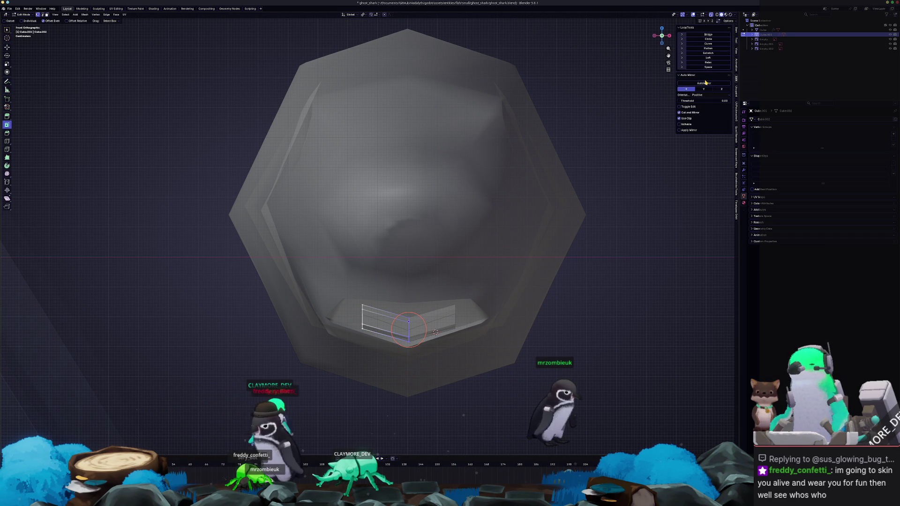
pyautogui.scroll(2, 449, 360)
pyautogui.press('g')
pyautogui.press('x')
pyautogui.click(430, 367)
# Apply the cutter's transform, then move its selected faces again
pyautogui.press('i')
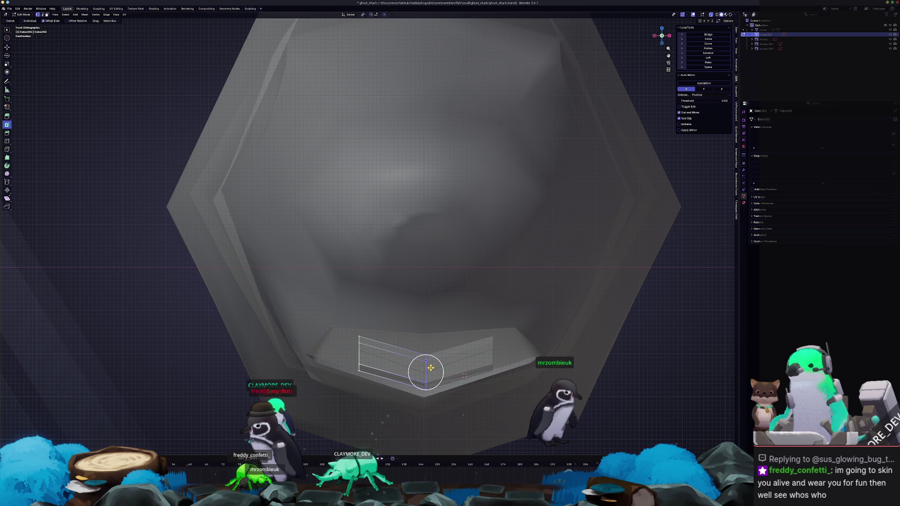
pyautogui.press('g')
pyautogui.press('x')
pyautogui.press('Tab')
pyautogui.hotkey('ctrl', 'a')
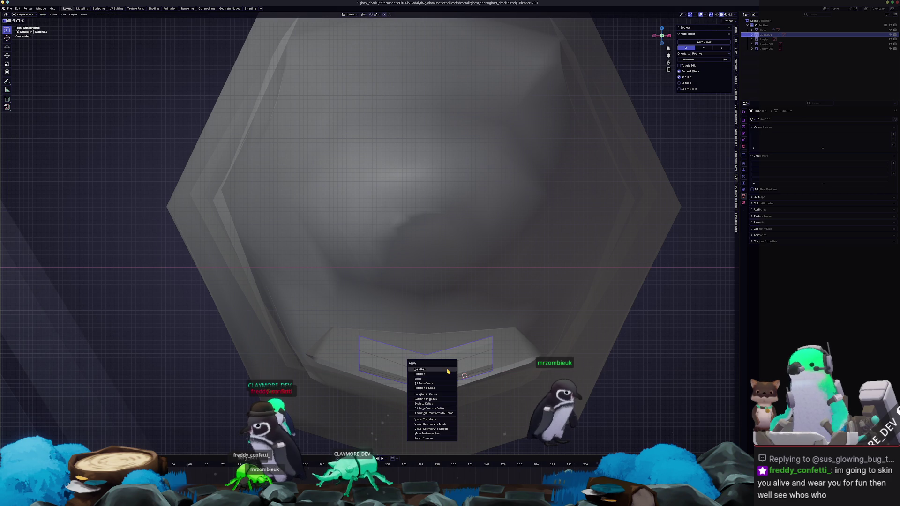
pyautogui.click(442, 372)
pyautogui.press('Tab')
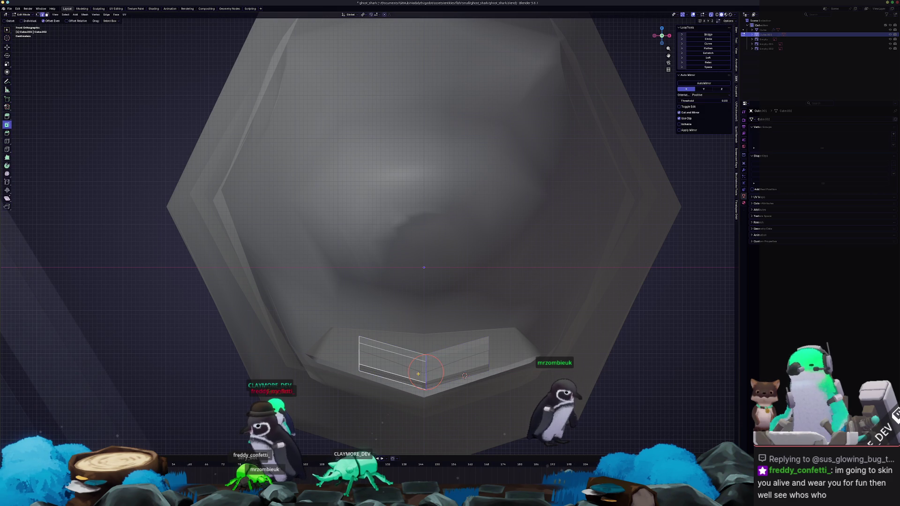
pyautogui.press('g')
pyautogui.click(464, 376)
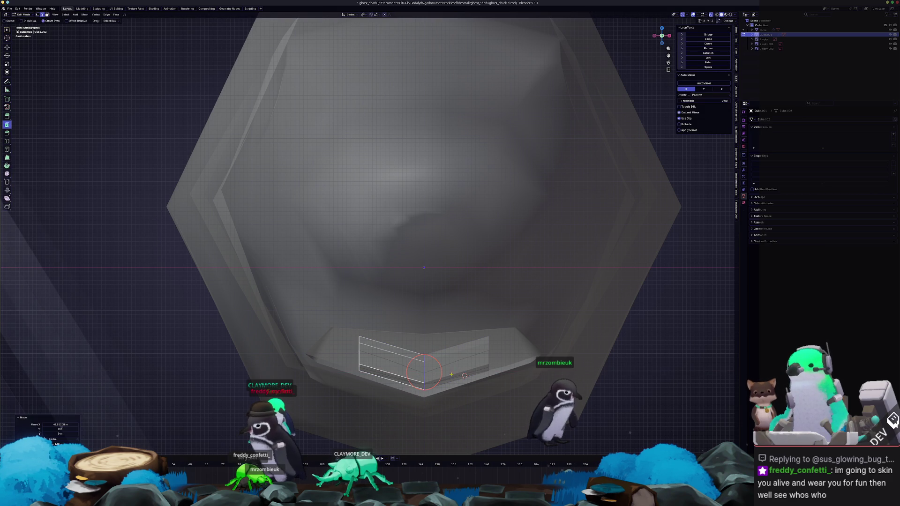
pyautogui.scroll(2, 463, 376)
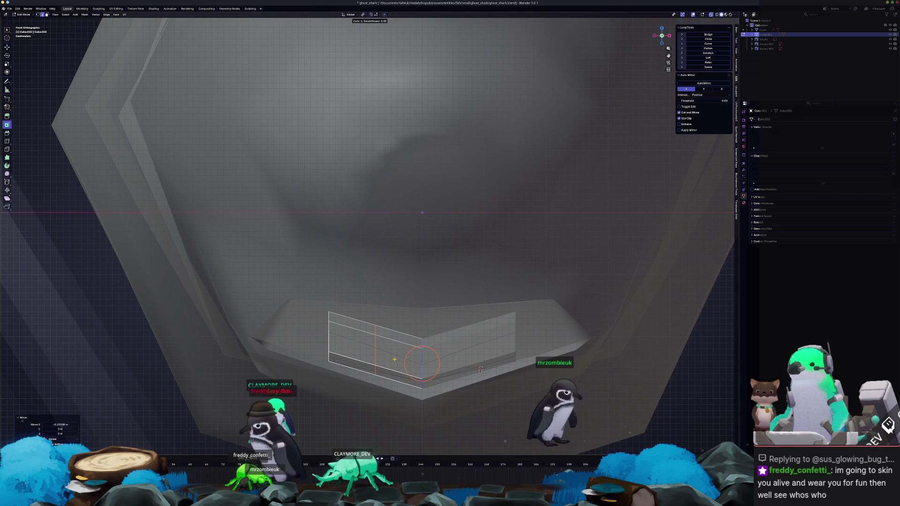
# Push the cutter faces inward along Y and rotate part of it, checking the Boolean cut
pyautogui.press('g')
pyautogui.press('y')
pyautogui.click(375, 349)
pyautogui.moveTo(374, 350); pyautogui.dragTo(374, 334, button='middle')
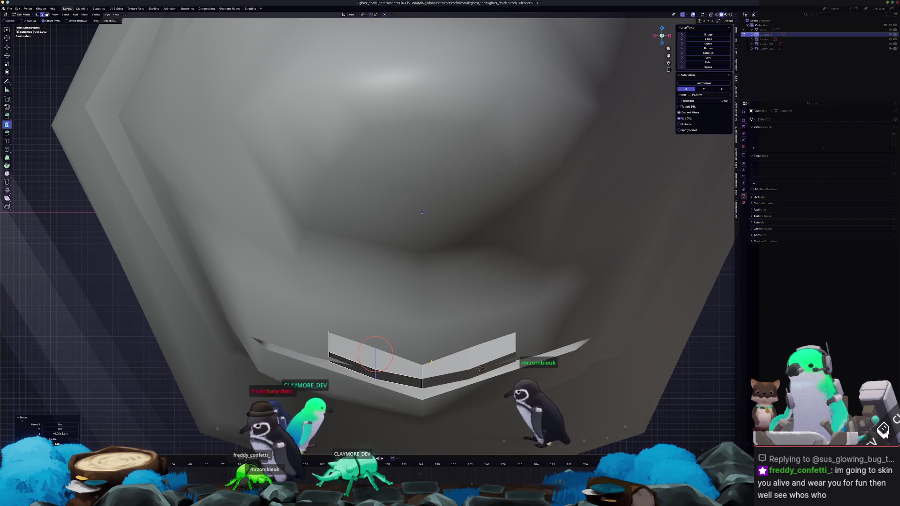
pyautogui.press('Tab')
pyautogui.moveTo(455, 362); pyautogui.dragTo(458, 361, button='middle')
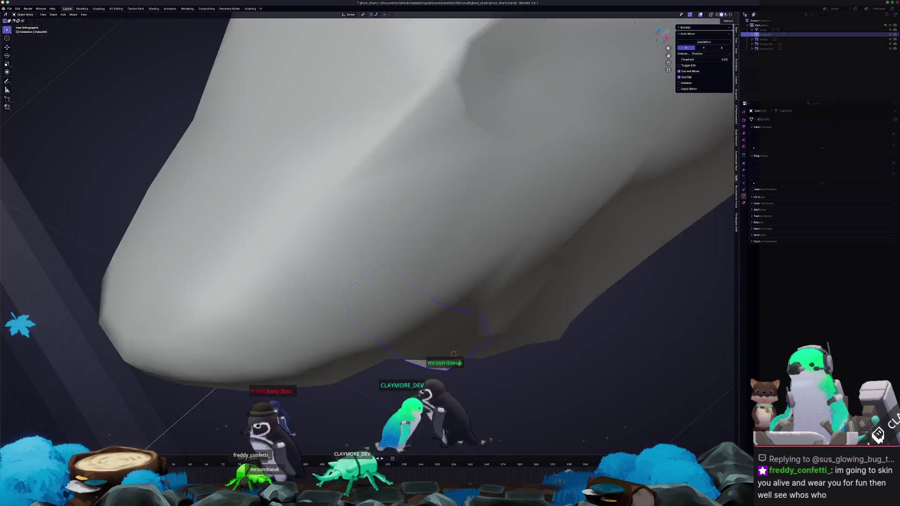
pyautogui.press('Tab')
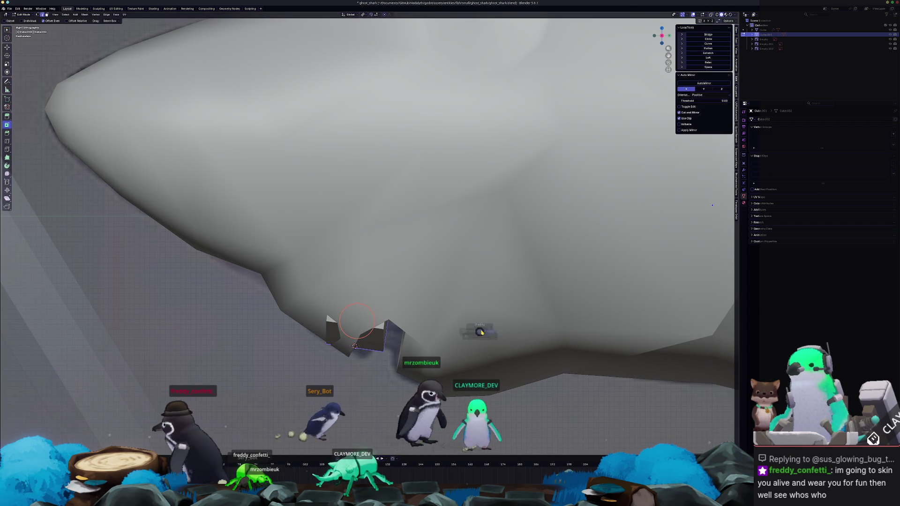
pyautogui.press('r')
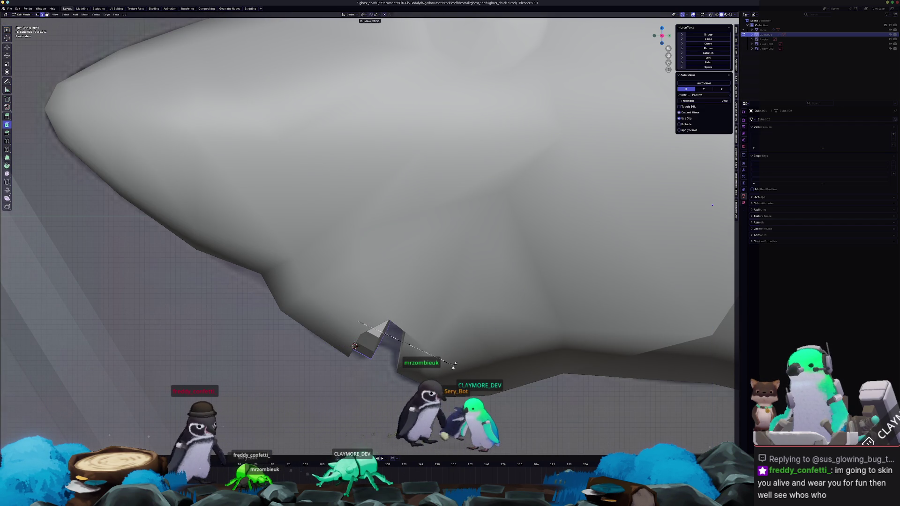
pyautogui.click(446, 370)
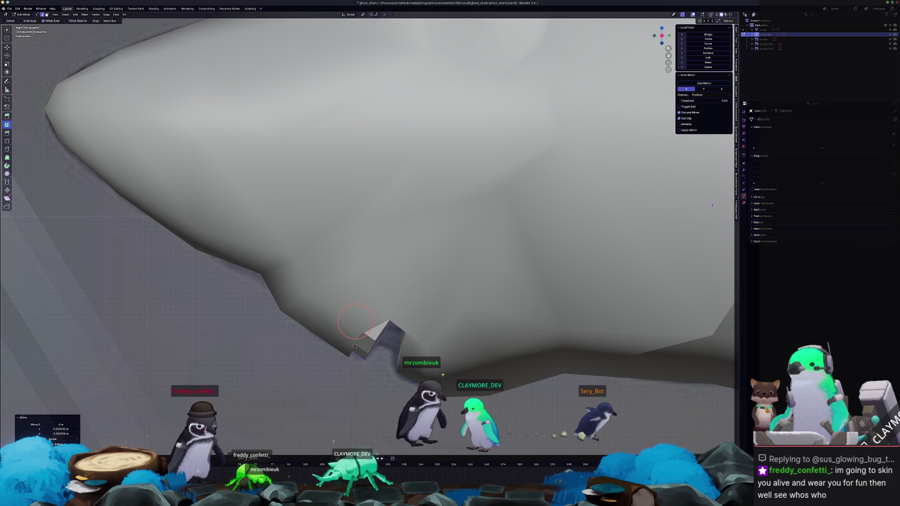
# Narrow the selection to one face and shift it in side orthographic view
pyautogui.press('Tab')
pyautogui.moveTo(446, 371)
pyautogui.mouseDown(button='middle')
pyautogui.moveTo(368, 399)
pyautogui.moveTo(363, 337)
pyautogui.mouseUp(button='middle')
pyautogui.scroll(-5, 367, 399)
pyautogui.press('Tab')
pyautogui.moveTo(327, 228); pyautogui.dragTo(373, 386, button='middle')
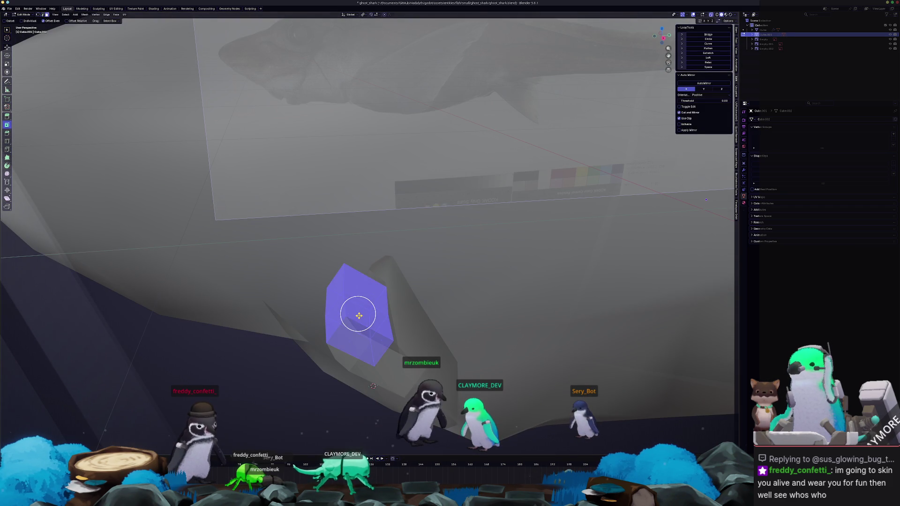
pyautogui.hotkey('ctrl', 'i')
pyautogui.press('KP_1')
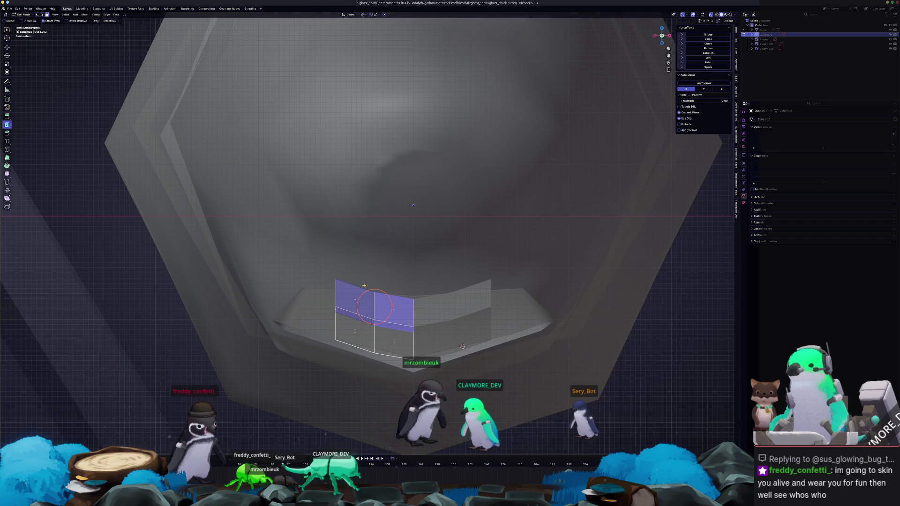
pyautogui.press('KP_3')
pyautogui.press('g')
pyautogui.click(413, 275)
# Inspect the mouth groove from below and the side, then edge-slide the cutter to clean the V shape
pyautogui.press('Tab')
pyautogui.moveTo(371, 305)
pyautogui.mouseDown(button='middle')
pyautogui.moveTo(327, 296)
pyautogui.moveTo(361, 275)
pyautogui.moveTo(363, 246)
pyautogui.mouseUp(button='middle')
pyautogui.press('Tab')
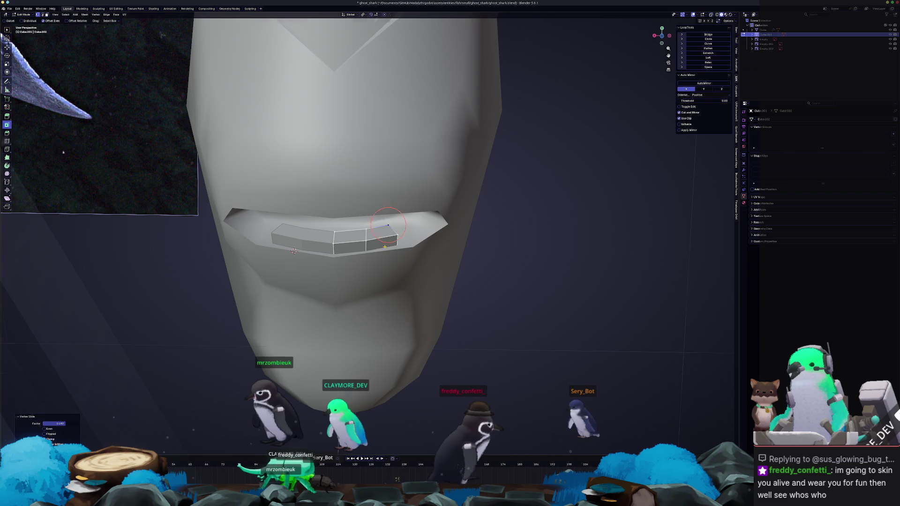
pyautogui.moveTo(293, 250)
pyautogui.mouseDown(button='middle')
pyautogui.moveTo(334, 330)
pyautogui.moveTo(294, 277)
pyautogui.mouseUp(button='middle')
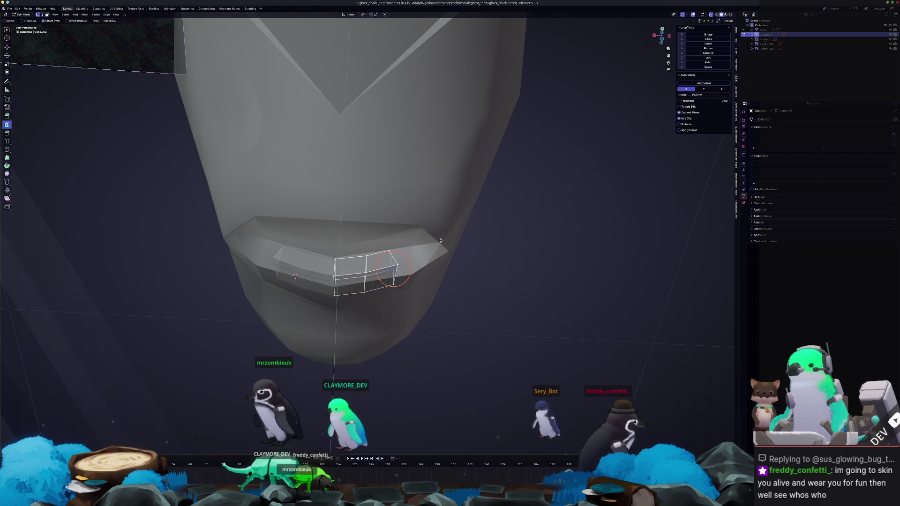
pyautogui.press('Tab')
pyautogui.moveTo(434, 243)
pyautogui.mouseDown(button='middle')
pyautogui.moveTo(398, 284)
pyautogui.moveTo(385, 277)
pyautogui.mouseUp(button='middle')
pyautogui.press('Tab')
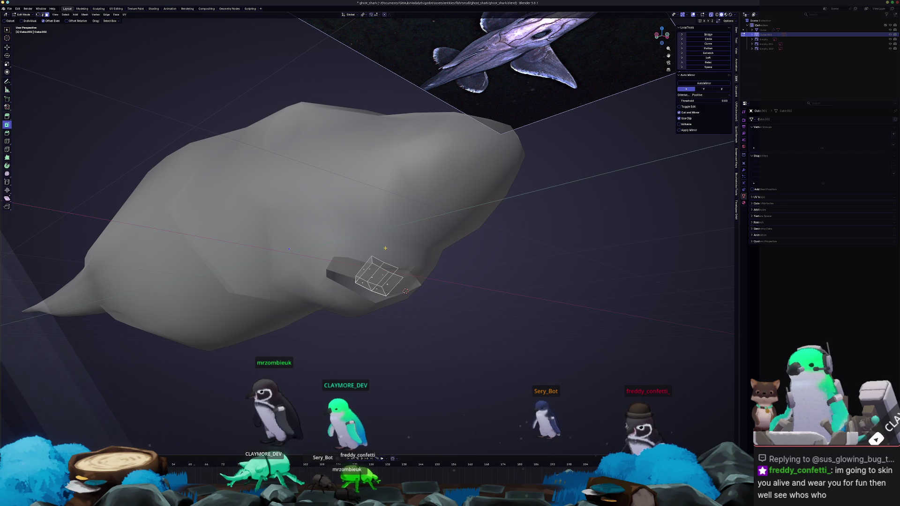
pyautogui.scroll(2, 406, 290)
pyautogui.click(377, 276)
pyautogui.moveTo(377, 277)
pyautogui.mouseDown(button='middle')
pyautogui.moveTo(413, 252)
pyautogui.moveTo(420, 277)
pyautogui.mouseUp(button='middle')
pyautogui.press('Tab')
pyautogui.scroll(-5, 420, 278)
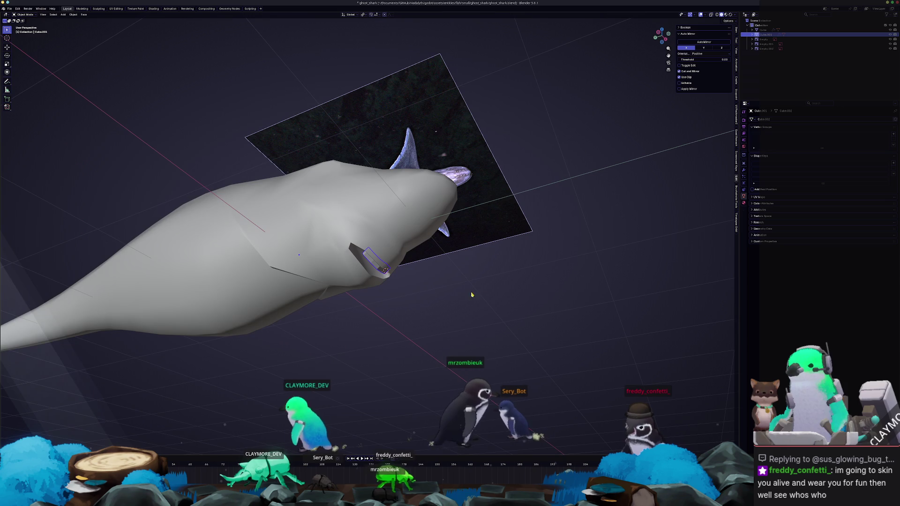
# In Right Orthographic view, select the flank faces behind the gill slit on the shark mesh
pyautogui.moveTo(450, 302)
pyautogui.mouseDown(button='middle')
pyautogui.moveTo(452, 322)
pyautogui.moveTo(423, 338)
pyautogui.mouseUp(button='middle')
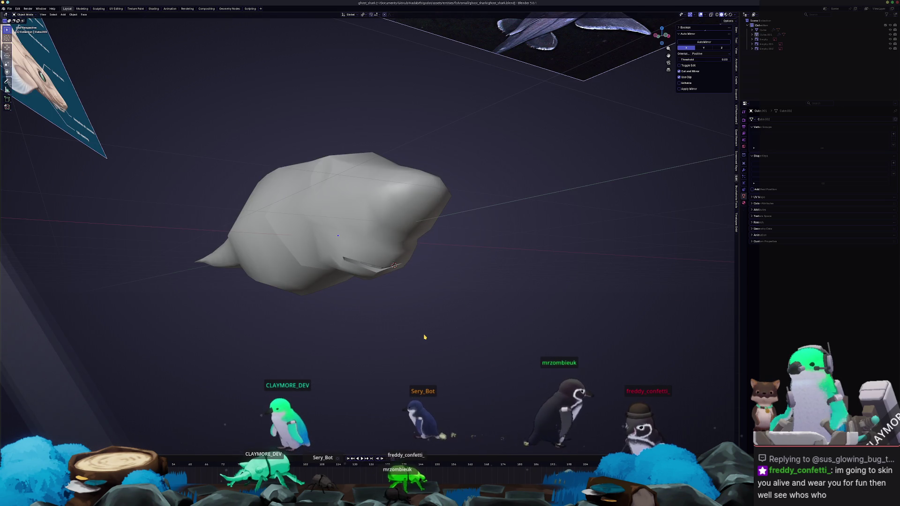
pyautogui.press('KP_1')
pyautogui.press('KP_3')
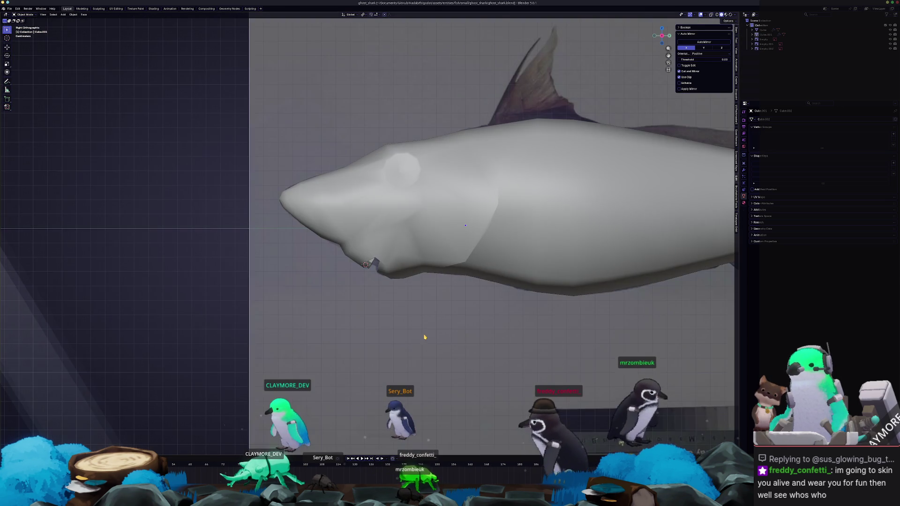
pyautogui.scroll(-1, 400, 308)
pyautogui.scroll(-4, 394, 288)
pyautogui.press('Tab')
pyautogui.scroll(3, 389, 275)
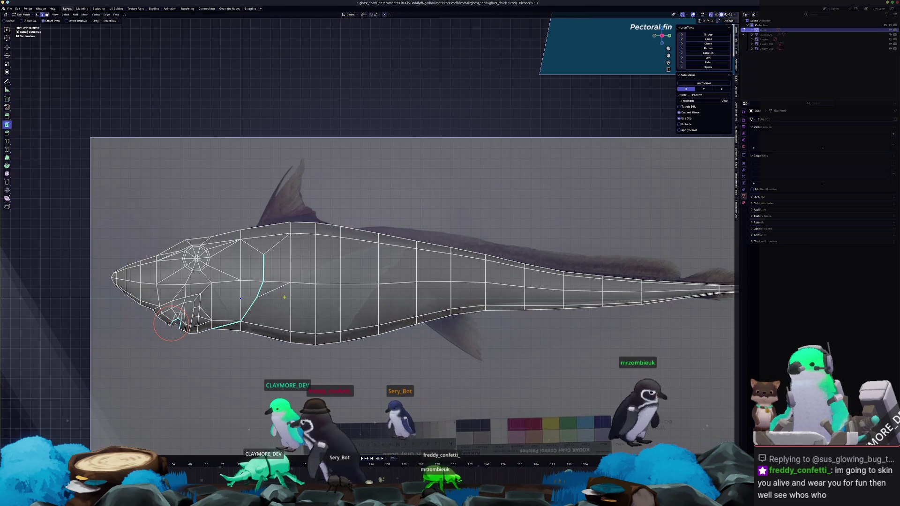
pyautogui.keyDown('shift'); pyautogui.moveTo(280, 249); pyautogui.dragTo(341, 254, button='middle'); pyautogui.keyUp('shift')
pyautogui.moveTo(303, 247); pyautogui.dragTo(327, 250)
pyautogui.scroll(-5, 358, 239)
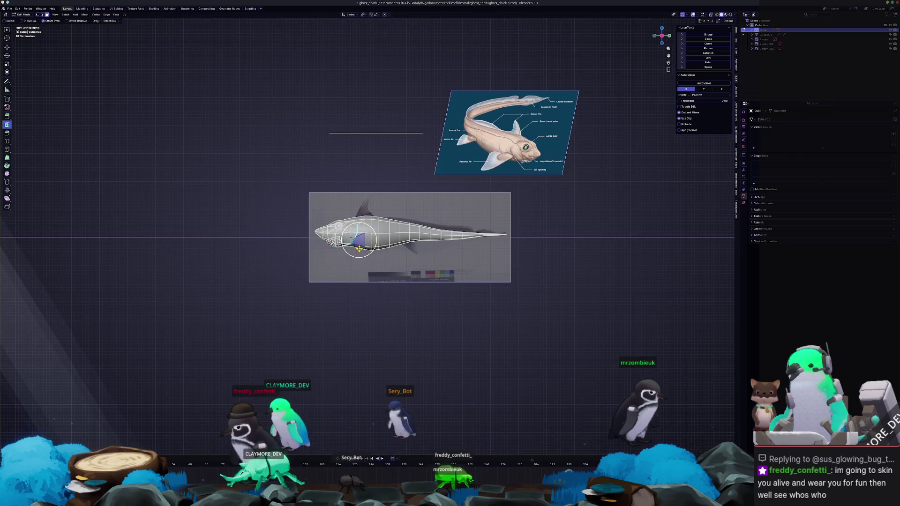
pyautogui.scroll(2, 360, 240)
pyautogui.moveTo(359, 239)
pyautogui.mouseDown(button='middle')
pyautogui.moveTo(369, 225)
pyautogui.moveTo(480, 205)
pyautogui.mouseUp(button='middle')
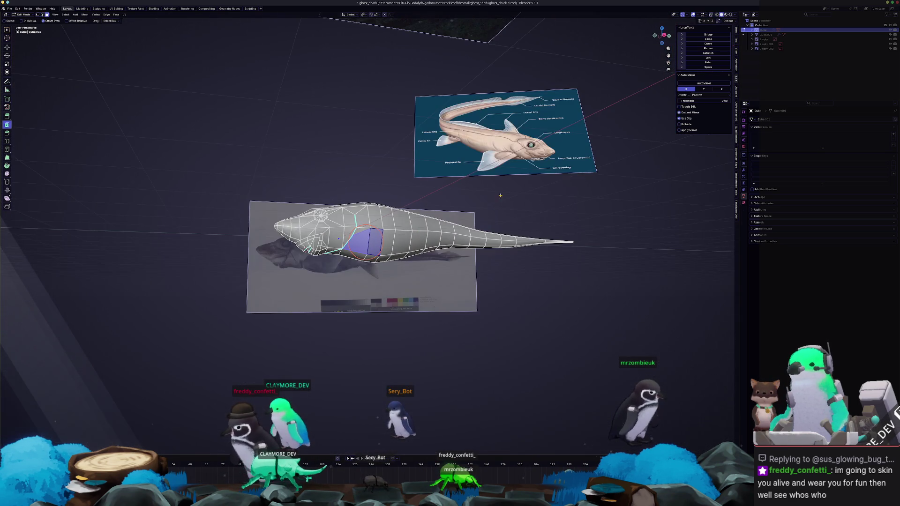
pyautogui.moveTo(422, 199)
pyautogui.mouseDown(button='middle')
pyautogui.moveTo(476, 221)
pyautogui.moveTo(492, 185)
pyautogui.moveTo(478, 232)
pyautogui.moveTo(486, 220)
pyautogui.moveTo(445, 237)
pyautogui.mouseUp(button='middle')
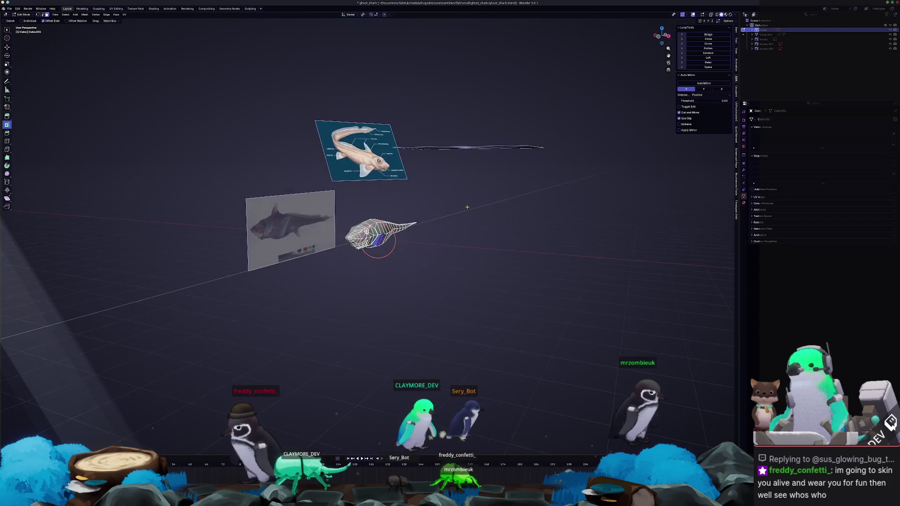
pyautogui.scroll(3, 444, 237)
pyautogui.press('KP_3')
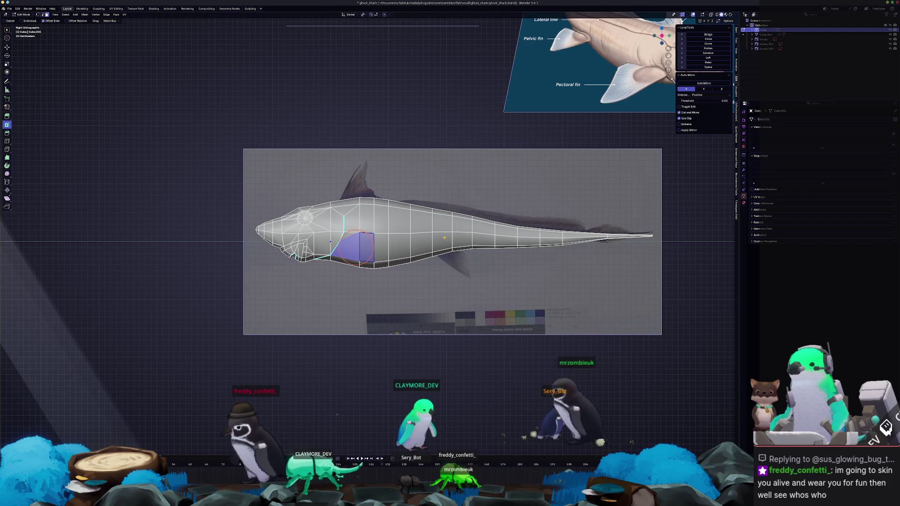
pyautogui.scroll(3, 350, 268)
# Inset the selected faces and slide the new edge along the flank
pyautogui.press('i')
pyautogui.click(341, 261)
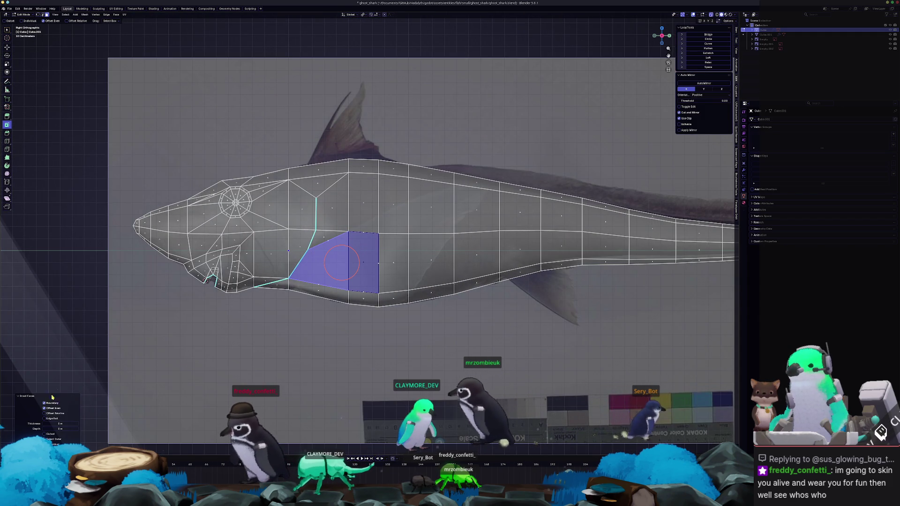
pyautogui.press('i')
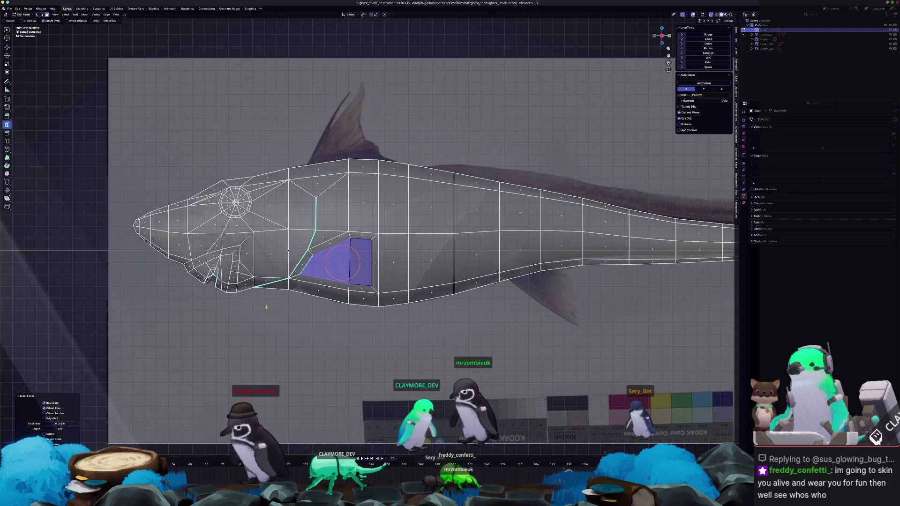
pyautogui.scroll(1, 342, 261)
pyautogui.press('x')
pyautogui.press('g')
pyautogui.press('g')
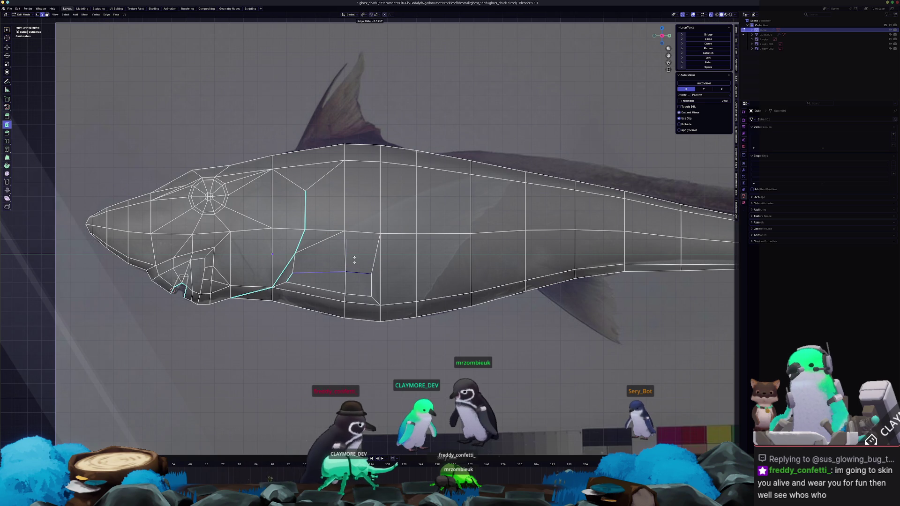
pyautogui.click(354, 260)
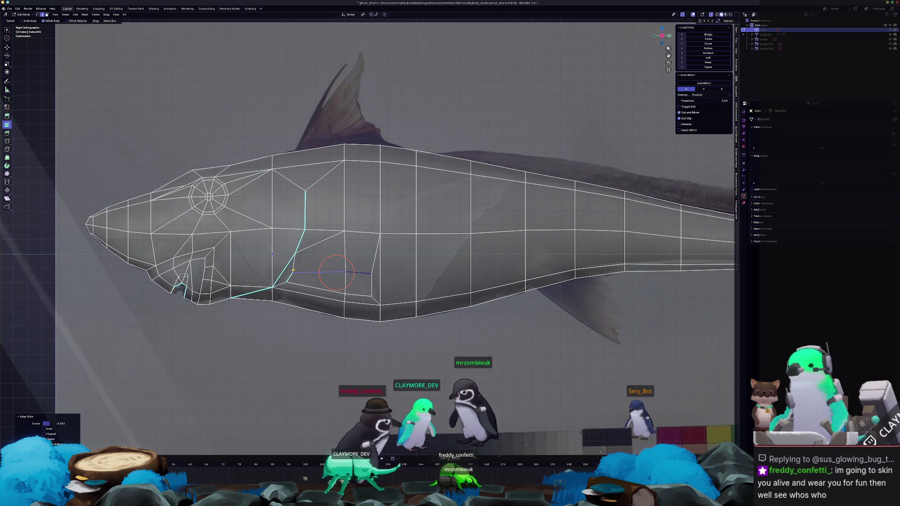
# Vertex-slide the gill-line vertices to follow the reference, then pull the belly face outward
pyautogui.click(294, 265)
pyautogui.click(373, 292)
pyautogui.hotkey('shift', 'v')
pyautogui.click(337, 290)
pyautogui.press('1')
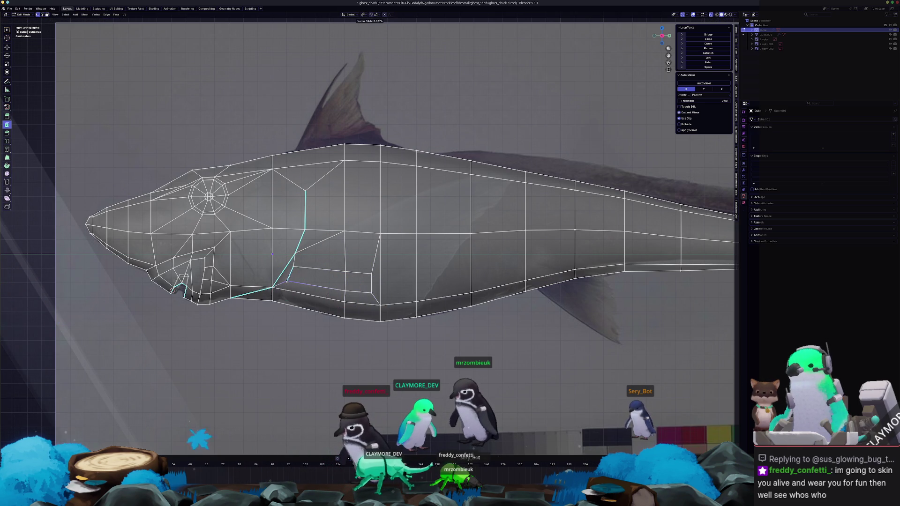
pyautogui.scroll(-3, 358, 282)
pyautogui.moveTo(358, 281)
pyautogui.mouseDown(button='middle')
pyautogui.moveTo(394, 303)
pyautogui.moveTo(445, 276)
pyautogui.moveTo(398, 291)
pyautogui.mouseUp(button='middle')
# Extrude the belly face into a boxy fin stub and move it with proportional falloff
pyautogui.press('e')
pyautogui.click(405, 318)
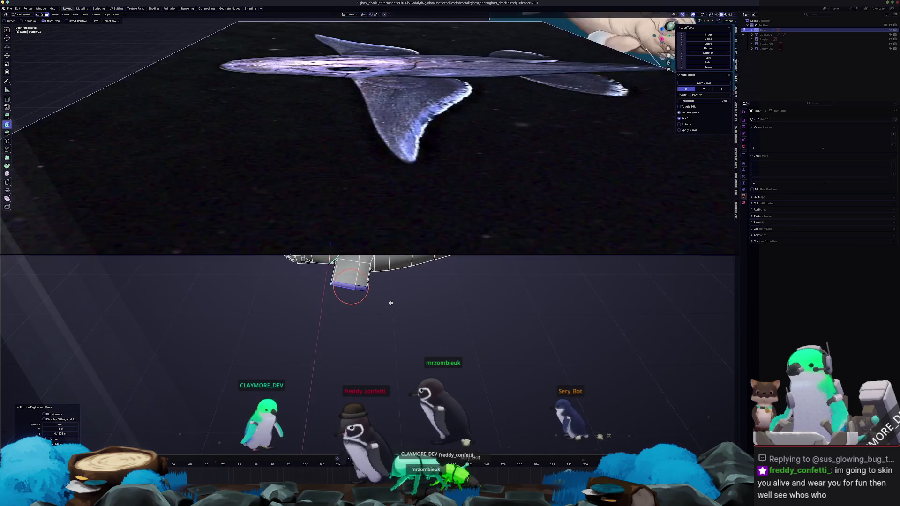
pyautogui.press('g')
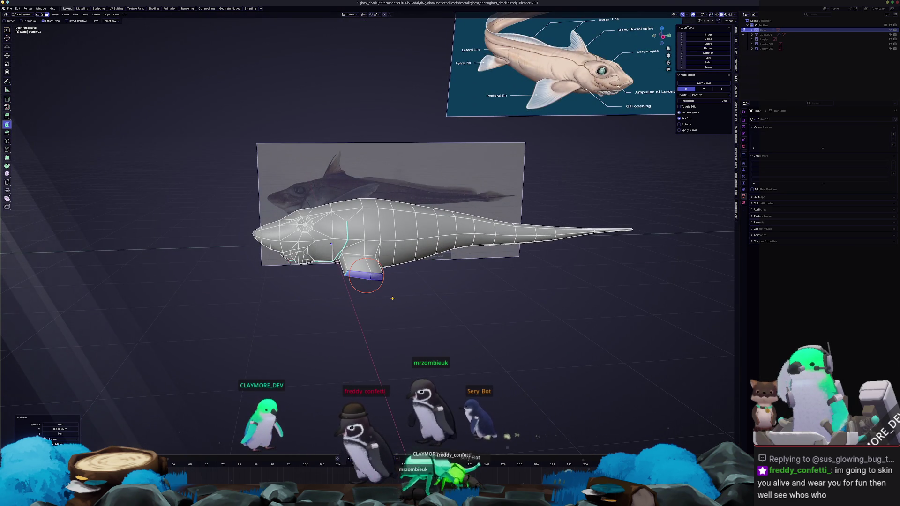
pyautogui.moveTo(393, 298); pyautogui.dragTo(445, 267, button='middle')
# Rotate the fin outward in Top view and check it from the side
pyautogui.press('r')
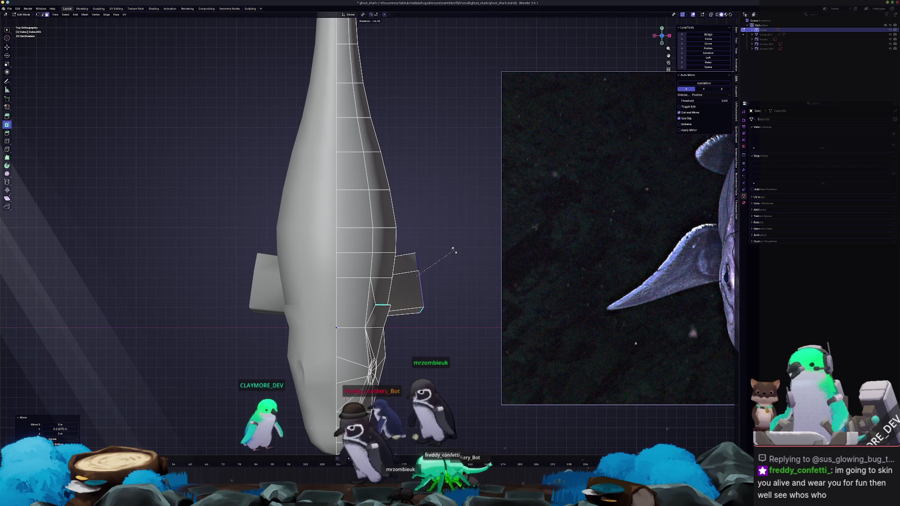
pyautogui.press('KP_3')
pyautogui.scroll(3, 378, 290)
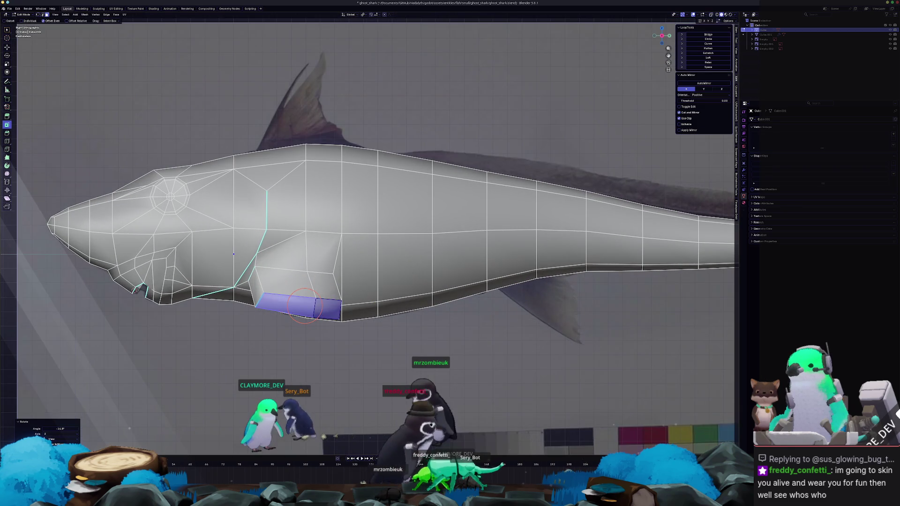
pyautogui.moveTo(379, 291)
pyautogui.mouseDown(button='middle')
pyautogui.moveTo(382, 320)
pyautogui.moveTo(384, 277)
pyautogui.mouseUp(button='middle')
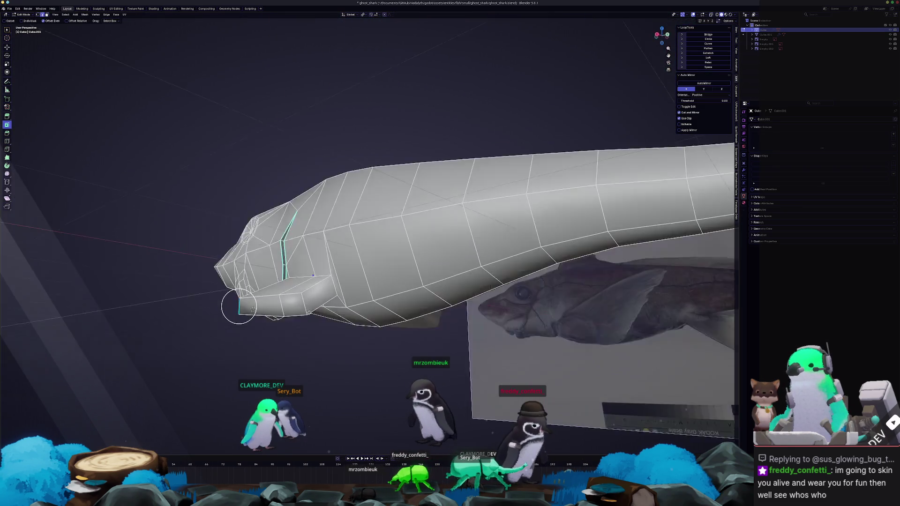
pyautogui.hotkey('ctrl', 'e')
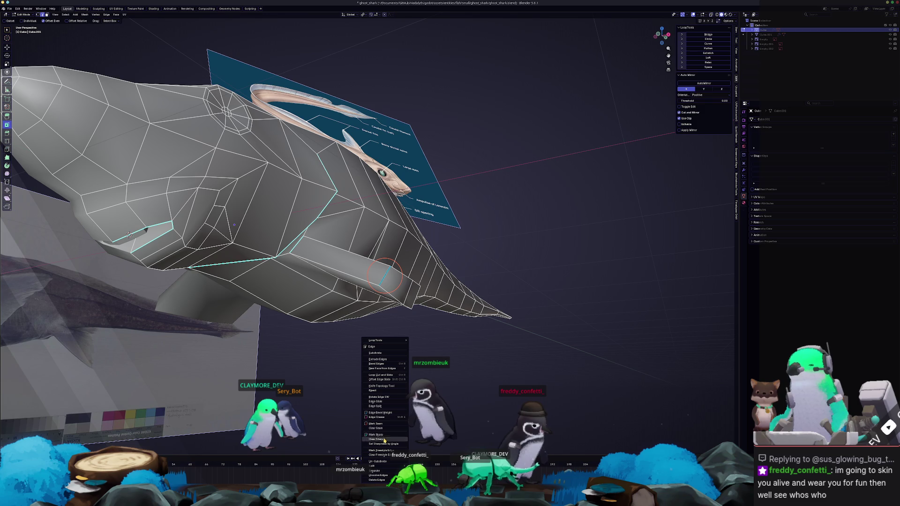
# Split the gill slit edges open and slide them along the surface
pyautogui.click(377, 436)
pyautogui.moveTo(376, 435)
pyautogui.mouseDown(button='middle')
pyautogui.moveTo(355, 318)
pyautogui.moveTo(340, 328)
pyautogui.moveTo(322, 306)
pyautogui.mouseUp(button='middle')
pyautogui.press('g')
pyautogui.press('g')
pyautogui.click(339, 328)
pyautogui.press('g')
pyautogui.press('g')
pyautogui.click(322, 308)
# Edge- and vertex-slide the slit's corners to tidy the gap, checking from several angles
pyautogui.moveTo(318, 306)
pyautogui.mouseDown(button='middle')
pyautogui.moveTo(300, 320)
pyautogui.moveTo(290, 294)
pyautogui.mouseUp(button='middle')
pyautogui.click(291, 323)
pyautogui.hotkey('shift', 'v')
pyautogui.click(299, 272)
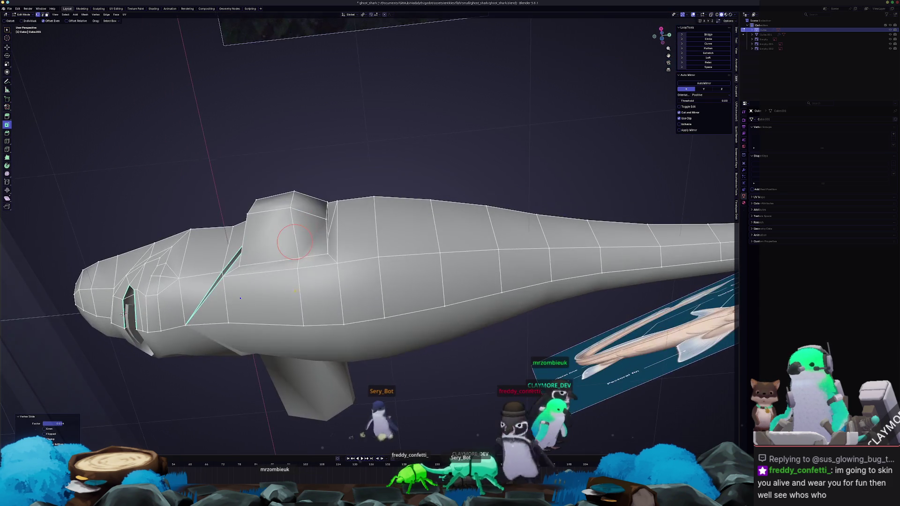
pyautogui.click(295, 258)
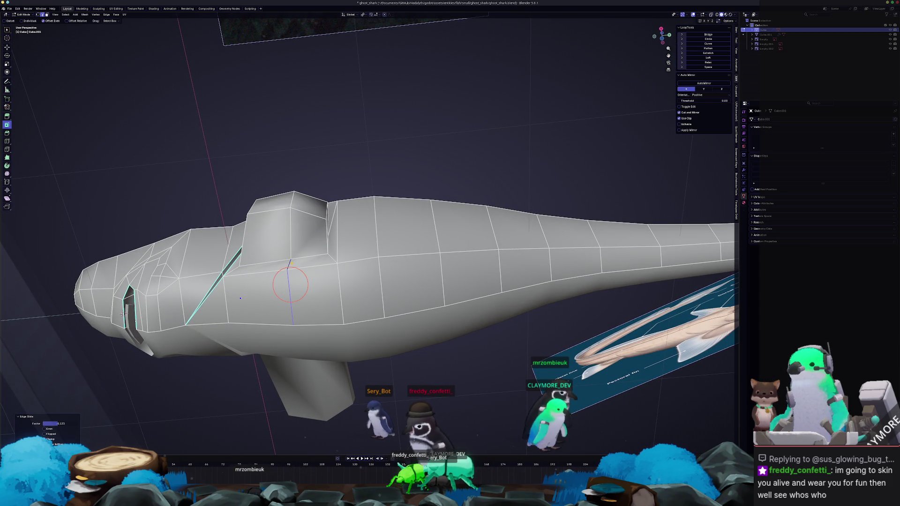
pyautogui.moveTo(292, 265); pyautogui.dragTo(298, 277, button='middle')
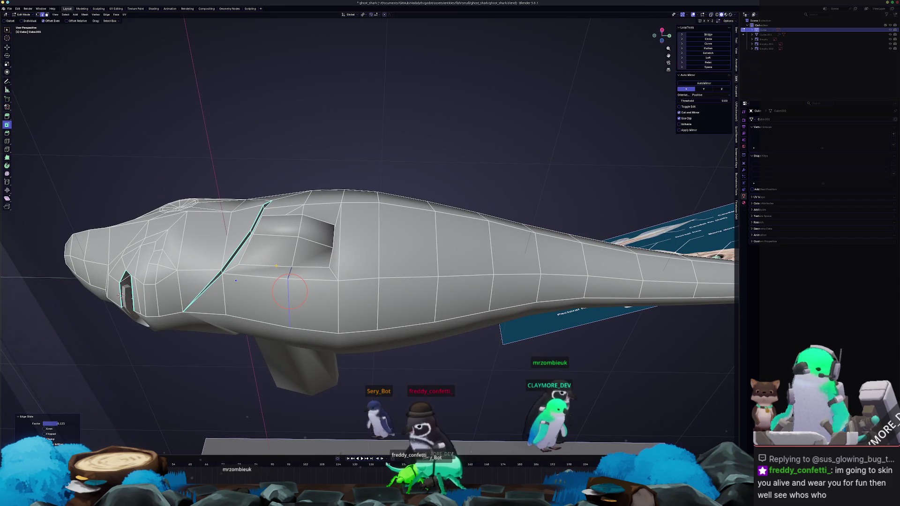
pyautogui.moveTo(285, 267)
pyautogui.mouseDown(button='middle')
pyautogui.moveTo(301, 286)
pyautogui.moveTo(291, 288)
pyautogui.moveTo(321, 283)
pyautogui.moveTo(332, 299)
pyautogui.mouseUp(button='middle')
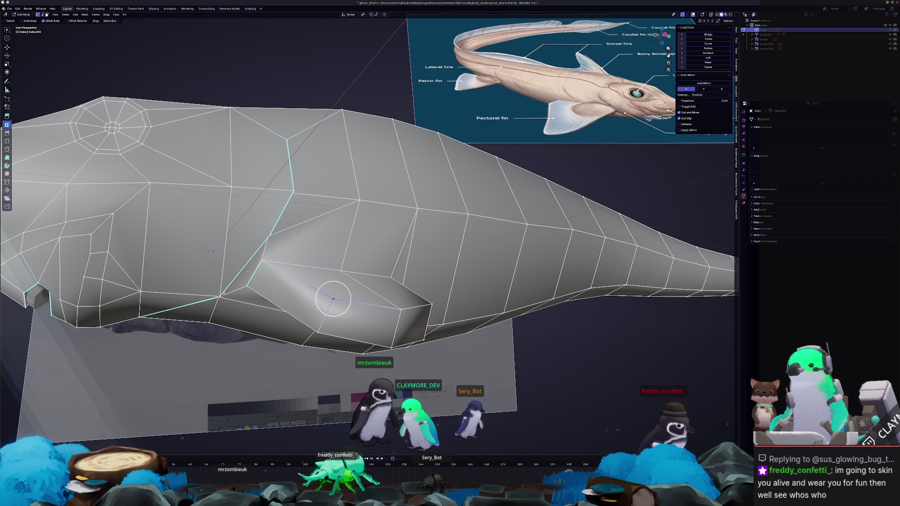
# Move the fin geometry toward the gill slit and preview the shaded shark from below and the side
pyautogui.moveTo(333, 299); pyautogui.dragTo(233, 295)
pyautogui.click(232, 295)
pyautogui.moveTo(233, 296); pyautogui.dragTo(212, 267, button='middle')
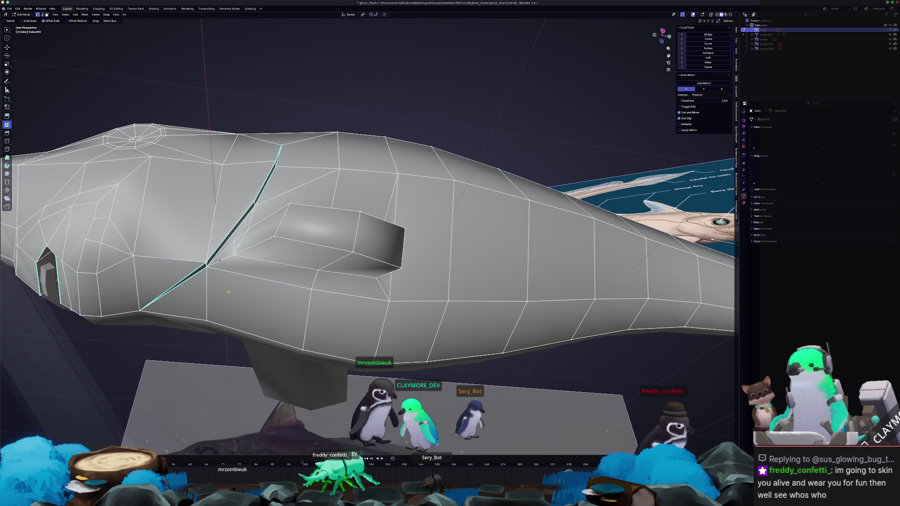
pyautogui.scroll(3, 289, 203)
pyautogui.moveTo(387, 278); pyautogui.dragTo(389, 273, button='middle')
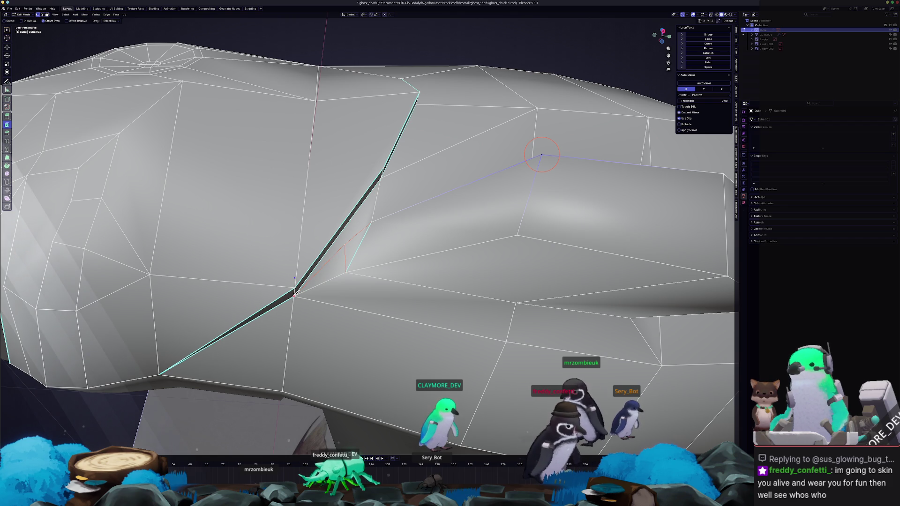
pyautogui.moveTo(367, 243); pyautogui.dragTo(285, 263, button='middle')
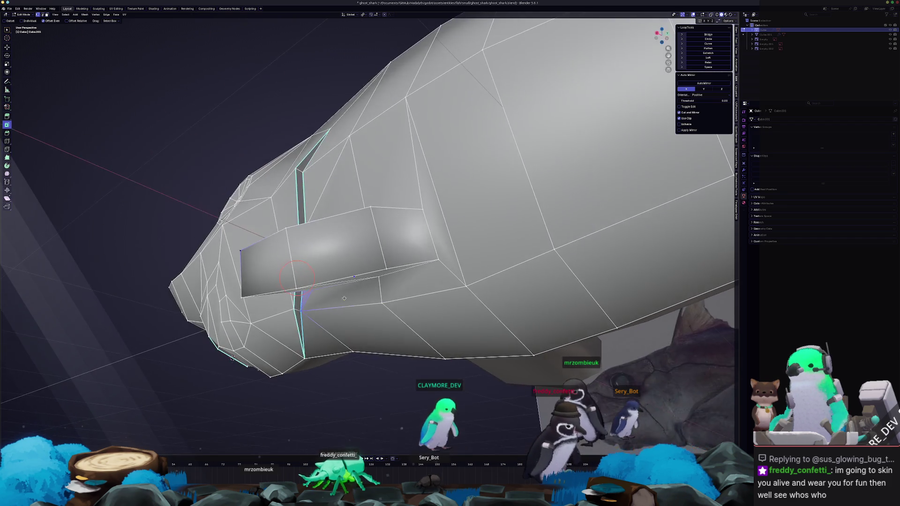
pyautogui.moveTo(430, 191); pyautogui.dragTo(424, 302, button='middle')
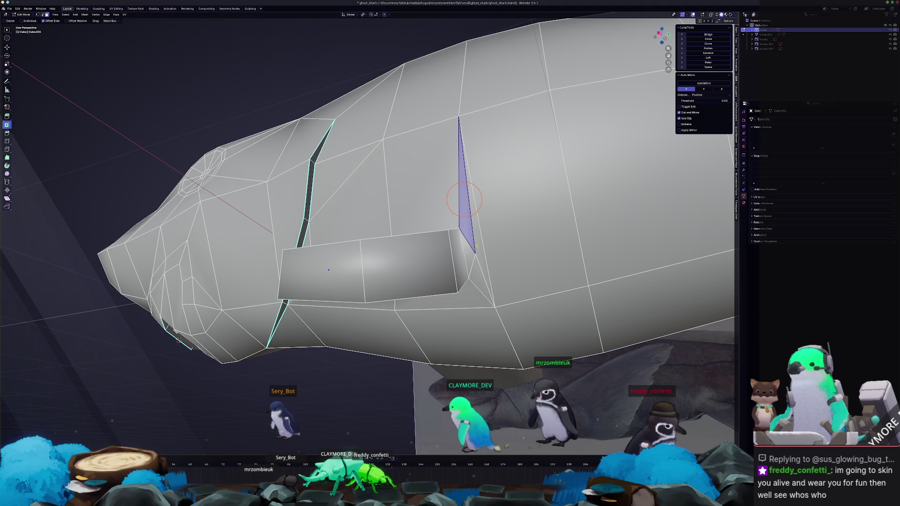
pyautogui.scroll(2, 423, 302)
pyautogui.press('Tab')
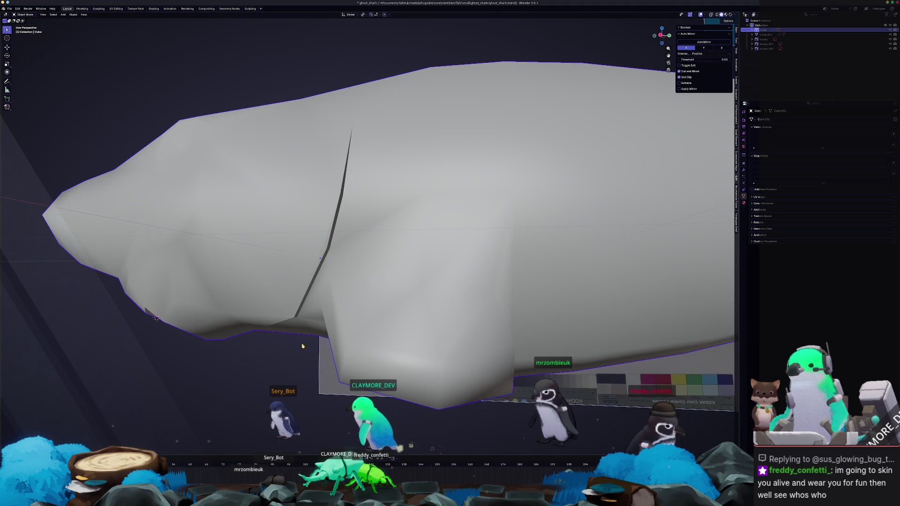
# Fill the triangular gap in the gill slit with a new face
pyautogui.press('Tab')
pyautogui.moveTo(423, 302); pyautogui.dragTo(337, 310, button='middle')
pyautogui.scroll(4, 337, 310)
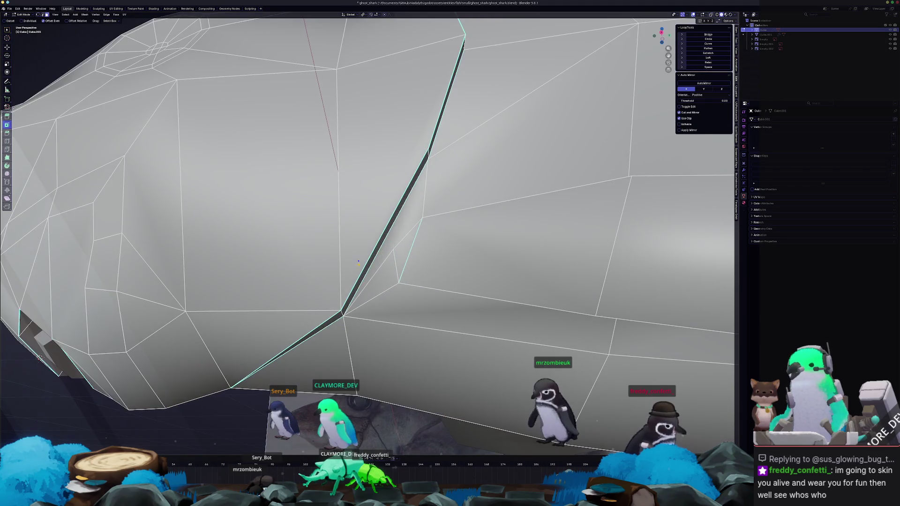
pyautogui.press('f')
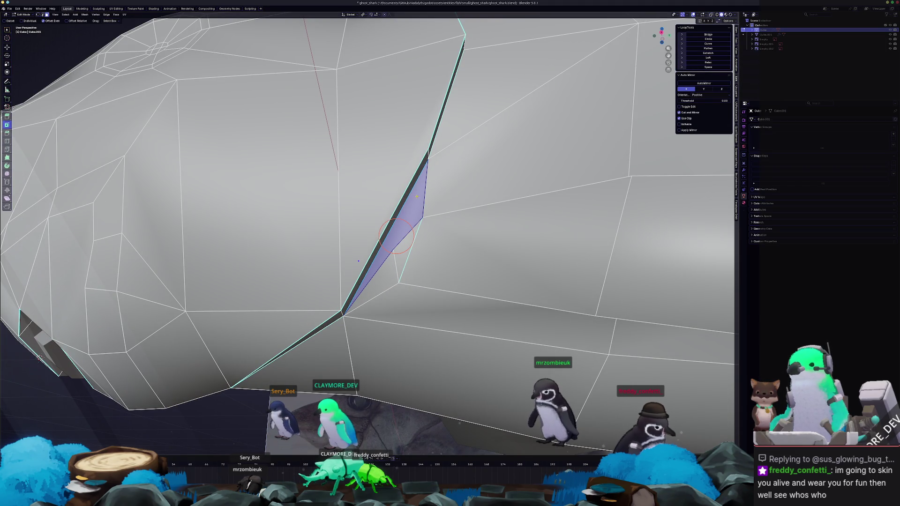
pyautogui.scroll(-2, 359, 261)
pyautogui.scroll(-2, 358, 267)
pyautogui.scroll(-1, 359, 275)
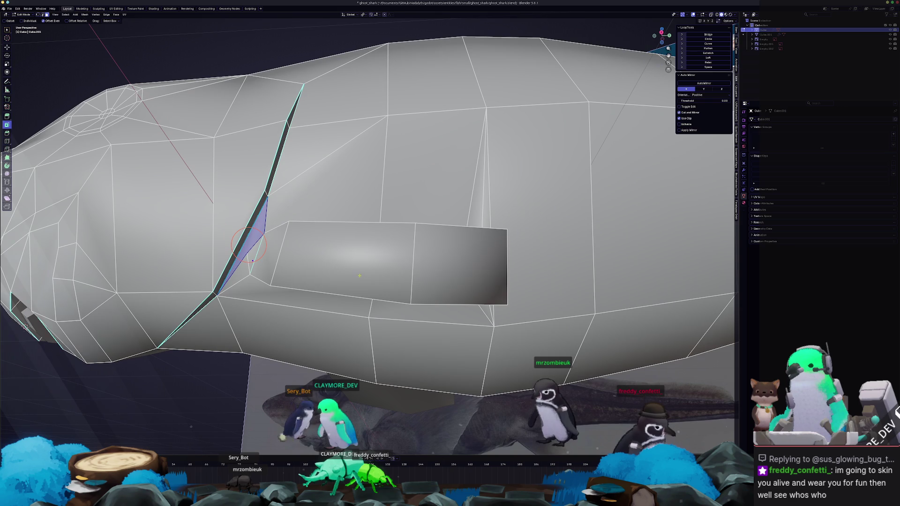
# Cut and place an edge loop across the selected pectoral fin face
pyautogui.click(353, 284)
pyautogui.moveTo(352, 284); pyautogui.dragTo(332, 301, button='middle')
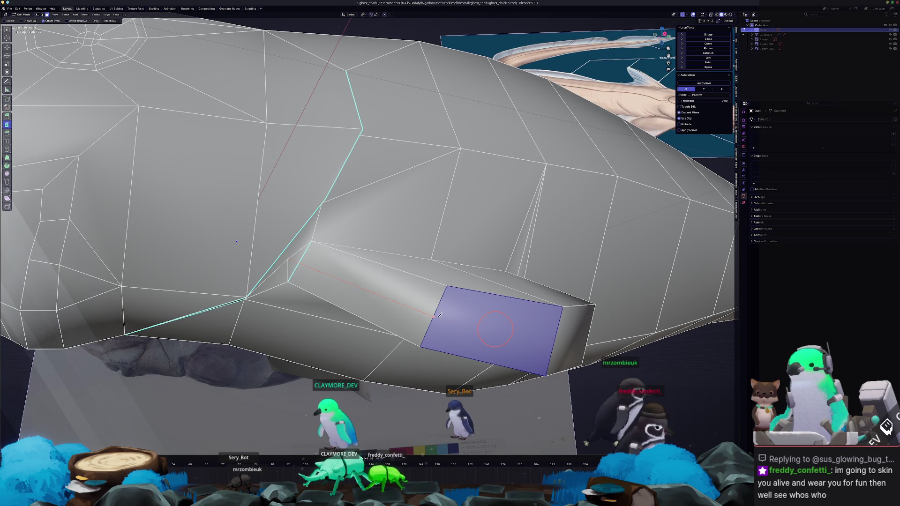
pyautogui.moveTo(554, 342); pyautogui.dragTo(346, 297, button='middle')
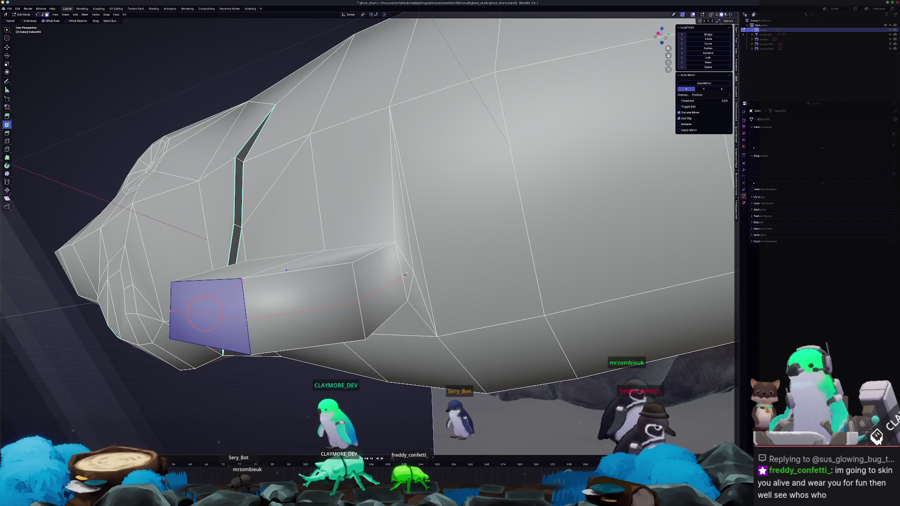
pyautogui.scroll(-2, 417, 270)
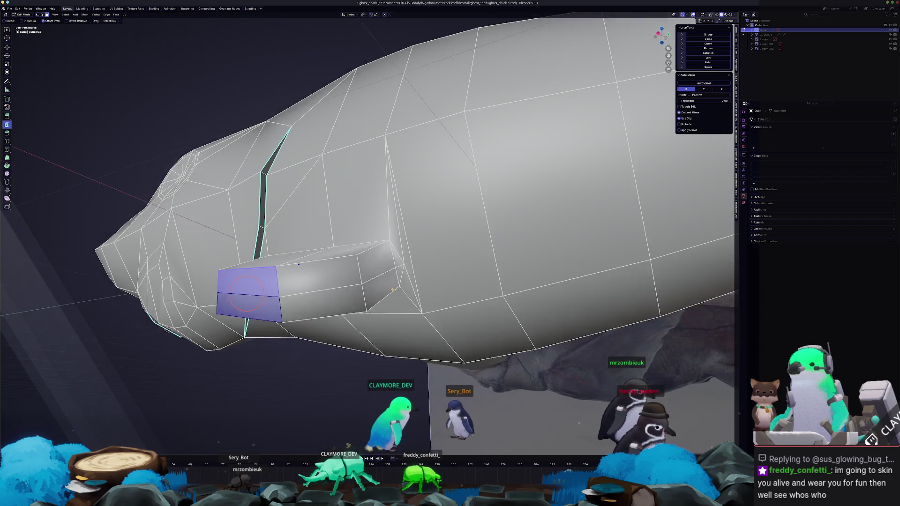
pyautogui.moveTo(416, 270)
pyautogui.mouseDown(button='middle')
pyautogui.moveTo(399, 310)
pyautogui.moveTo(402, 296)
pyautogui.moveTo(360, 224)
pyautogui.moveTo(419, 191)
pyautogui.mouseUp(button='middle')
pyautogui.hotkey('ctrl', 'r')
pyautogui.click(403, 296)
pyautogui.click(363, 222)
pyautogui.hotkey('ctrl', 'r')
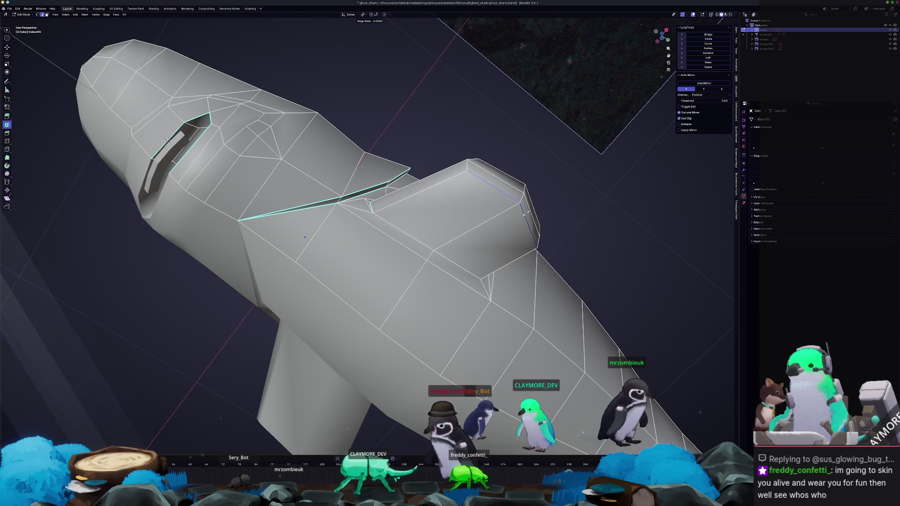
# Confirm the fin's edge loop and add a further loop cut, sliding it into place
pyautogui.click(337, 204)
pyautogui.moveTo(337, 204)
pyautogui.mouseDown(button='middle')
pyautogui.moveTo(430, 349)
pyautogui.moveTo(331, 278)
pyautogui.moveTo(362, 252)
pyautogui.moveTo(345, 247)
pyautogui.mouseUp(button='middle')
pyautogui.hotkey('ctrl', 'r')
pyautogui.click(409, 329)
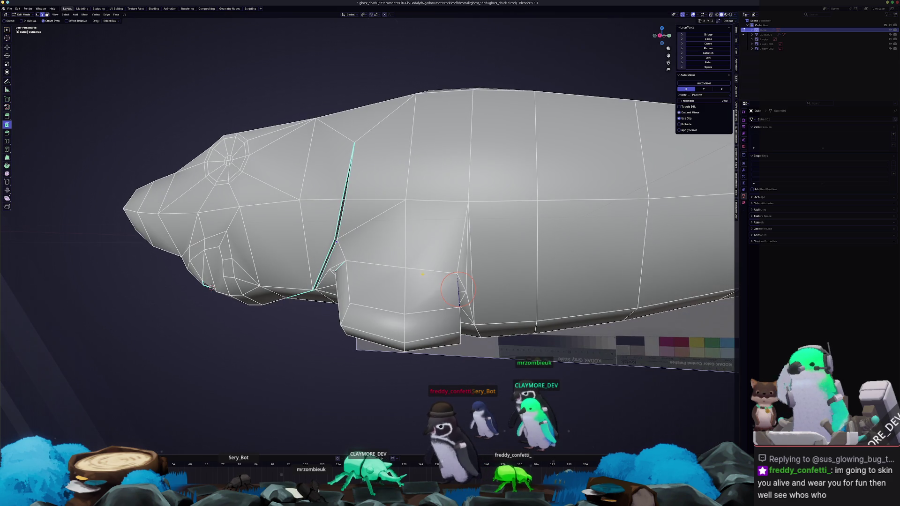
pyautogui.click(416, 275)
# Leave mesh editing to view the finished low-poly shark as a solid object
pyautogui.moveTo(416, 274)
pyautogui.mouseDown(button='middle')
pyautogui.moveTo(395, 157)
pyautogui.moveTo(377, 273)
pyautogui.moveTo(391, 258)
pyautogui.moveTo(341, 231)
pyautogui.mouseUp(button='middle')
pyautogui.press('Tab')
pyautogui.press('Tab')
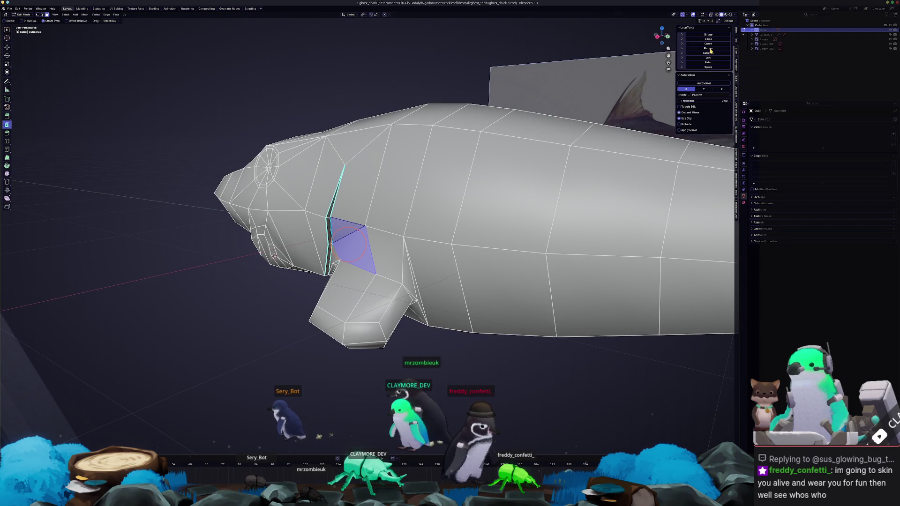
pyautogui.press('Tab')
pyautogui.moveTo(393, 232); pyautogui.dragTo(399, 243, button='middle')
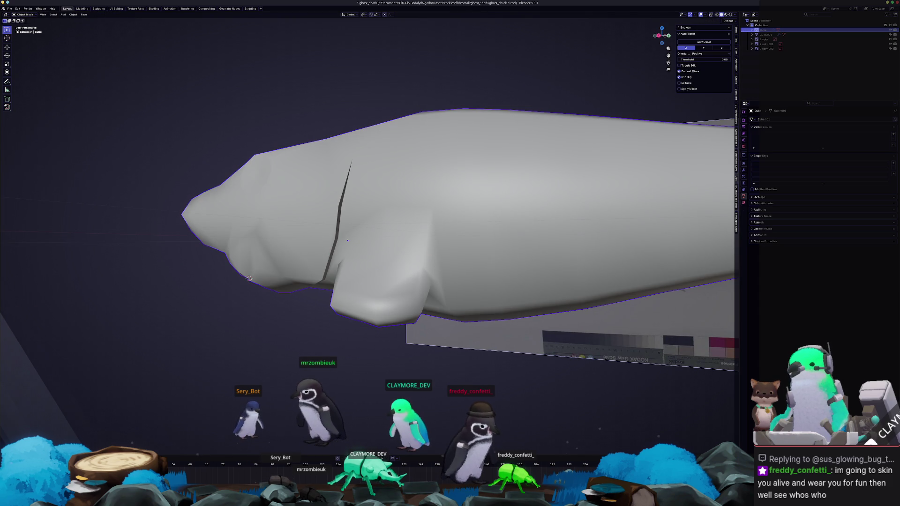
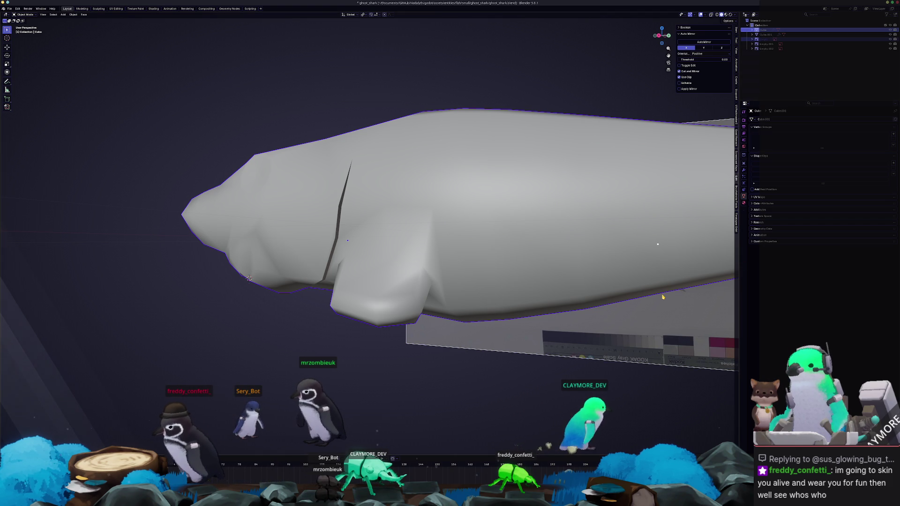
# Inspect the shark's fins from several angles, toggling between the mesh cage and smoothed shape
pyautogui.moveTo(668, 291)
pyautogui.mouseDown(button='middle')
pyautogui.moveTo(518, 260)
pyautogui.moveTo(464, 274)
pyautogui.mouseUp(button='middle')
pyautogui.press('Tab')
pyautogui.scroll(3, 453, 274)
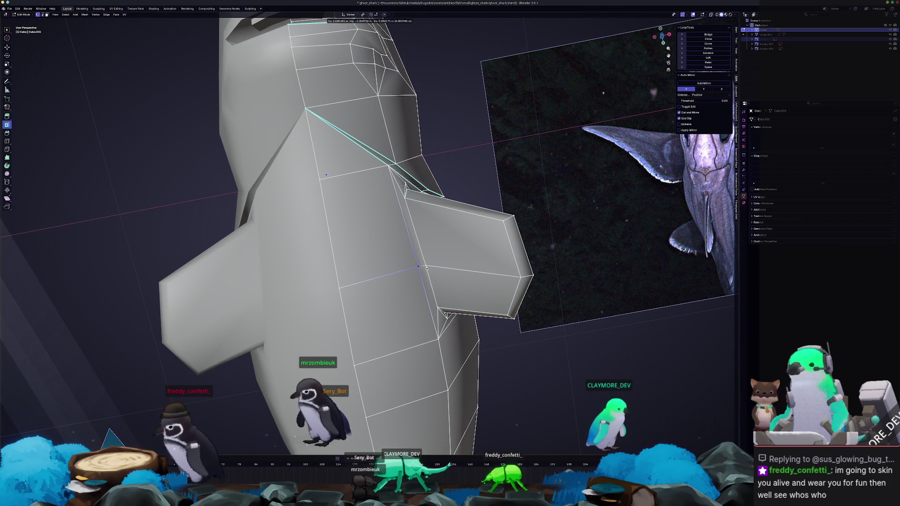
pyautogui.press('Tab')
pyautogui.scroll(-4, 422, 282)
pyautogui.moveTo(421, 282)
pyautogui.mouseDown(button='middle')
pyautogui.moveTo(443, 241)
pyautogui.moveTo(378, 207)
pyautogui.mouseUp(button='middle')
pyautogui.press('Tab')
pyautogui.scroll(4, 443, 241)
pyautogui.scroll(-3, 394, 218)
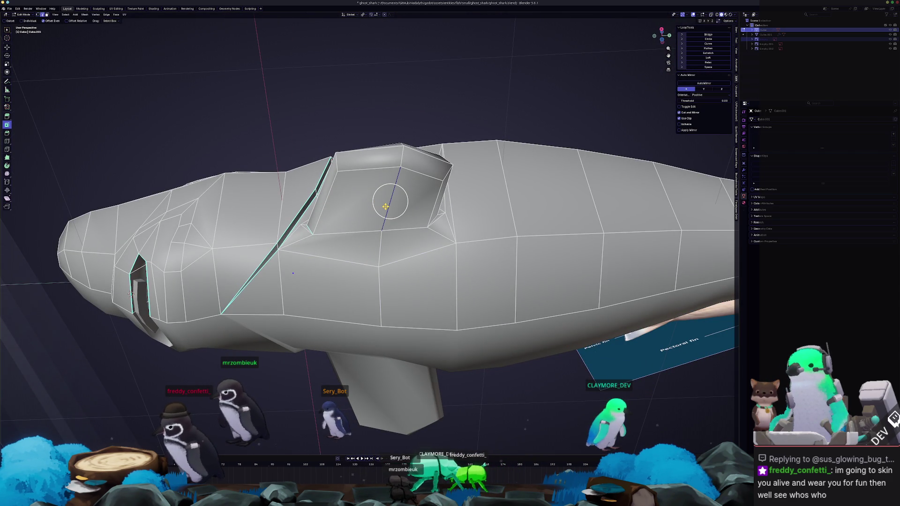
pyautogui.press('Tab')
pyautogui.scroll(-3, 384, 206)
pyautogui.moveTo(384, 205)
pyautogui.mouseDown(button='middle')
pyautogui.moveTo(392, 258)
pyautogui.moveTo(537, 261)
pyautogui.mouseUp(button='middle')
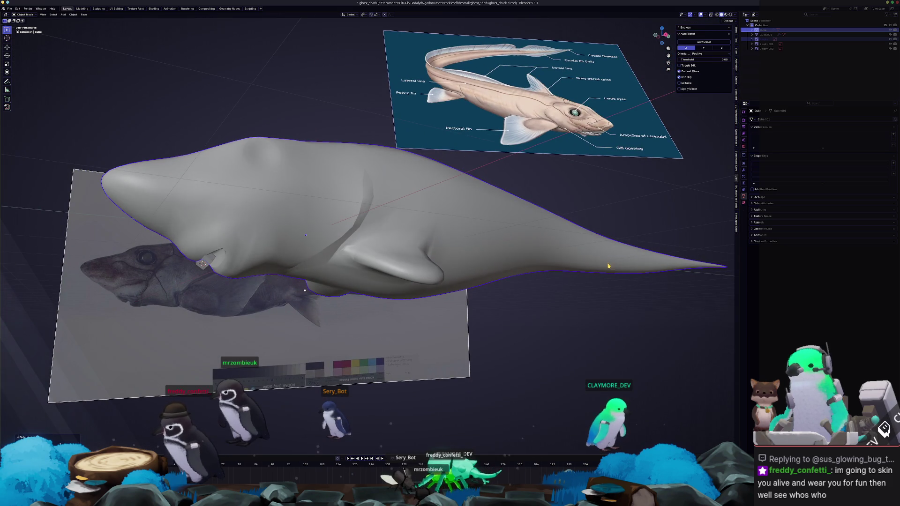
pyautogui.press('Tab')
pyautogui.press('Tab')
# Show the Subdivision modifier's Advanced options, then resume editing the shark mesh
pyautogui.click(744, 172)
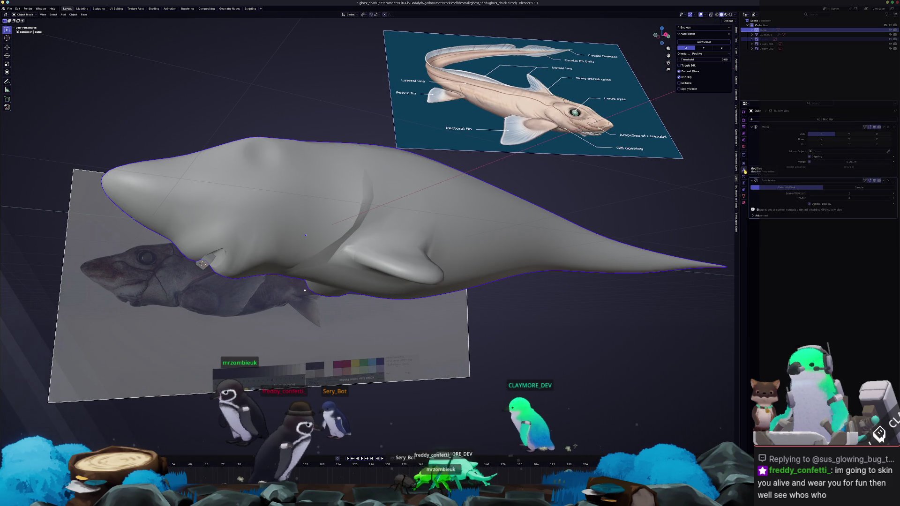
pyautogui.click(756, 216)
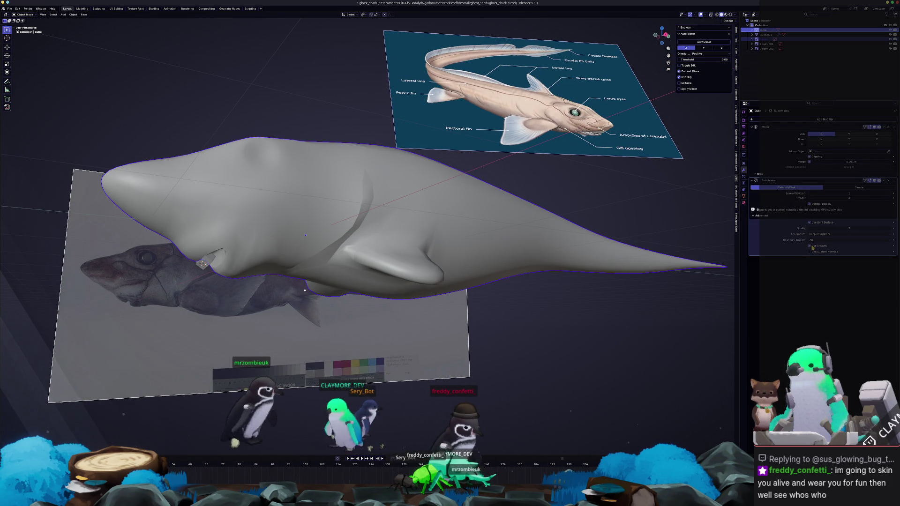
pyautogui.press('Tab')
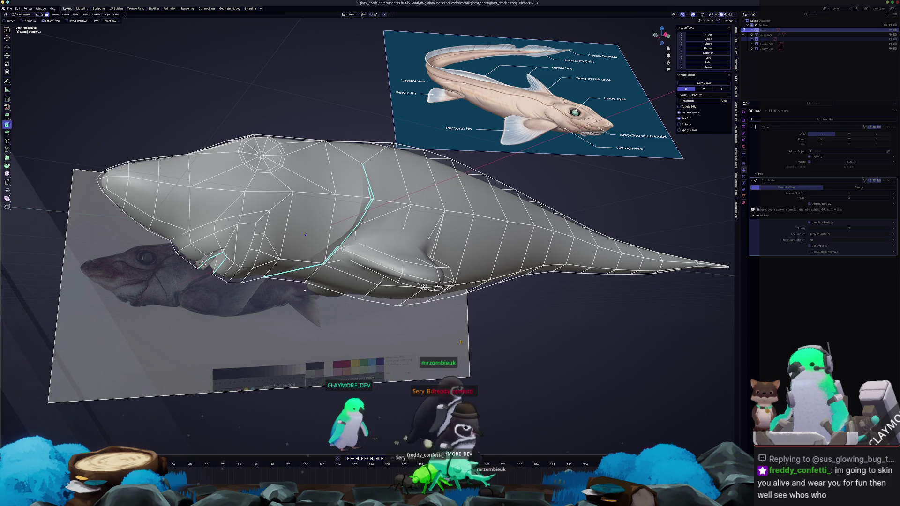
# Try Select-menu region selections on the shark's faces and clear them again
pyautogui.click(65, 15)
pyautogui.moveTo(76, 73)
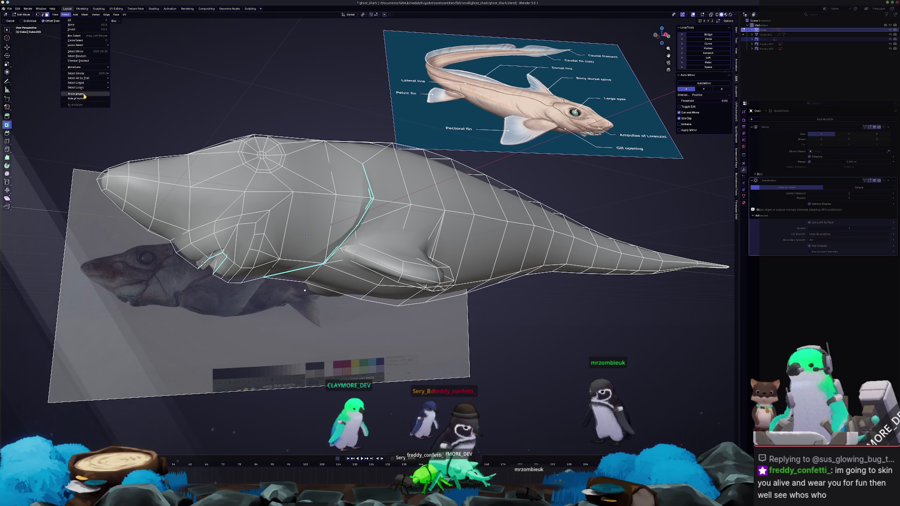
pyautogui.click(83, 95)
pyautogui.moveTo(305, 289); pyautogui.dragTo(439, 225, button='middle')
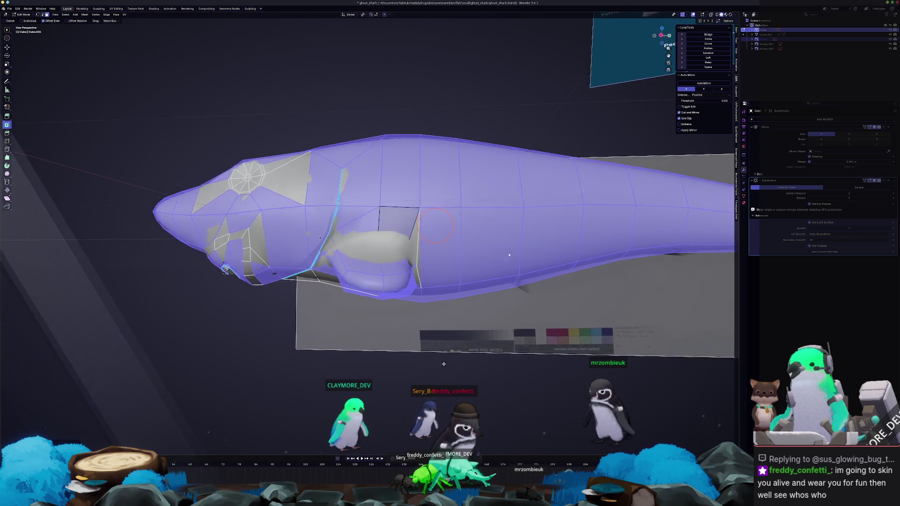
pyautogui.hotkey('alt', 'a')
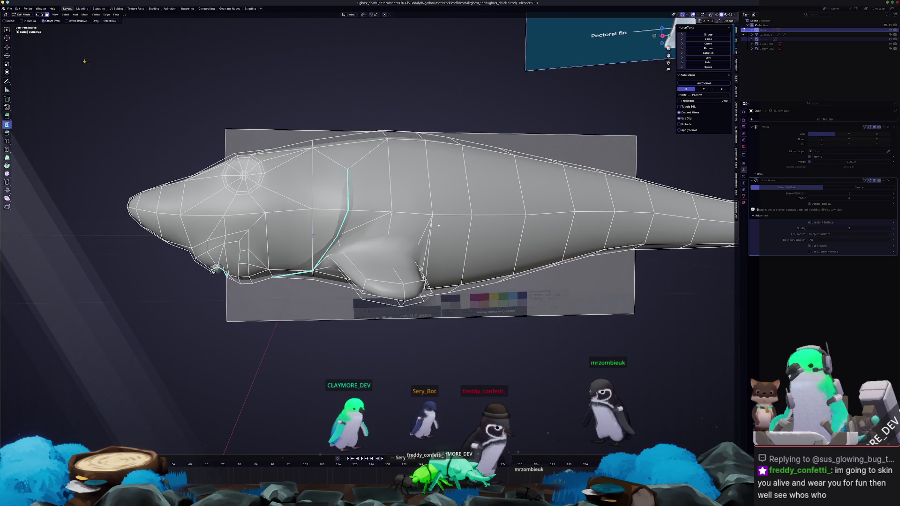
pyautogui.click(63, 15)
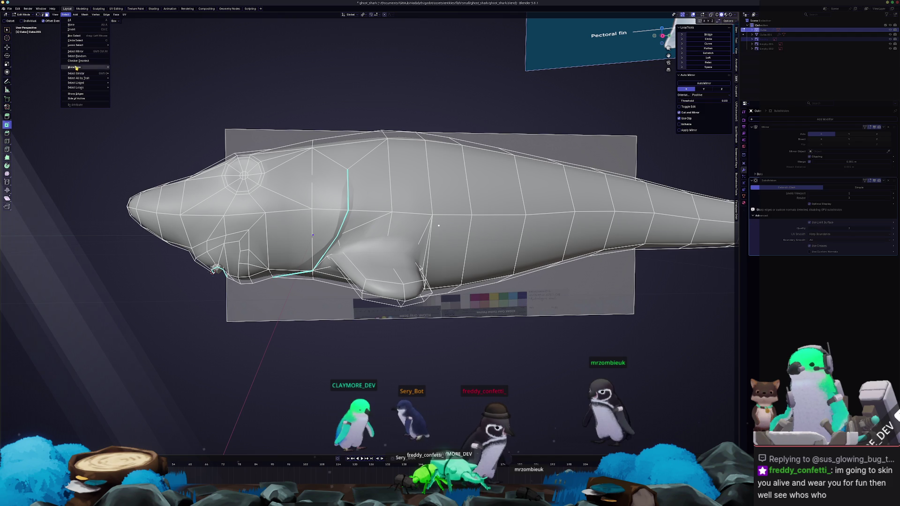
pyautogui.click(82, 95)
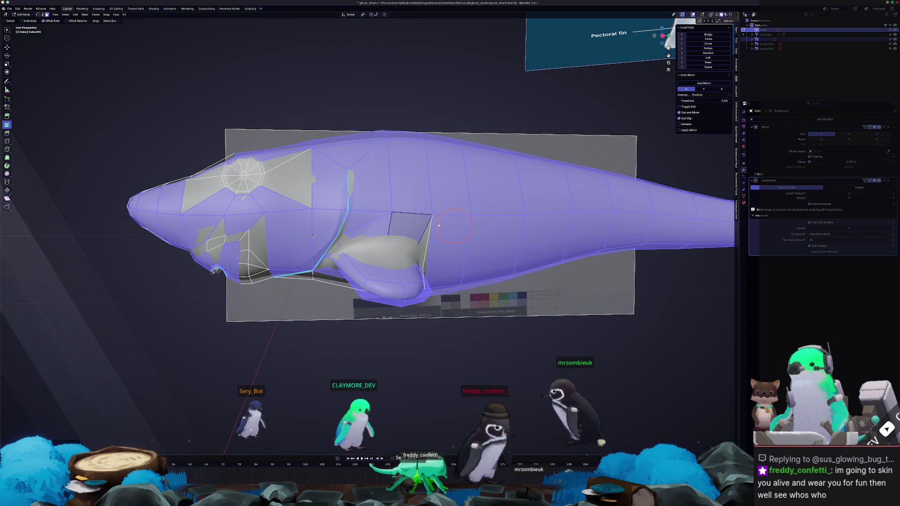
pyautogui.hotkey('ctrl', 'z')
pyautogui.hotkey('ctrl', 'z')
pyautogui.hotkey('ctrl', 'shift', 'z')
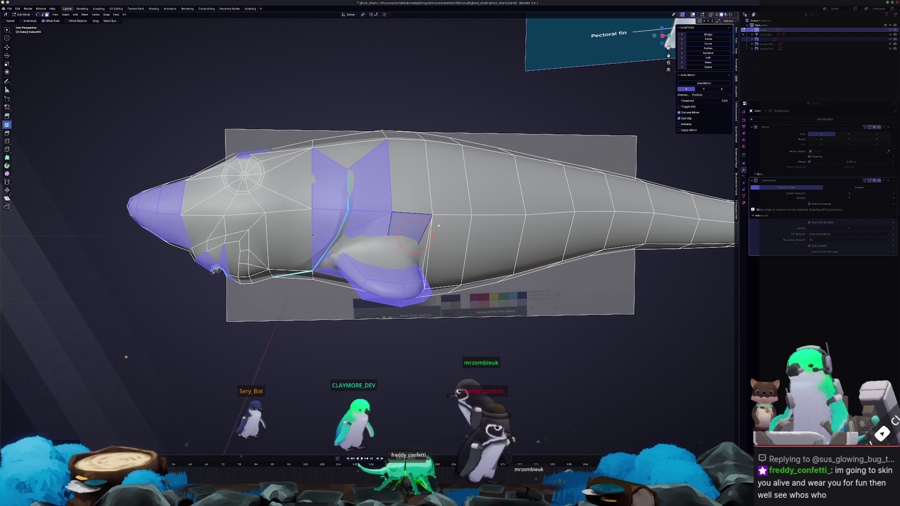
pyautogui.hotkey('alt', 'a')
# Select the gill-line edges via Select Similar and crease them with Shift+E, then leave Edit Mode
pyautogui.moveTo(437, 226); pyautogui.dragTo(622, 344, button='middle')
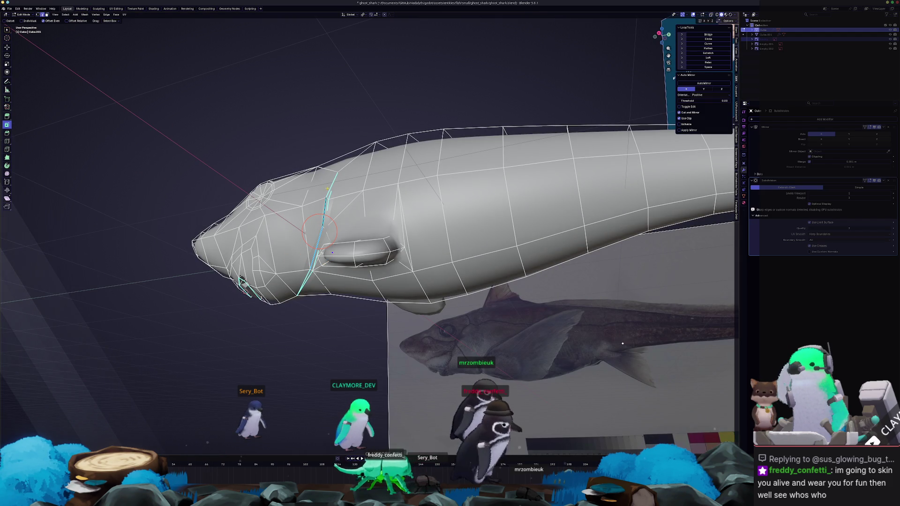
pyautogui.click(66, 15)
pyautogui.moveTo(78, 73)
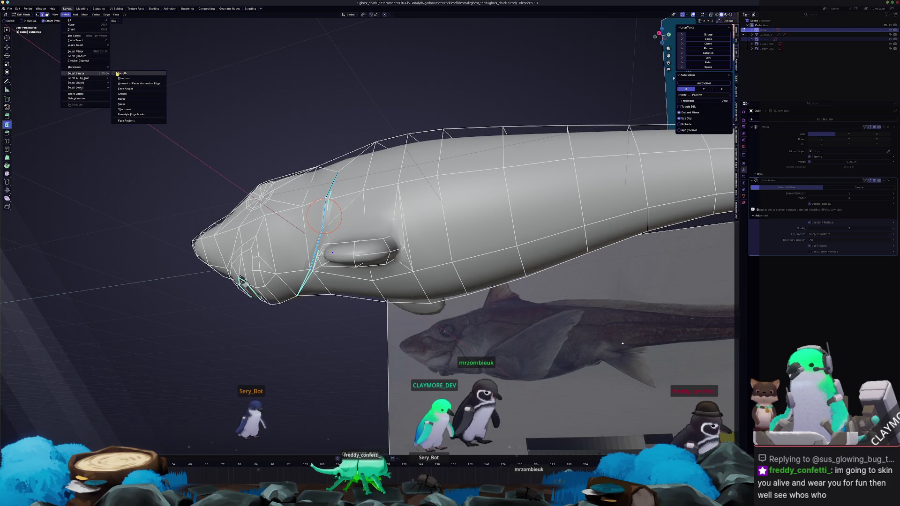
pyautogui.click(144, 111)
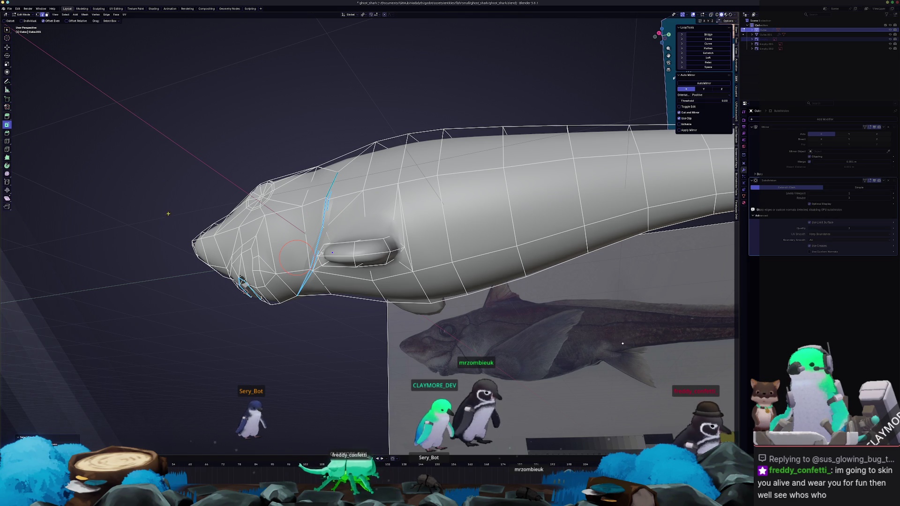
pyautogui.moveTo(163, 192); pyautogui.dragTo(183, 211, button='middle')
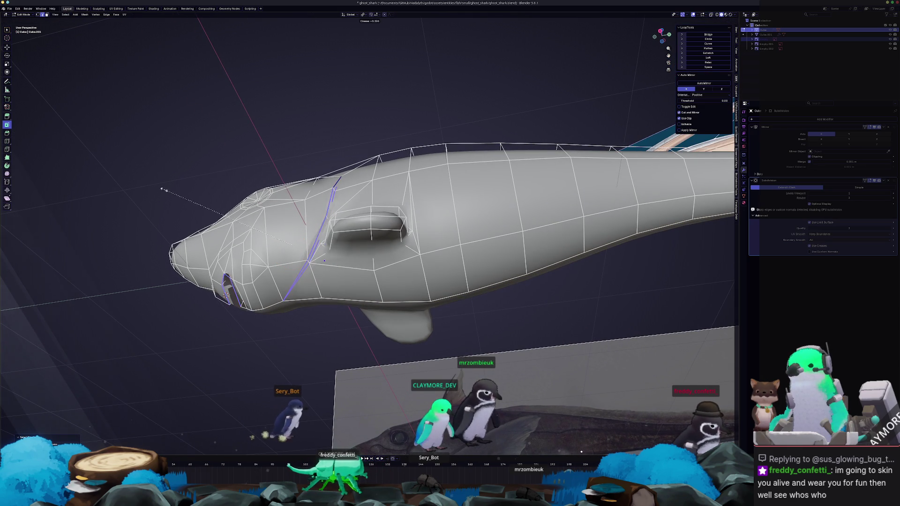
pyautogui.click(175, 194)
pyautogui.press('Tab')
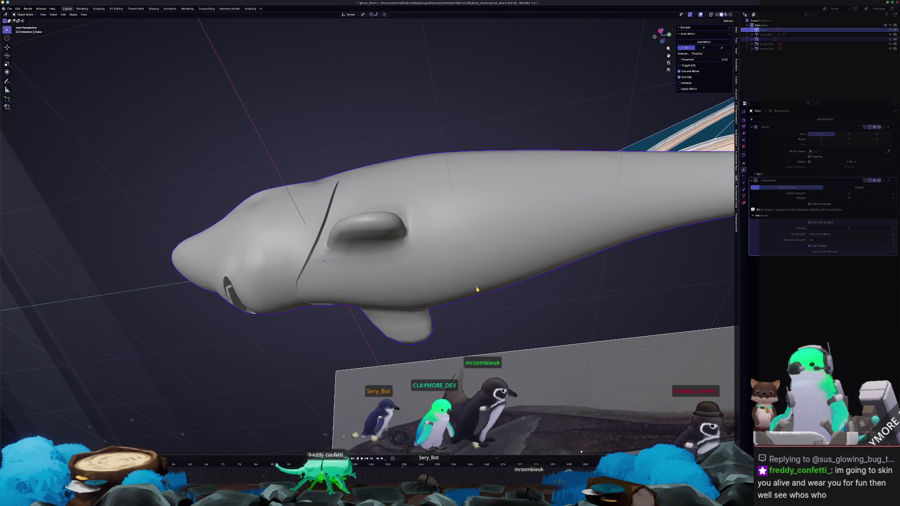
# Orbit around the head and select the small plane near the shark's eye
pyautogui.moveTo(323, 260); pyautogui.dragTo(314, 234, button='middle')
pyautogui.moveTo(264, 258)
pyautogui.mouseDown(button='middle')
pyautogui.moveTo(297, 227)
pyautogui.moveTo(283, 238)
pyautogui.moveTo(370, 226)
pyautogui.moveTo(359, 241)
pyautogui.moveTo(448, 234)
pyautogui.mouseUp(button='middle')
pyautogui.click(296, 227)
pyautogui.scroll(3, 296, 231)
pyautogui.scroll(-5, 355, 242)
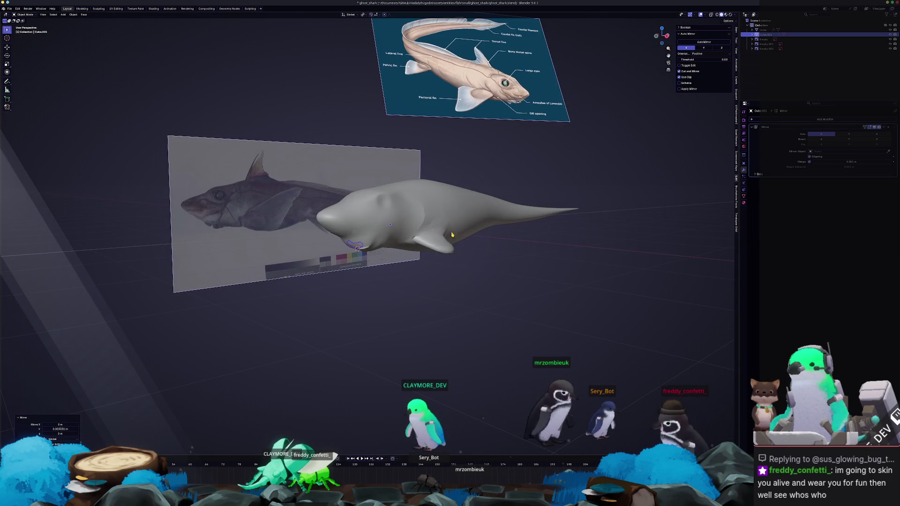
pyautogui.scroll(2, 524, 225)
# Undo the Subdivision modifier on the body, check it from side, front and top views, and enter Edit Mode
pyautogui.click(599, 220)
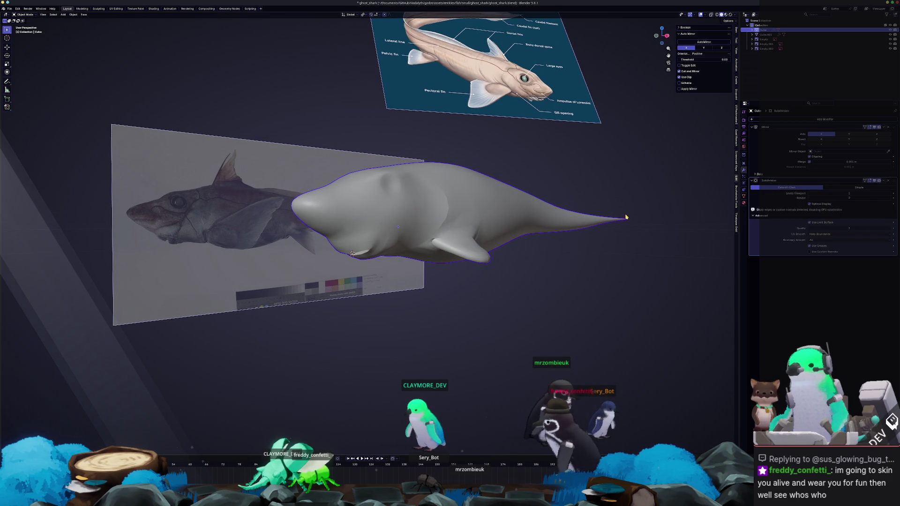
pyautogui.hotkey('ctrl', 'z')
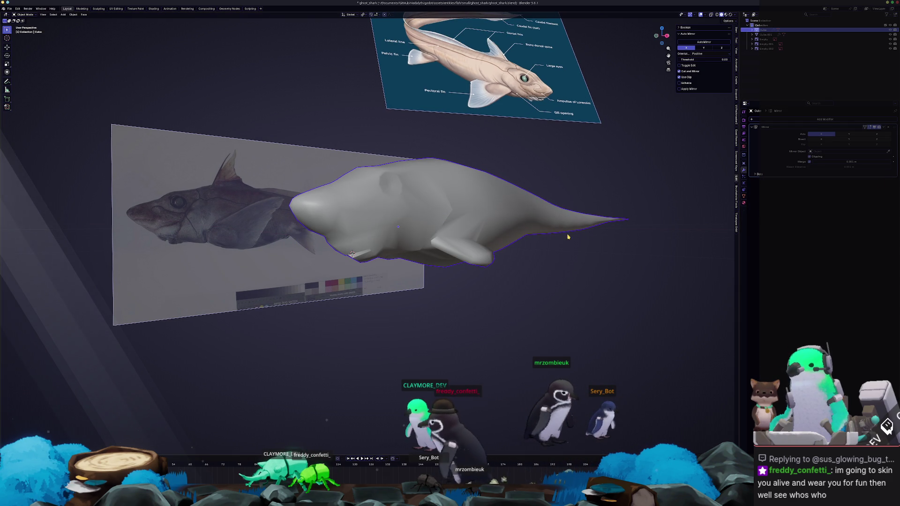
pyautogui.press('KP_3')
pyautogui.scroll(3, 562, 240)
pyautogui.keyDown('ctrl'); pyautogui.scroll(-3, 515, 223); pyautogui.keyUp('ctrl')
pyautogui.keyDown('shift'); pyautogui.moveTo(616, 217); pyautogui.dragTo(476, 231, button='middle'); pyautogui.keyUp('shift')
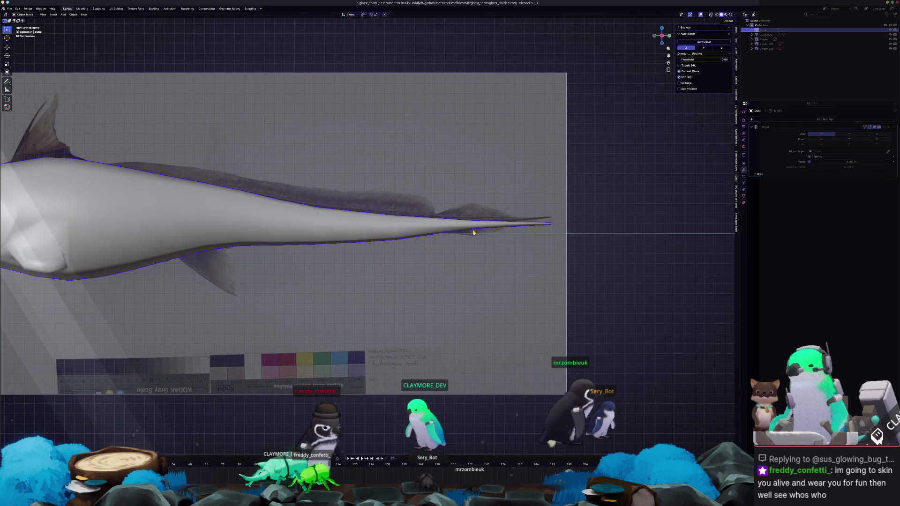
pyautogui.press('KP_1')
pyautogui.press('KP_7')
pyautogui.press('Tab')
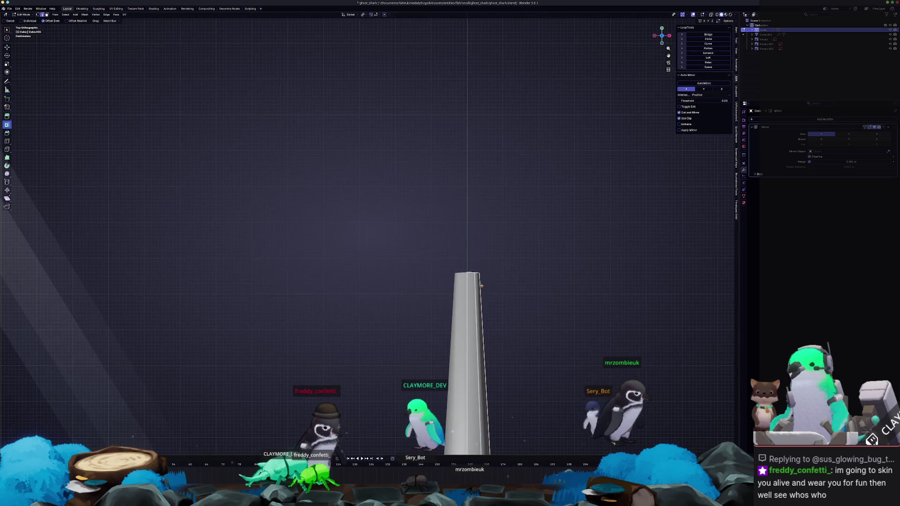
# Extrude the tail tip outward a first time
pyautogui.moveTo(450, 287)
pyautogui.mouseDown(button='middle')
pyautogui.moveTo(367, 249)
pyautogui.moveTo(295, 236)
pyautogui.mouseUp(button='middle')
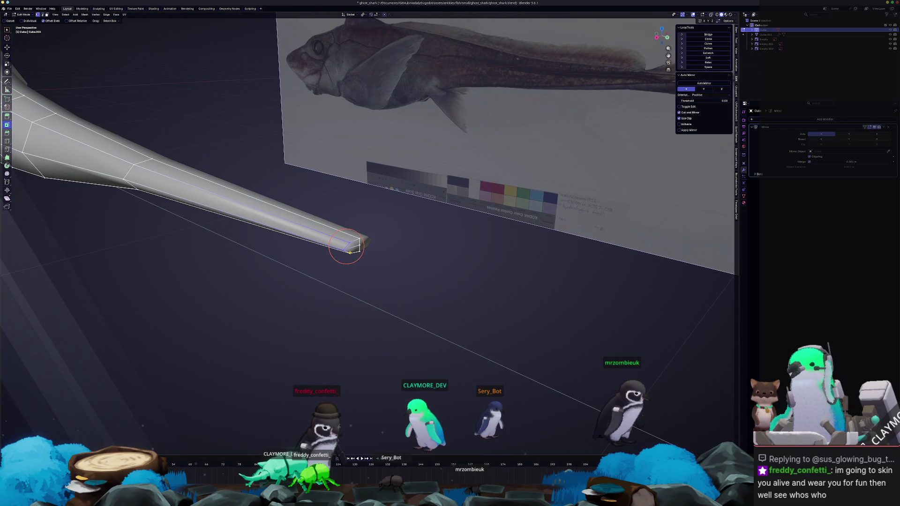
pyautogui.moveTo(352, 253); pyautogui.dragTo(358, 252, button='middle')
pyautogui.press('e')
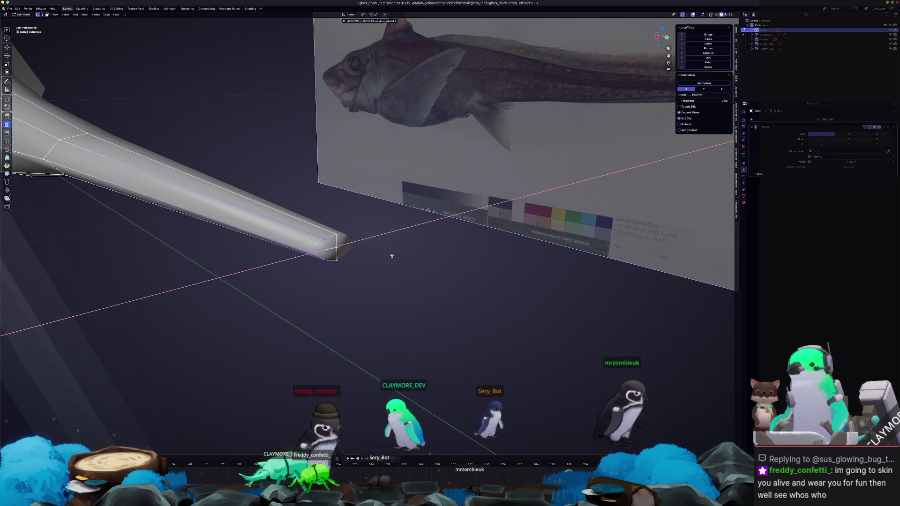
pyautogui.click(336, 243)
# Select the tail tube's end edges and pull the tip further out along one axis to match the reference
pyautogui.moveTo(331, 262); pyautogui.dragTo(385, 187, button='middle')
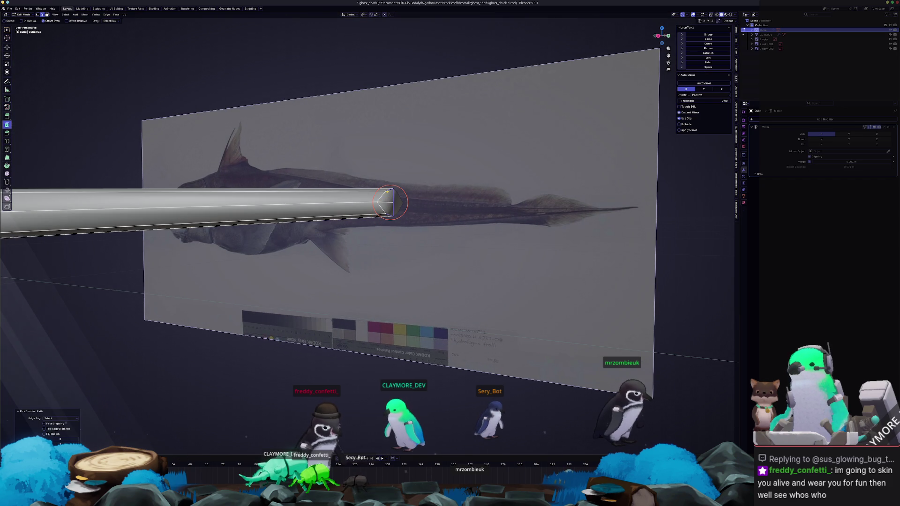
pyautogui.click(388, 203)
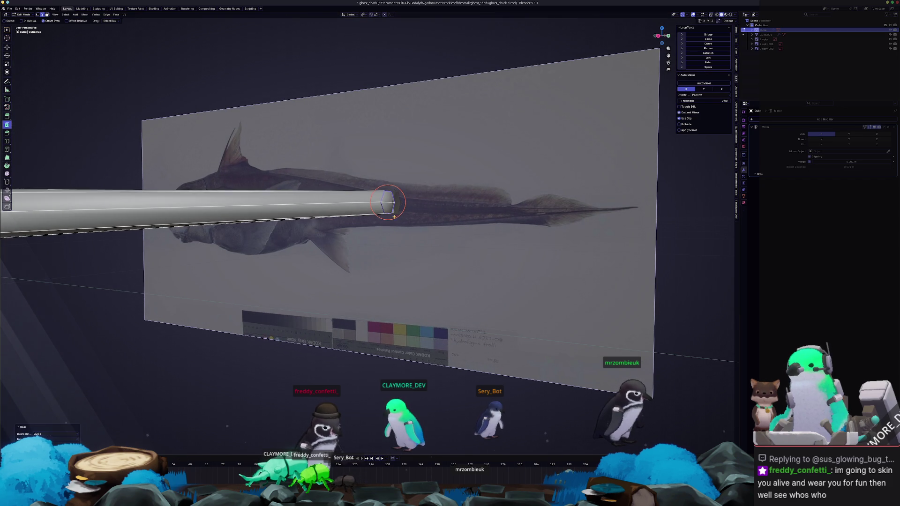
pyautogui.click(388, 203)
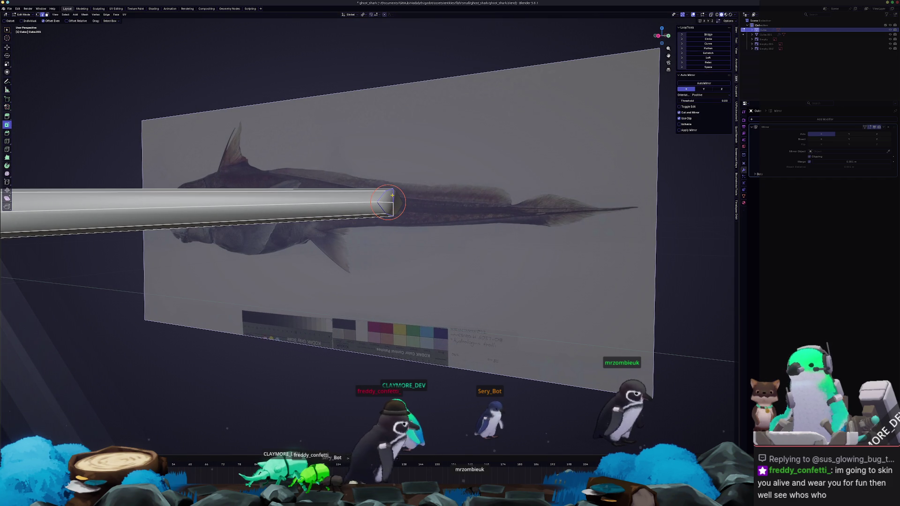
pyautogui.press('a')
pyautogui.moveTo(439, 228); pyautogui.dragTo(421, 237, button='middle')
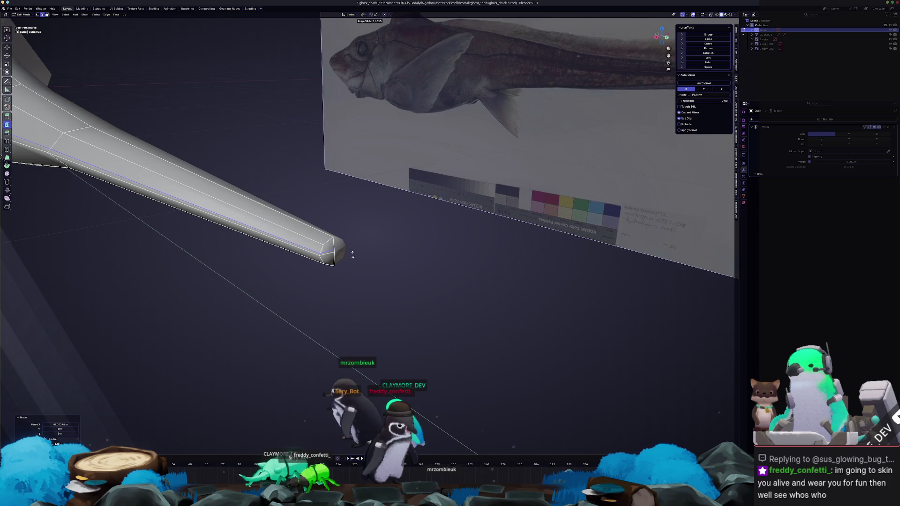
pyautogui.press('i')
pyautogui.moveTo(336, 253); pyautogui.dragTo(384, 268, button='middle')
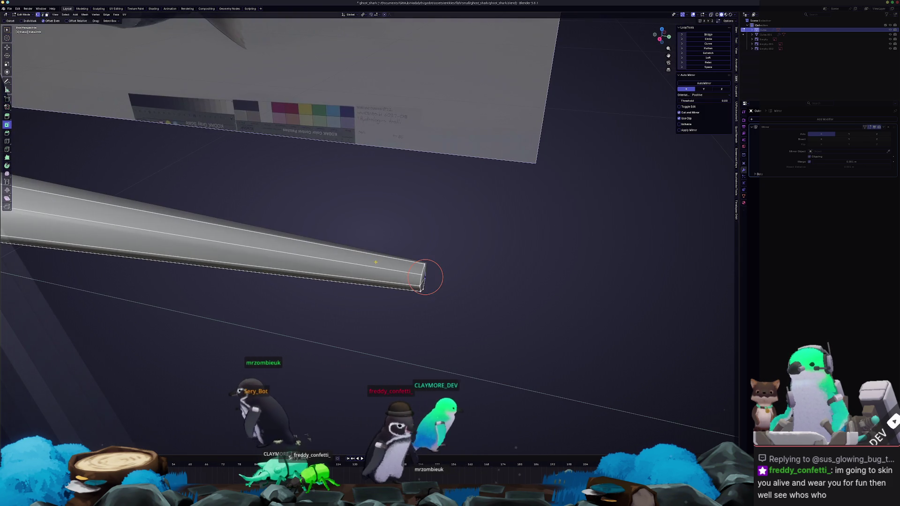
pyautogui.press('e')
pyautogui.click(388, 269)
# Add an edge loop near the tail tip and separate the body's top edge line into its own object
pyautogui.moveTo(438, 277)
pyautogui.mouseDown(button='middle')
pyautogui.moveTo(411, 240)
pyautogui.moveTo(404, 261)
pyautogui.moveTo(403, 232)
pyautogui.mouseUp(button='middle')
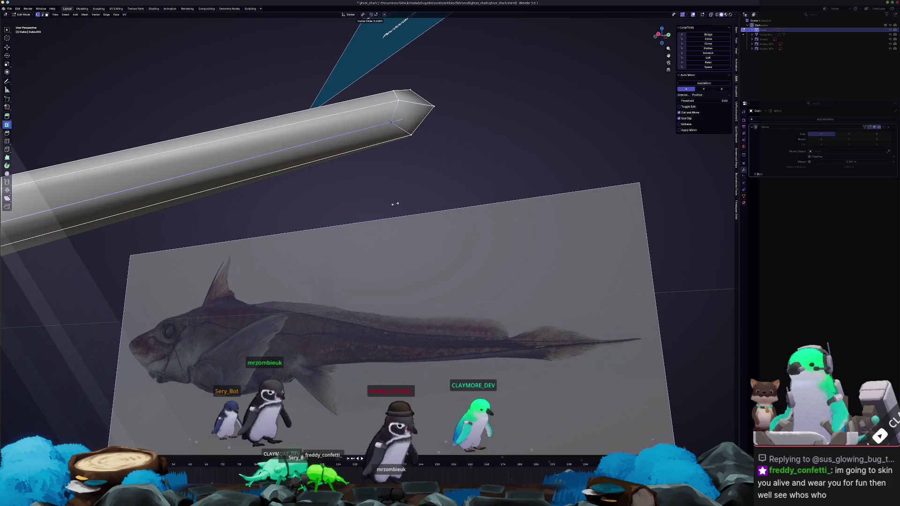
pyautogui.press('Tab')
pyautogui.moveTo(386, 185)
pyautogui.mouseDown(button='middle')
pyautogui.moveTo(362, 201)
pyautogui.moveTo(370, 222)
pyautogui.moveTo(351, 202)
pyautogui.mouseUp(button='middle')
pyautogui.scroll(-3, 371, 223)
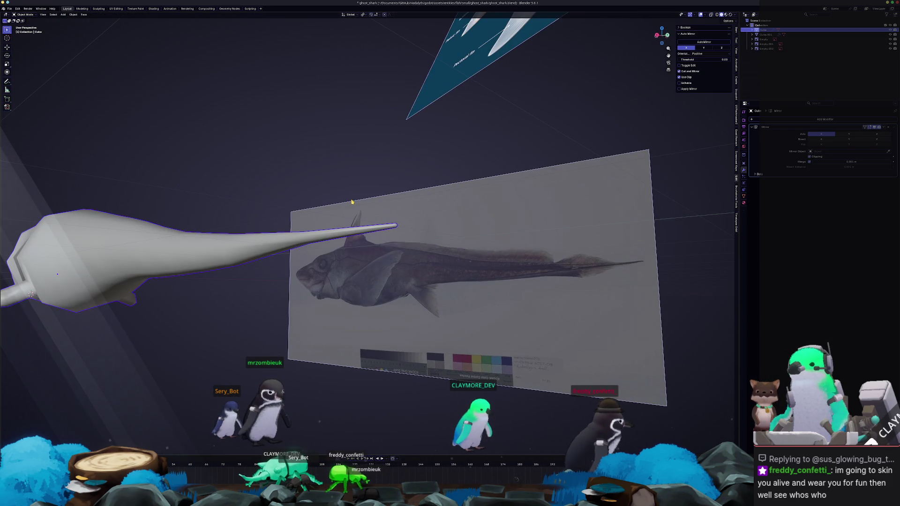
pyautogui.press('KP_1')
pyautogui.press('Tab')
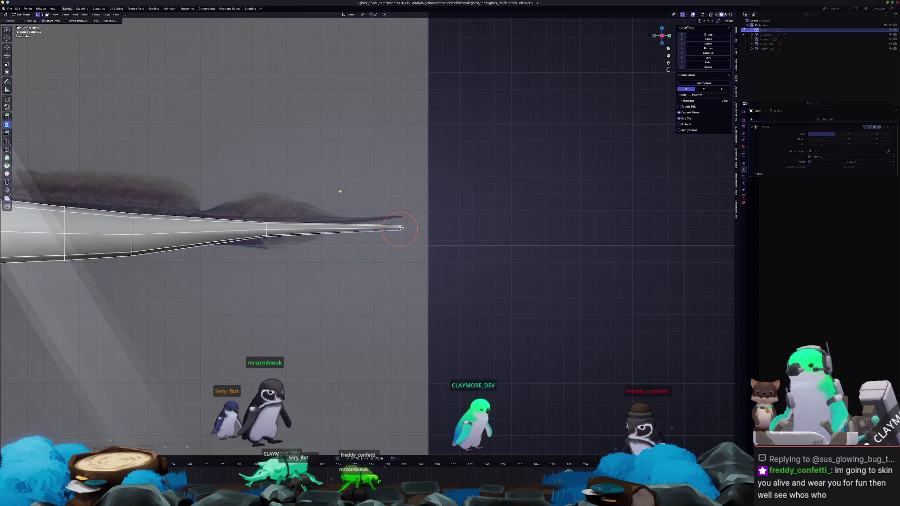
pyautogui.scroll(1, 300, 212)
pyautogui.scroll(3, 488, 239)
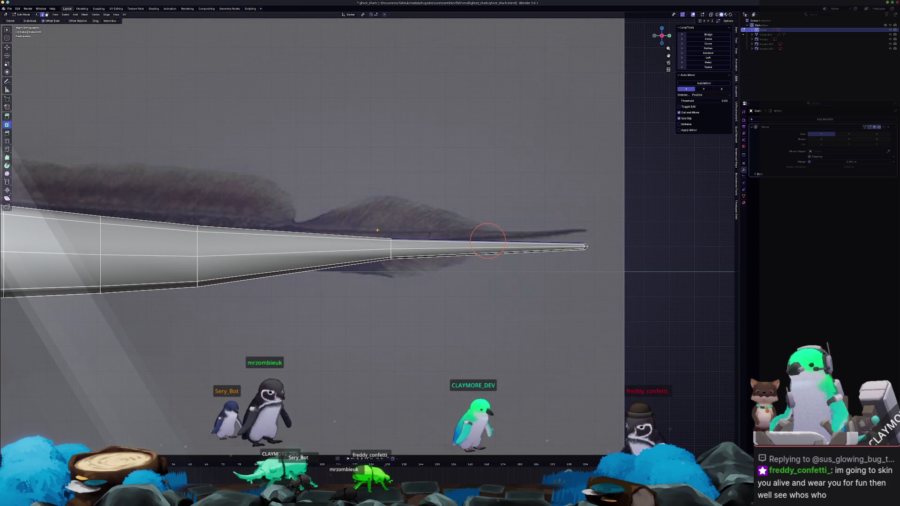
pyautogui.keyDown('ctrl'); pyautogui.scroll(-2, 408, 247); pyautogui.keyUp('ctrl')
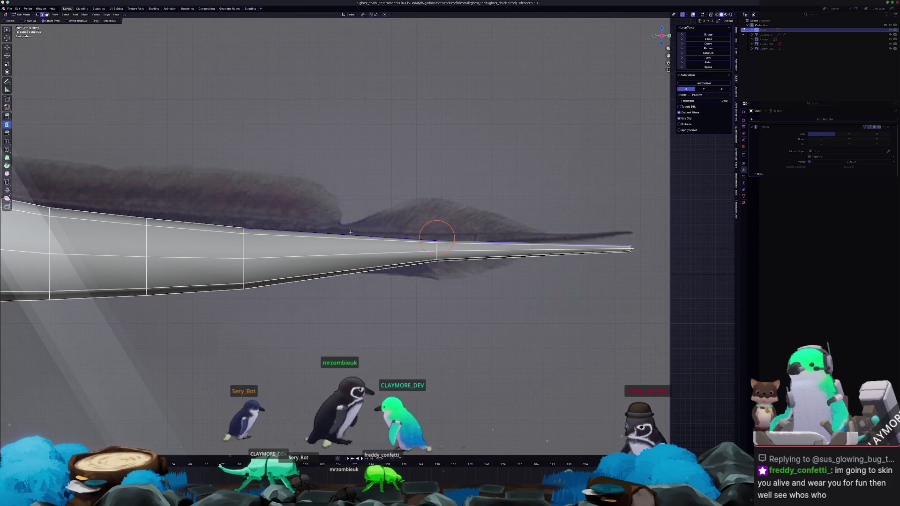
pyautogui.click(436, 239)
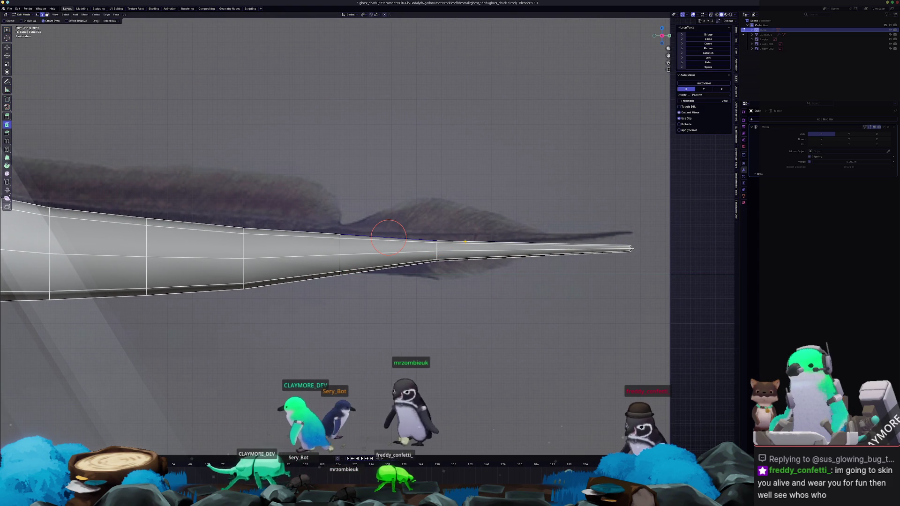
pyautogui.scroll(-2, 465, 242)
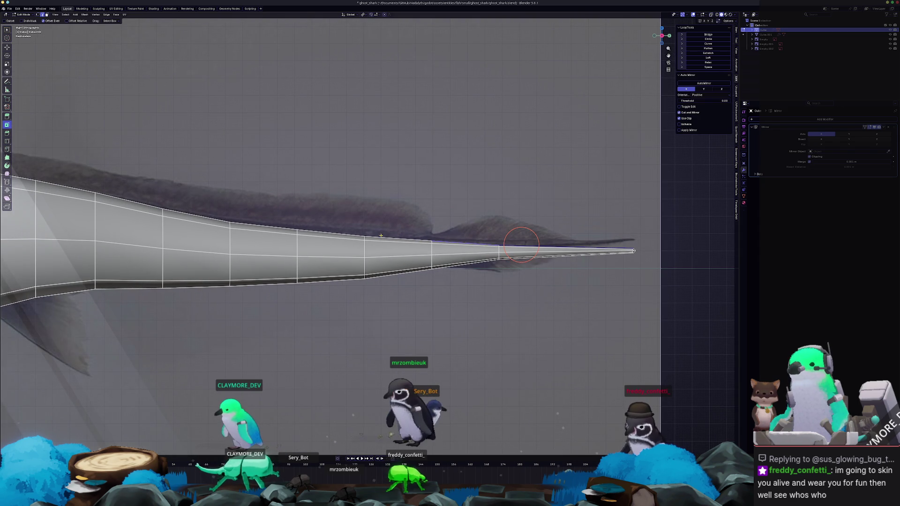
pyautogui.scroll(-5, 371, 208)
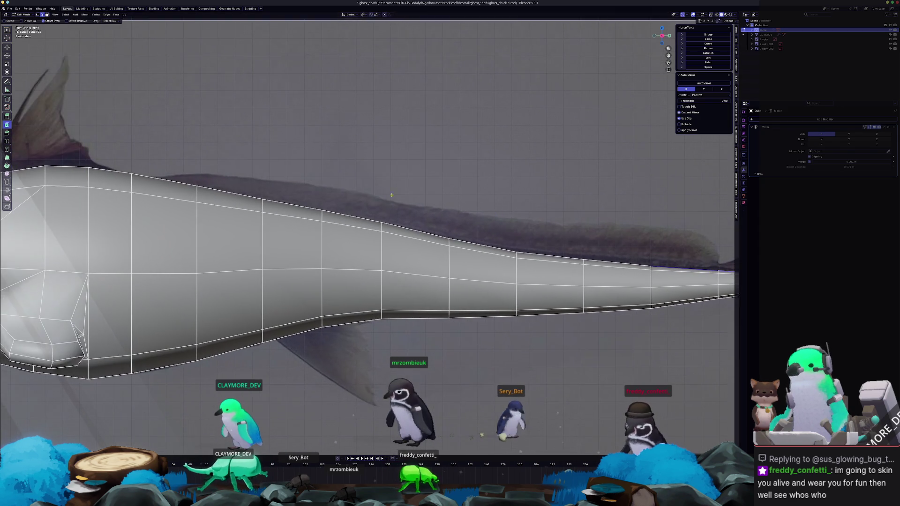
pyautogui.keyDown('ctrl'); pyautogui.click(283, 231); pyautogui.keyUp('ctrl')
pyautogui.scroll(-3, 408, 221)
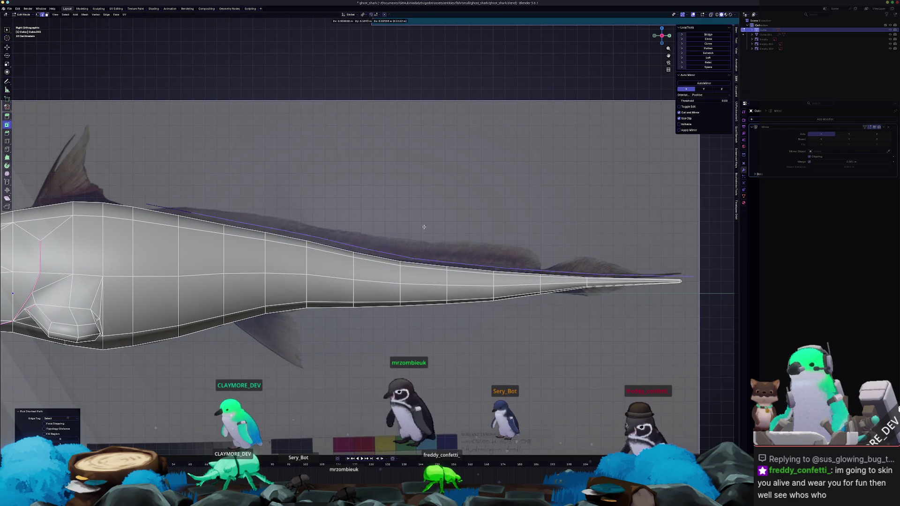
pyautogui.rightClick(400, 244)
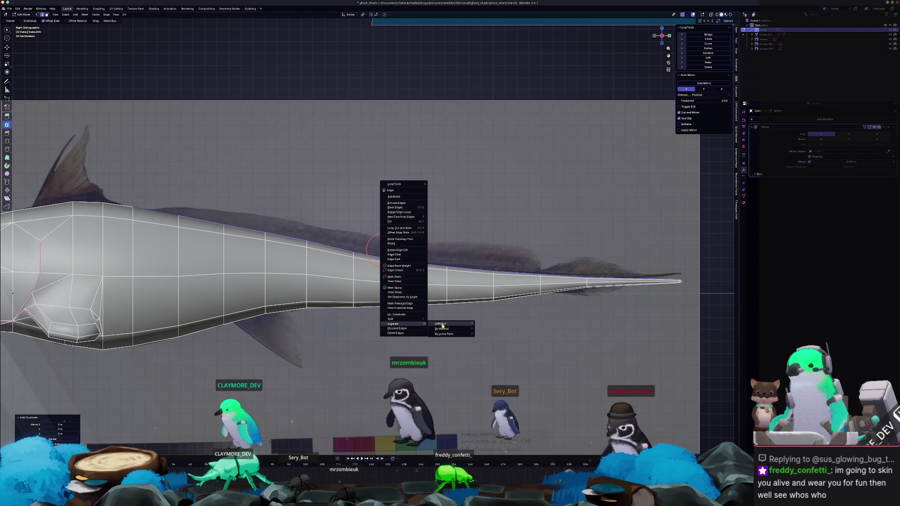
pyautogui.click(441, 323)
pyautogui.press('Tab')
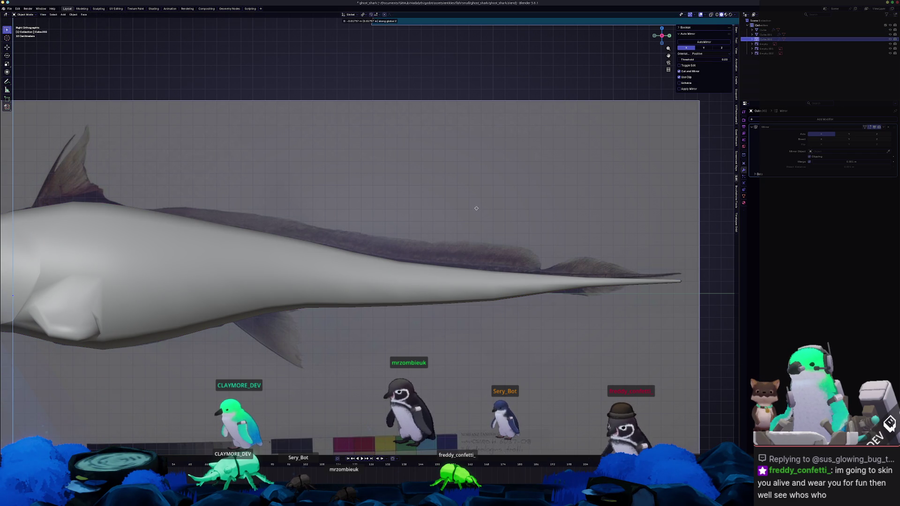
# In see-through Edit Mode, set the extruded fin strip's height and select its tip corner vertex
pyautogui.press('Tab')
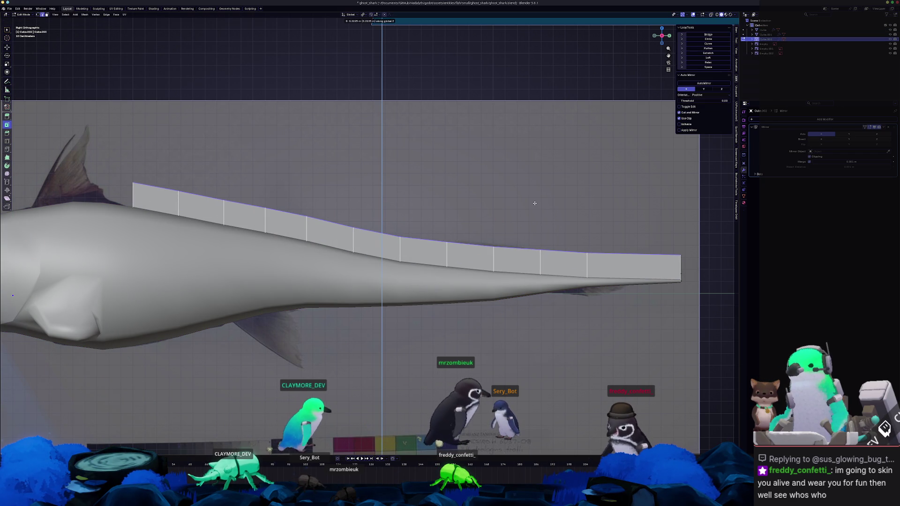
pyautogui.hotkey('alt', 'z')
pyautogui.scroll(2, 520, 218)
pyautogui.click(501, 236)
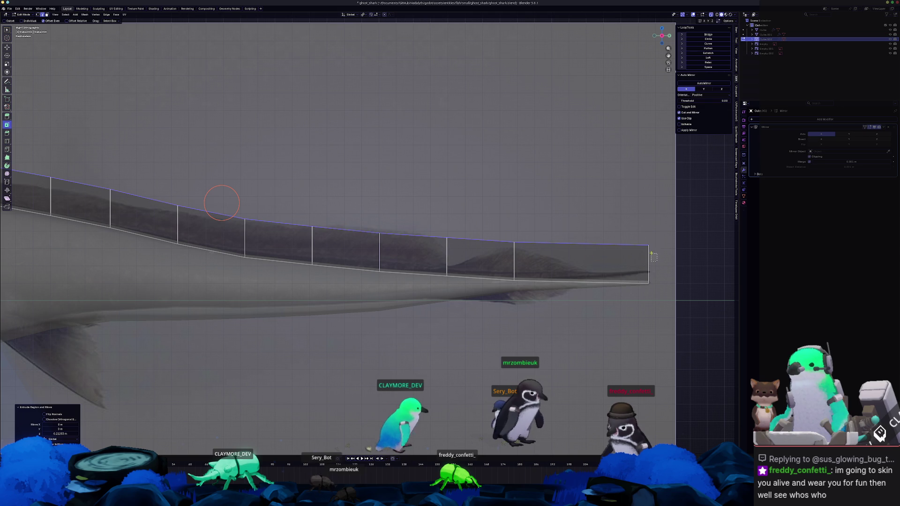
pyautogui.click(603, 257)
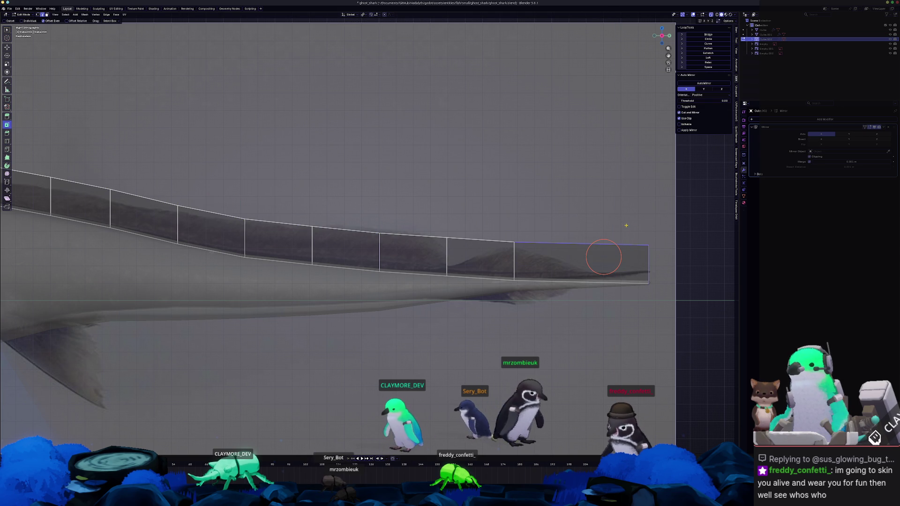
pyautogui.click(648, 247)
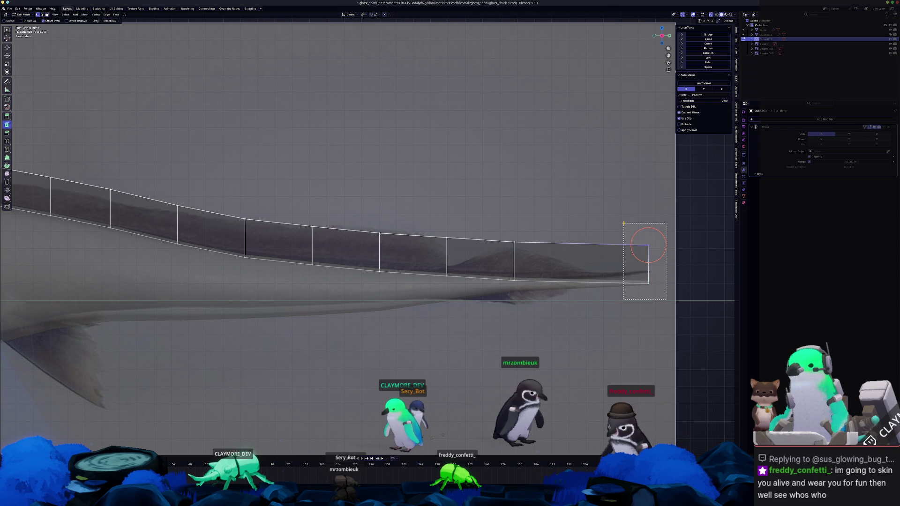
pyautogui.press('Tab')
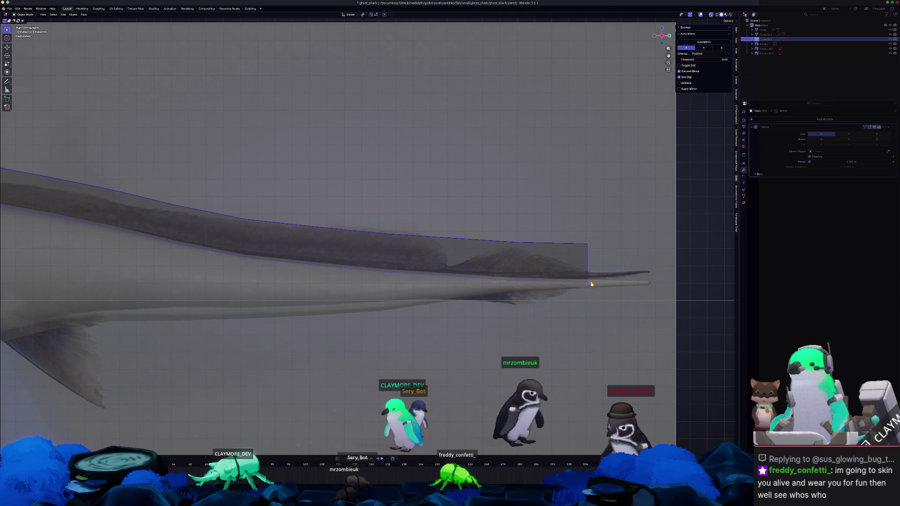
pyautogui.press('Tab')
# Add an edge loop near the fin tip, then abandon scale and move attempts and undo back to the earlier strip
pyautogui.click(589, 286)
pyautogui.click(580, 267)
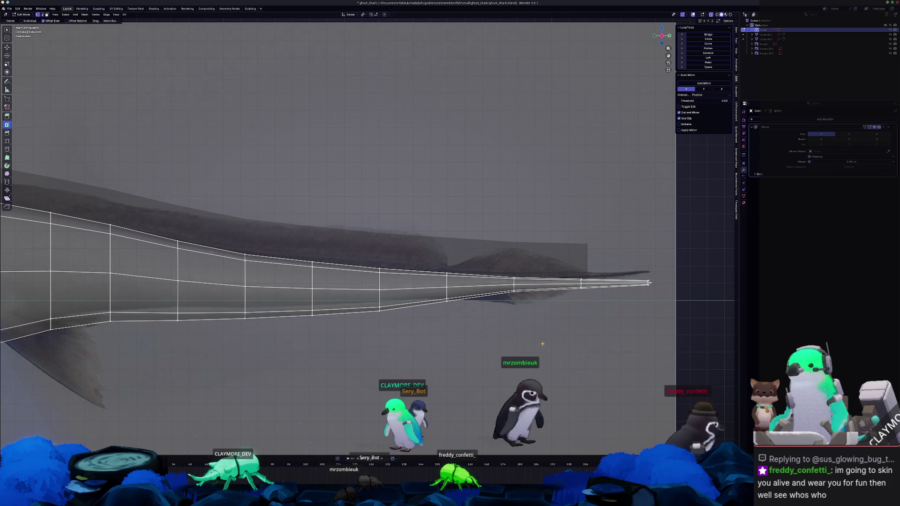
pyautogui.click(568, 264)
pyautogui.press('s')
pyautogui.rightClick(574, 259)
pyautogui.scroll(1, 575, 259)
pyautogui.press('g')
pyautogui.press('x')
pyautogui.rightClick(577, 263)
pyautogui.hotkey('ctrl', 'z')
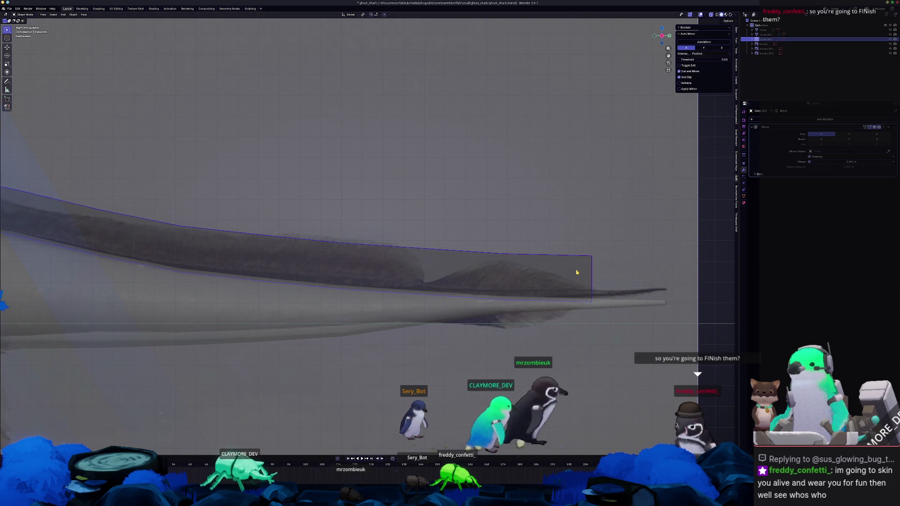
pyautogui.hotkey('ctrl', 'z')
pyautogui.press('g')
pyautogui.press('Escape')
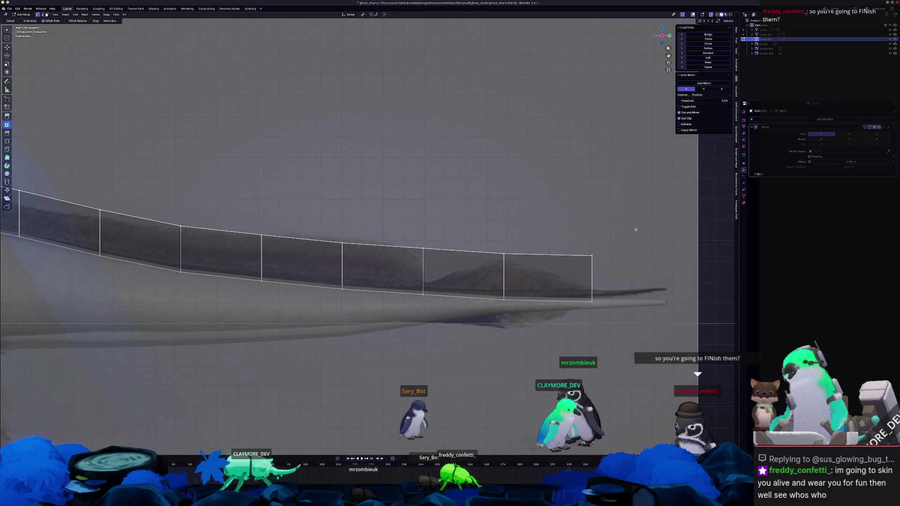
# Lower the fin's end and neighbouring top vertices vertically to taper the strip's rear
pyautogui.press('g')
pyautogui.press('z')
pyautogui.click(597, 253)
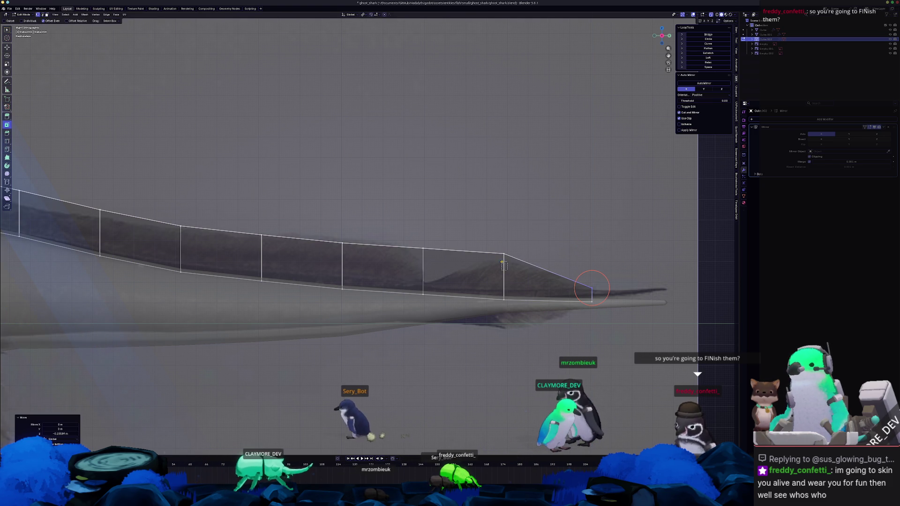
pyautogui.press('g')
pyautogui.click(518, 264)
pyautogui.click(494, 250)
pyautogui.press('g')
pyautogui.press('z')
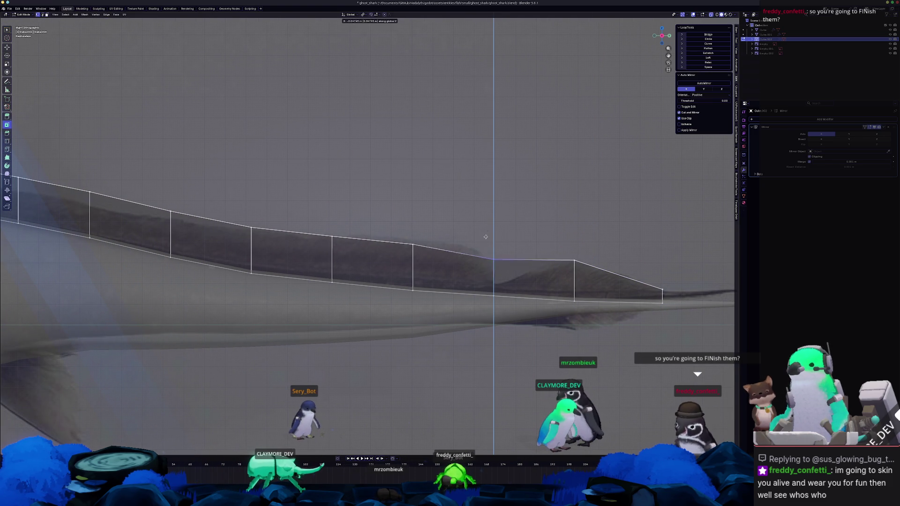
pyautogui.click(559, 276)
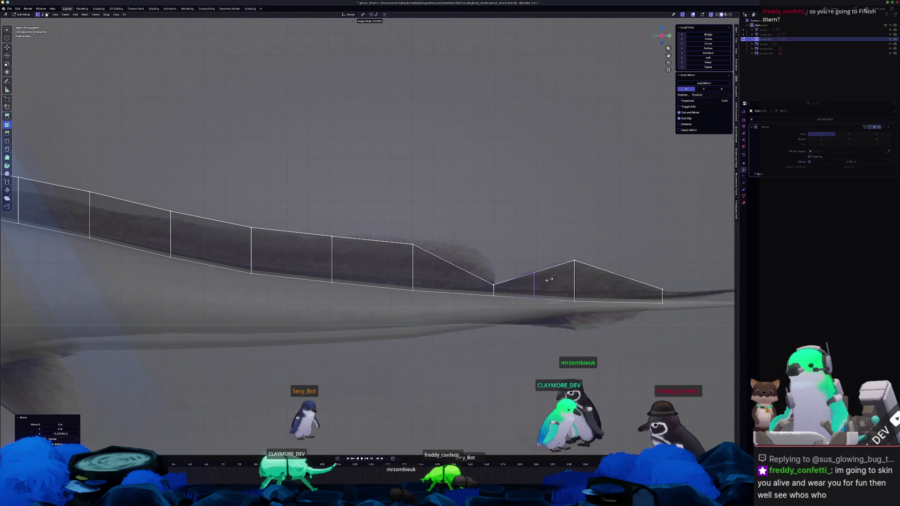
pyautogui.press('g')
pyautogui.press('z')
pyautogui.click(514, 253)
pyautogui.press('g')
pyautogui.click(572, 257)
pyautogui.press('g')
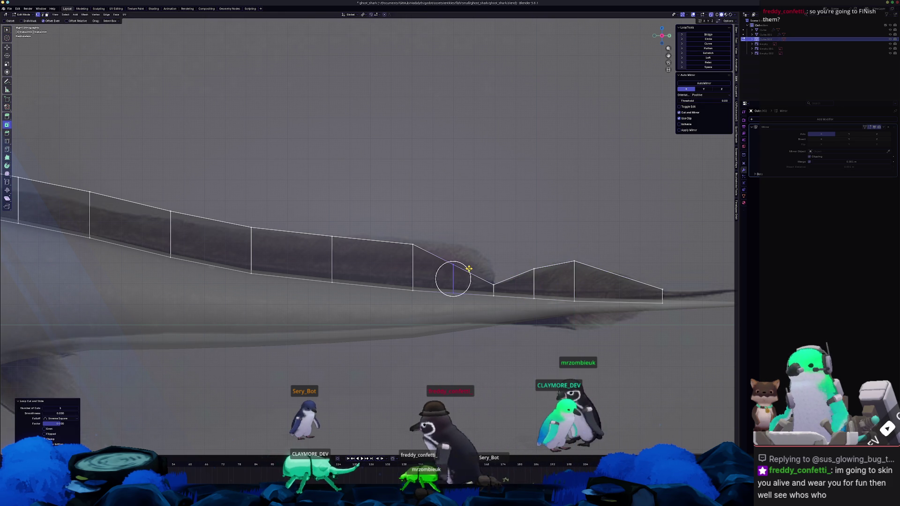
# Insert another edge loop in the fin and raise its top vertex to the reference outline
pyautogui.hotkey('ctrl', 'r')
pyautogui.click(466, 272)
pyautogui.rightClick(520, 227)
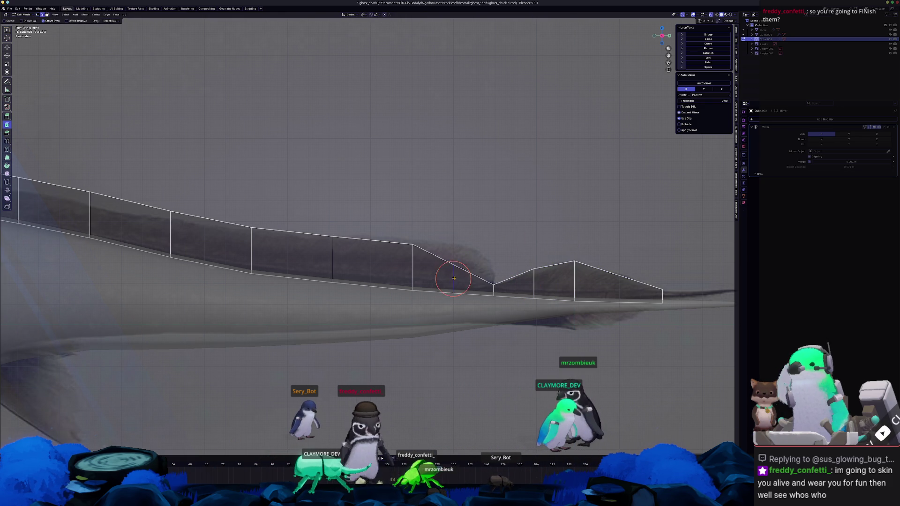
pyautogui.click(488, 285)
pyautogui.press('g')
pyautogui.click(468, 244)
pyautogui.press('g')
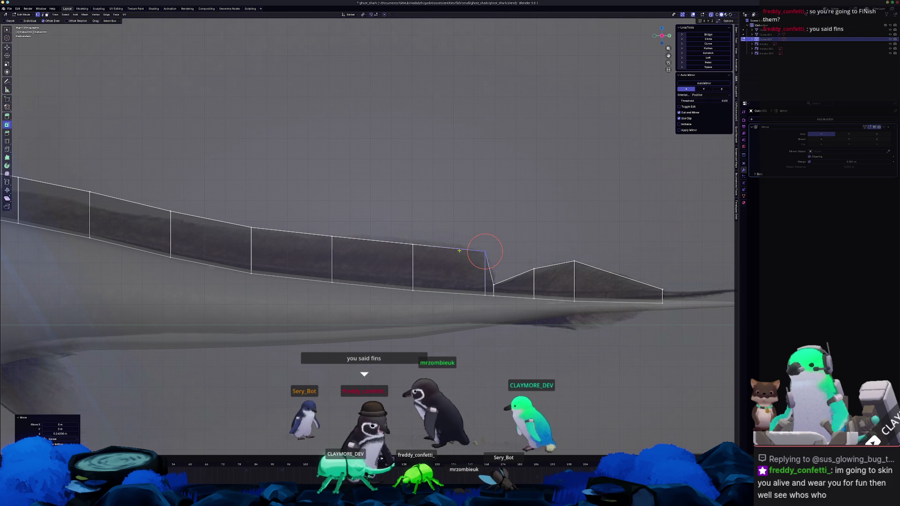
pyautogui.press('z')
pyautogui.click(478, 242)
# Move the mid-fin top vertices vertically one by one to follow the reference ridge
pyautogui.keyDown('shift'); pyautogui.moveTo(482, 245); pyautogui.dragTo(618, 257, button='middle'); pyautogui.keyUp('shift')
pyautogui.click(465, 244)
pyautogui.press('g')
pyautogui.press('z')
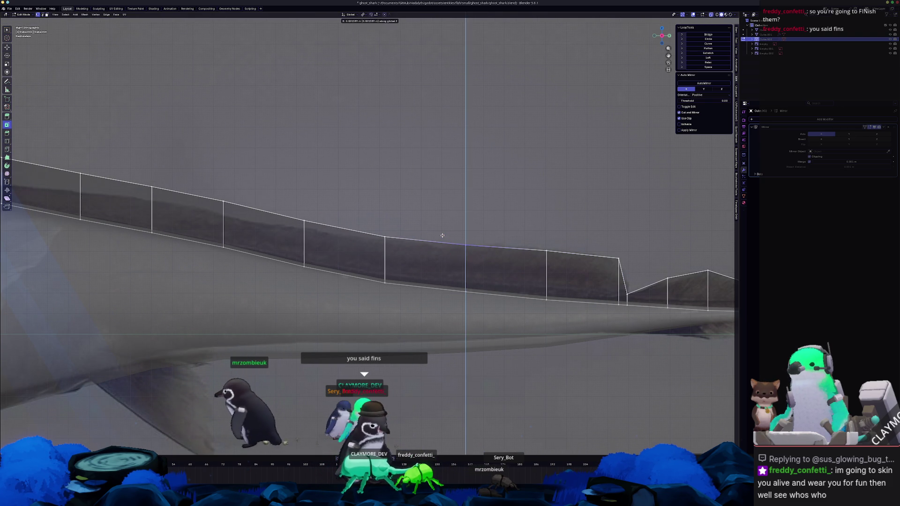
pyautogui.moveTo(377, 227); pyautogui.dragTo(377, 226)
pyautogui.press('g')
pyautogui.press('z')
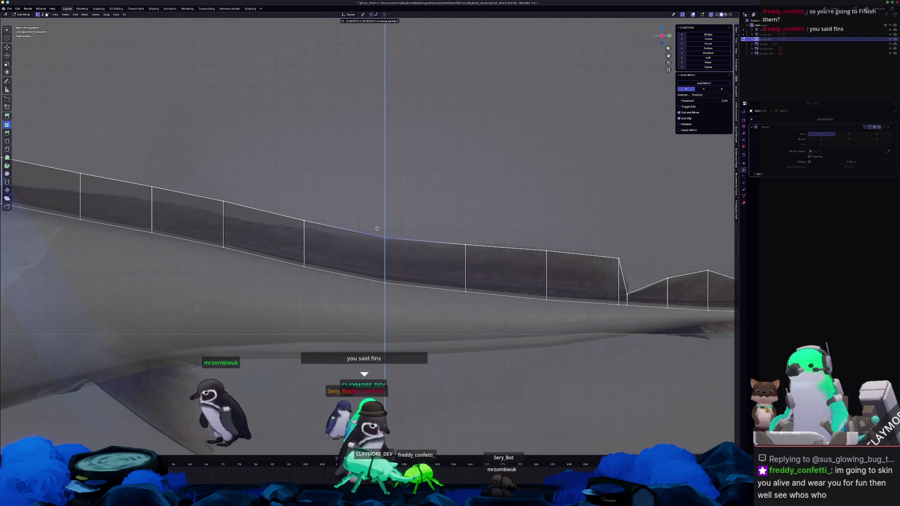
pyautogui.click(377, 228)
pyautogui.keyDown('shift'); pyautogui.moveTo(337, 235); pyautogui.dragTo(382, 237, button='middle'); pyautogui.keyUp('shift')
pyautogui.moveTo(349, 190); pyautogui.dragTo(350, 191)
pyautogui.press('g')
pyautogui.press('z')
pyautogui.click(350, 197)
pyautogui.keyDown('shift'); pyautogui.moveTo(350, 198); pyautogui.dragTo(410, 204, button='middle'); pyautogui.keyUp('shift')
pyautogui.click(404, 200)
# Continue lowering the forward top vertices vertically toward the front fin
pyautogui.press('g')
pyautogui.press('z')
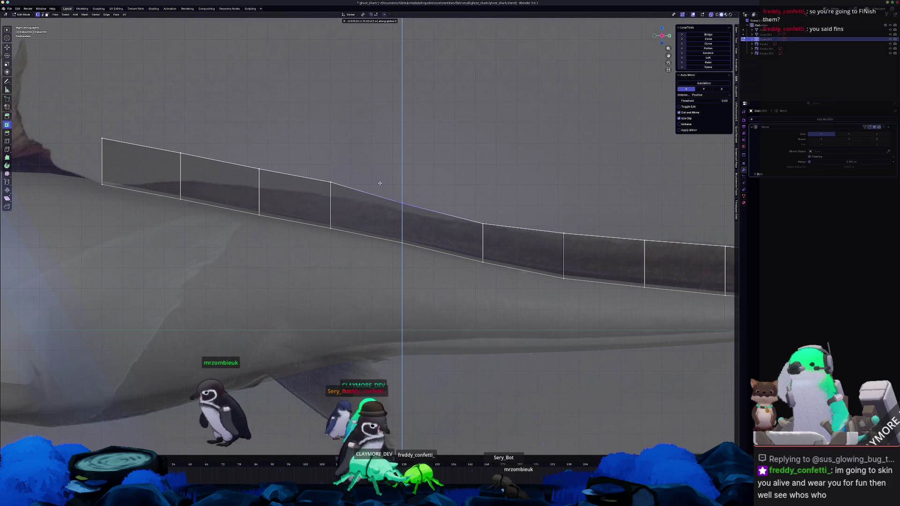
pyautogui.keyDown('shift'); pyautogui.moveTo(331, 203); pyautogui.dragTo(424, 203, button='middle'); pyautogui.keyUp('shift')
pyautogui.click(422, 190)
pyautogui.press('g')
pyautogui.press('z')
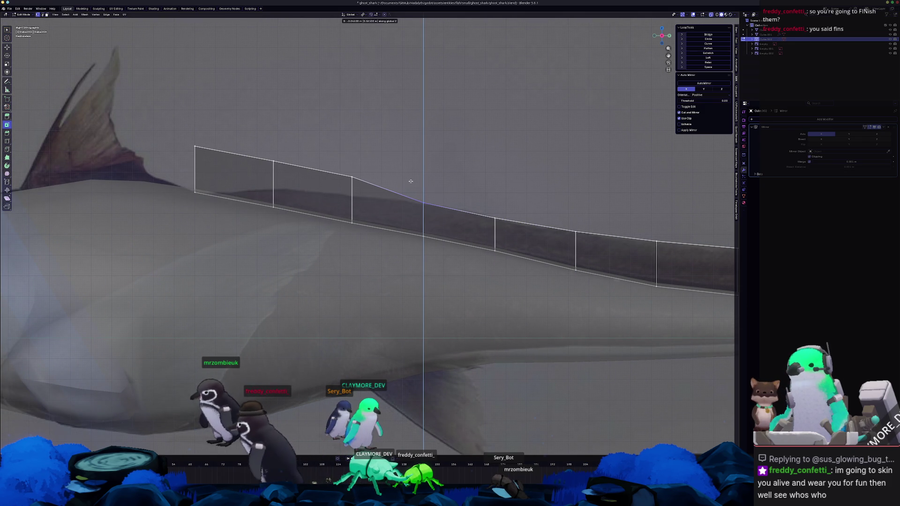
pyautogui.click(415, 190)
pyautogui.click(352, 175)
pyautogui.press('g')
pyautogui.press('z')
pyautogui.click(343, 174)
pyautogui.click(272, 161)
pyautogui.press('g')
pyautogui.press('z')
pyautogui.click(256, 176)
# Slide and lower the fin's front top vertex so the ridge meets the body, then check it in Object Mode
pyautogui.click(195, 147)
pyautogui.press('g')
pyautogui.click(218, 176)
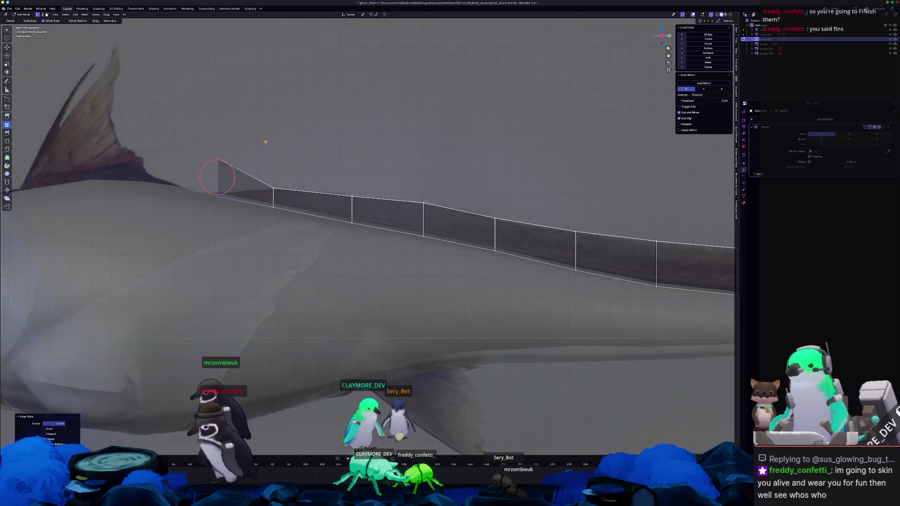
pyautogui.press('g')
pyautogui.press('z')
pyautogui.click(202, 170)
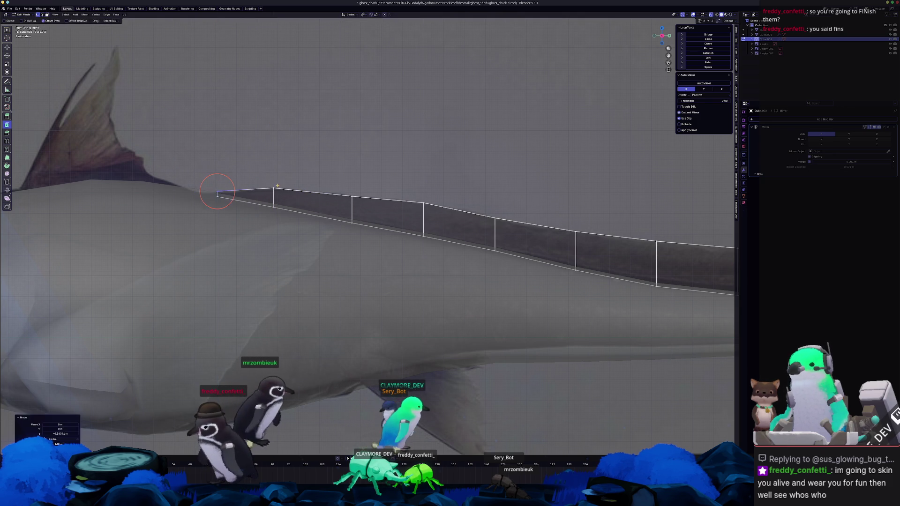
pyautogui.press('Tab')
pyautogui.scroll(-5, 451, 243)
pyautogui.press('Tab')
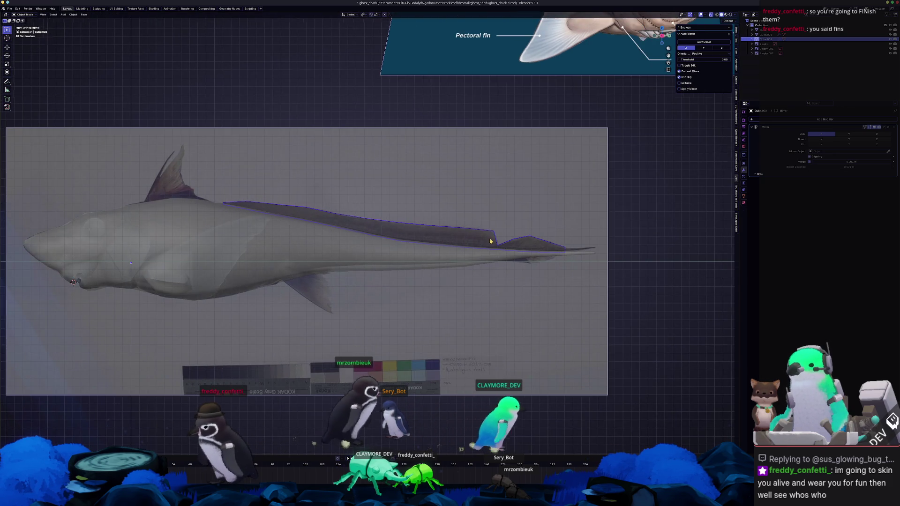
pyautogui.scroll(2, 448, 239)
pyautogui.scroll(2, 457, 240)
pyautogui.scroll(1, 470, 240)
pyautogui.scroll(1, 466, 232)
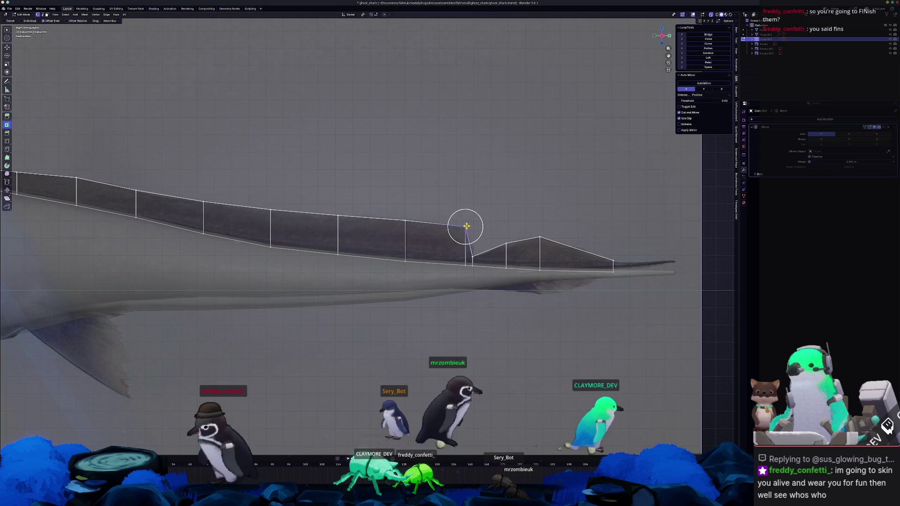
pyautogui.scroll(1, 492, 246)
# Nudge the back fin's vertices slightly along the vertical axis
pyautogui.press('g')
pyautogui.press('z')
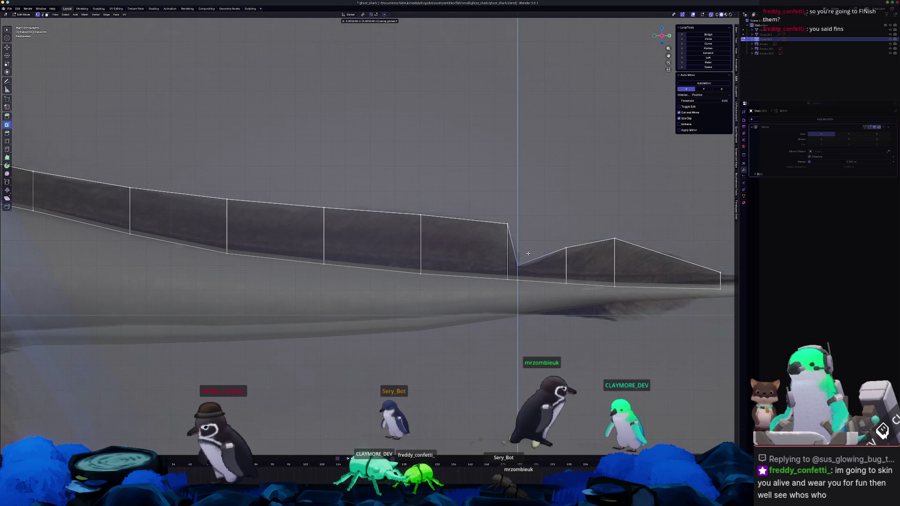
pyautogui.click(528, 255)
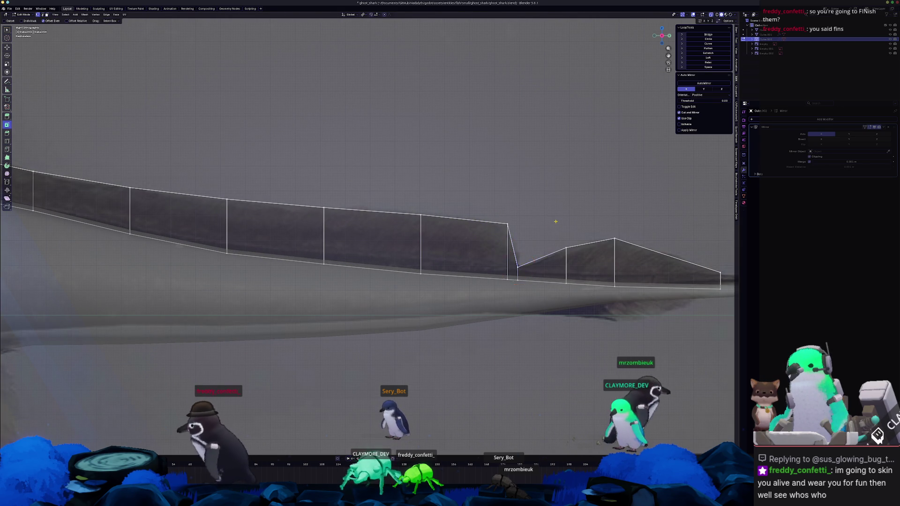
pyautogui.press('Tab')
pyautogui.scroll(-5, 555, 223)
pyautogui.keyDown('shift'); pyautogui.moveTo(316, 249); pyautogui.dragTo(495, 242, button='middle'); pyautogui.keyUp('shift')
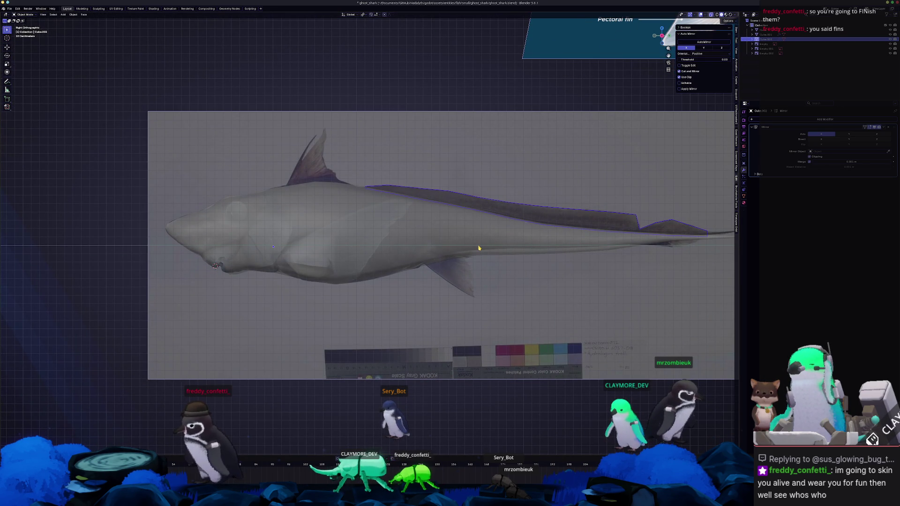
pyautogui.scroll(3, 461, 232)
# Duplicate the tail's underside edge in place on the shark body as the start of a new fin
pyautogui.press('Tab')
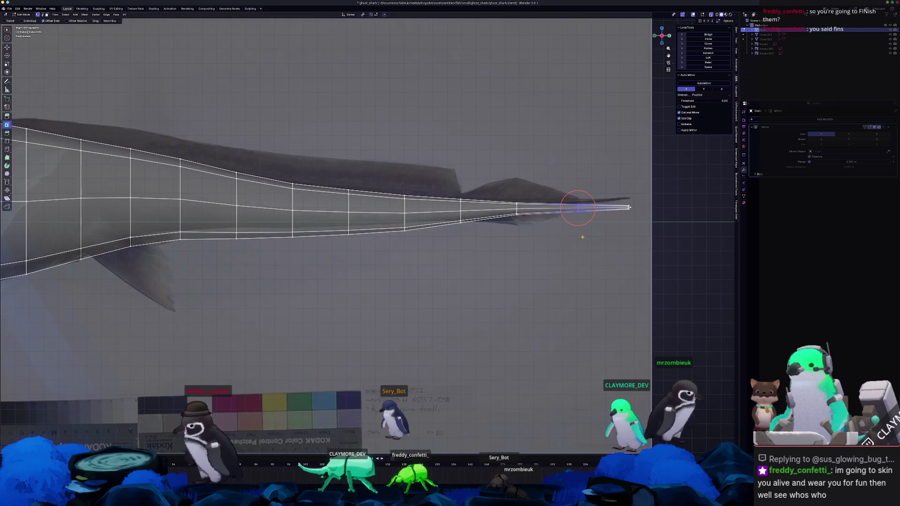
pyautogui.scroll(2, 463, 237)
pyautogui.scroll(1, 389, 233)
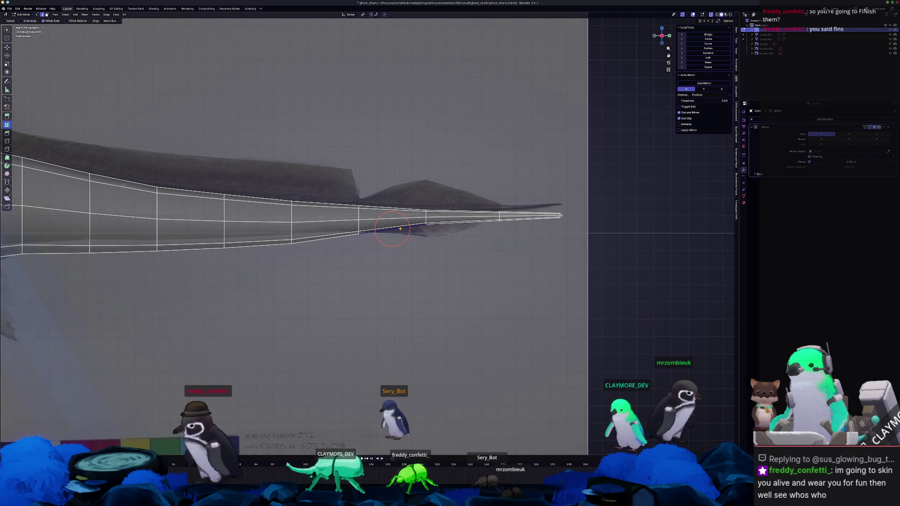
pyautogui.keyDown('shift'); pyautogui.rightClick(427, 229); pyautogui.keyUp('shift')
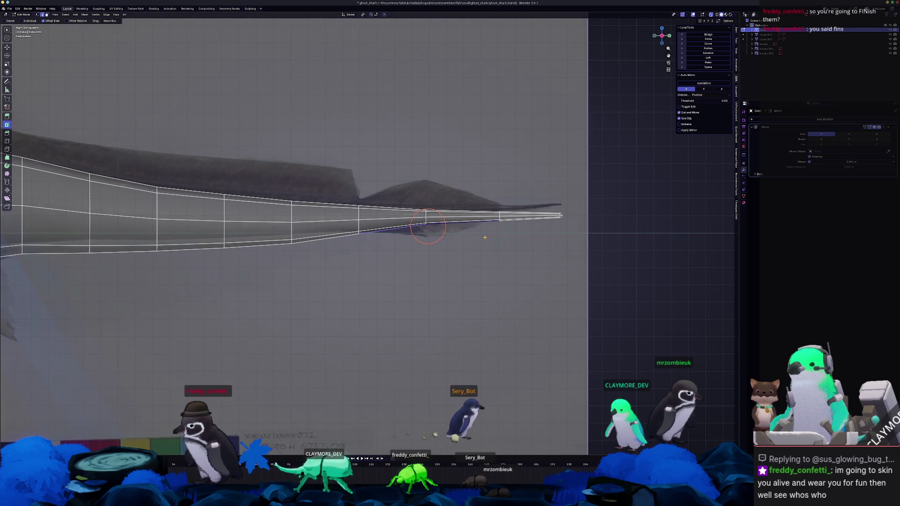
pyautogui.hotkey('shift', 'd')
pyautogui.rightClick(488, 257)
pyautogui.hotkey('ctrl', 'e')
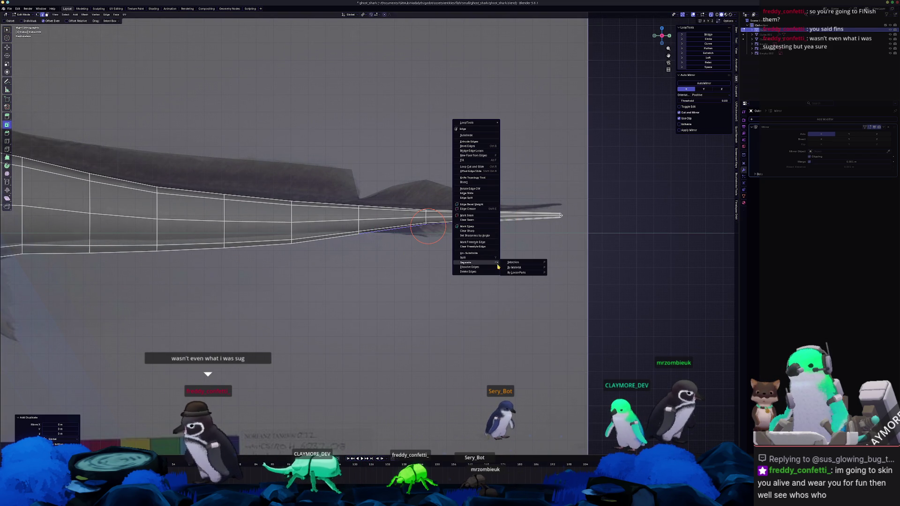
# Separate the copied edge into its own object and extrude it downward into a fin face
pyautogui.click(514, 264)
pyautogui.press('Tab')
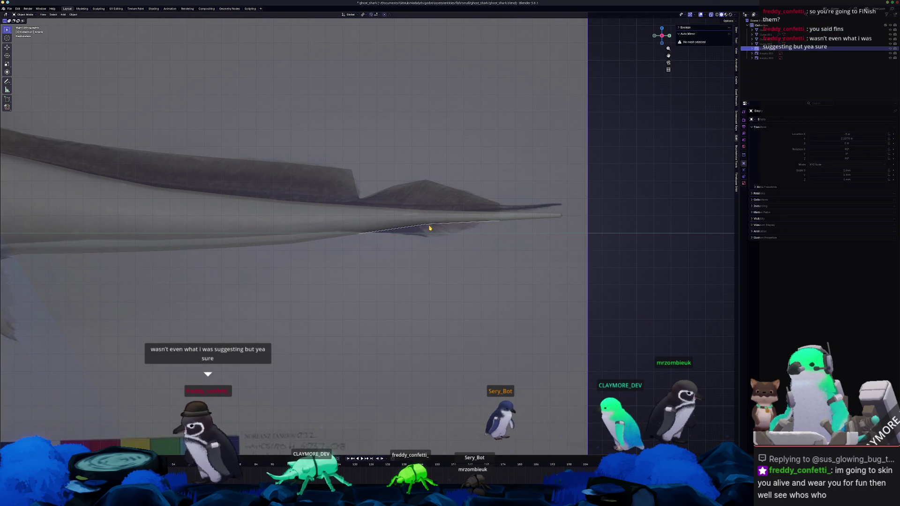
pyautogui.click(434, 226)
pyautogui.press('Tab')
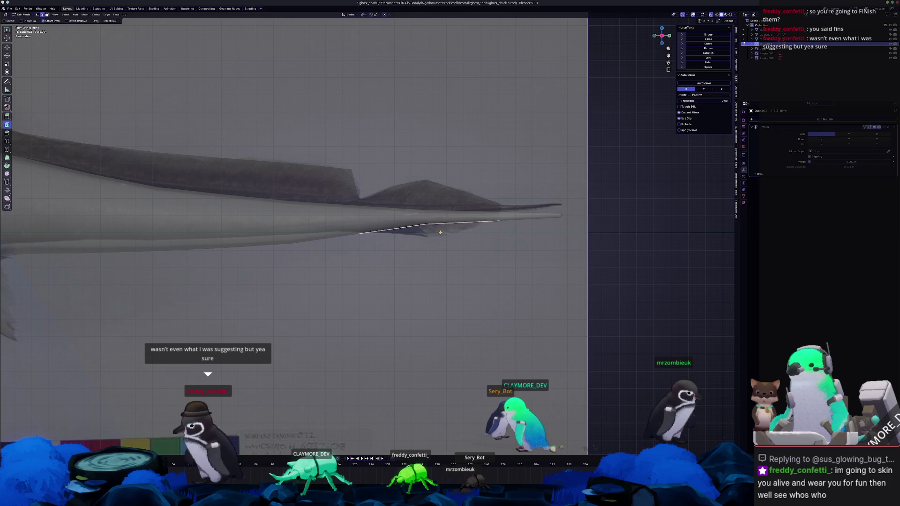
pyautogui.press('e')
pyautogui.click(435, 245)
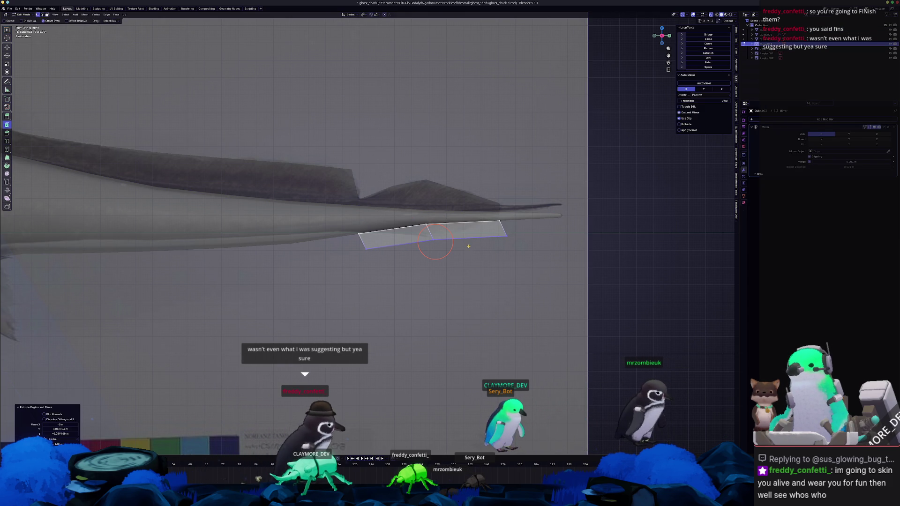
# Slide the fin's edges and vertices so it tapers to a point along the tail
pyautogui.press('g')
pyautogui.press('g')
pyautogui.click(549, 260)
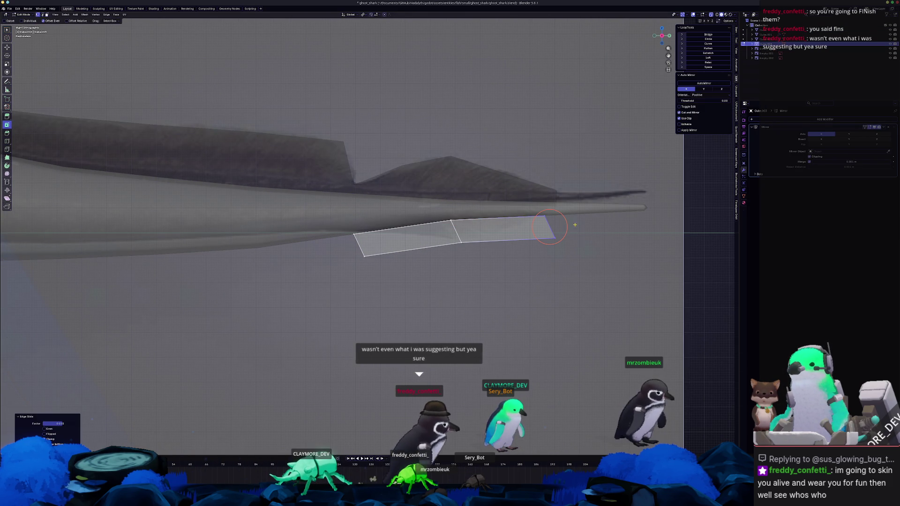
pyautogui.hotkey('ctrl', 'm')
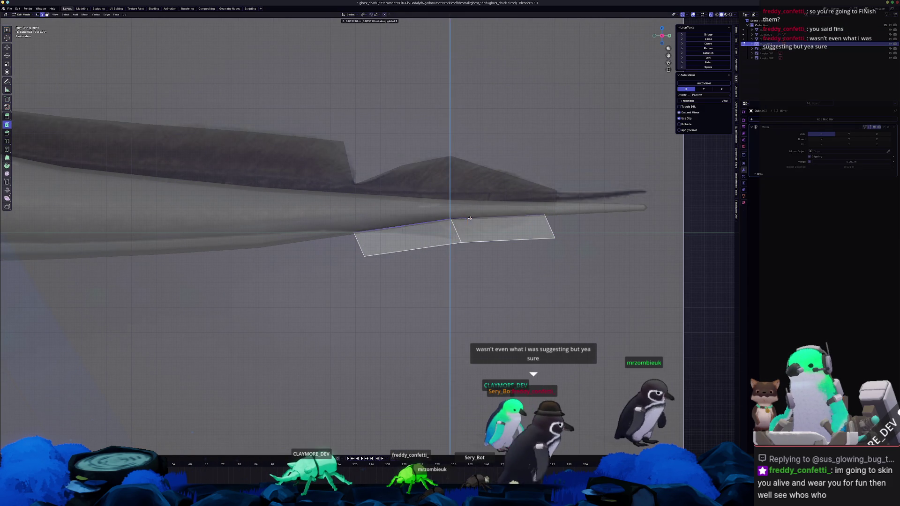
pyautogui.click(543, 243)
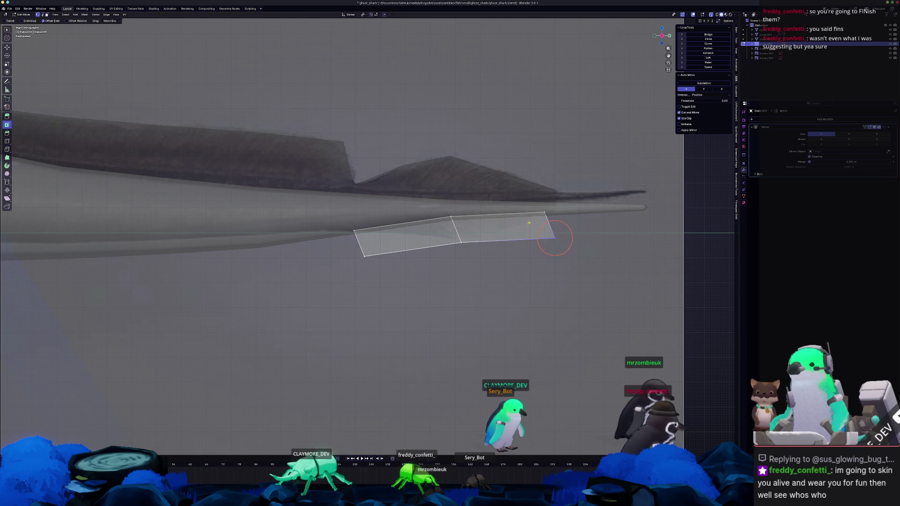
pyautogui.hotkey('shift', 'v')
pyautogui.click(547, 219)
pyautogui.click(445, 222)
pyautogui.click(355, 220)
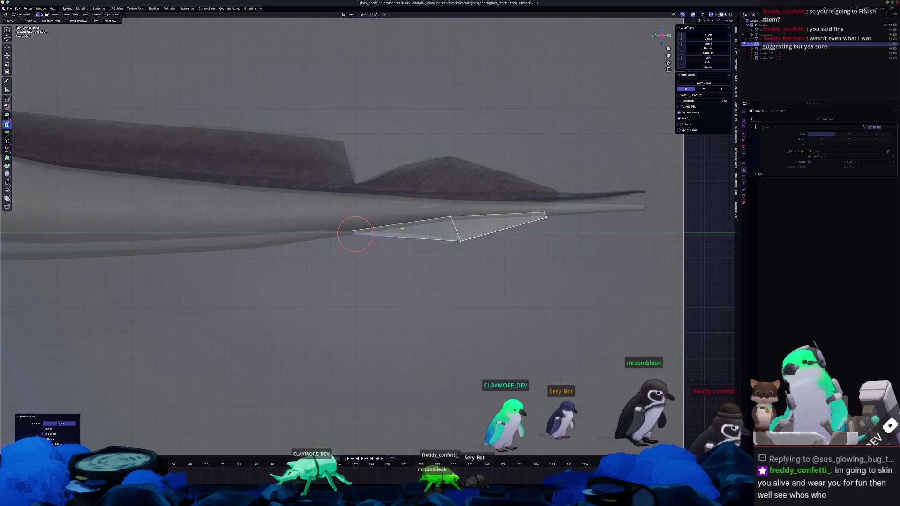
# Add a loop cut across the new fin and finish its edit
pyautogui.click(355, 234)
pyautogui.click(398, 237)
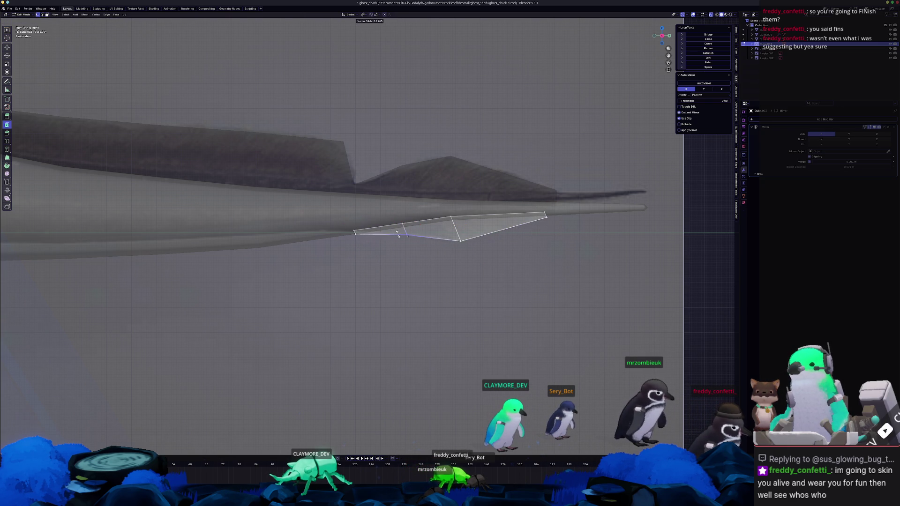
pyautogui.press('Tab')
pyautogui.scroll(-3, 440, 259)
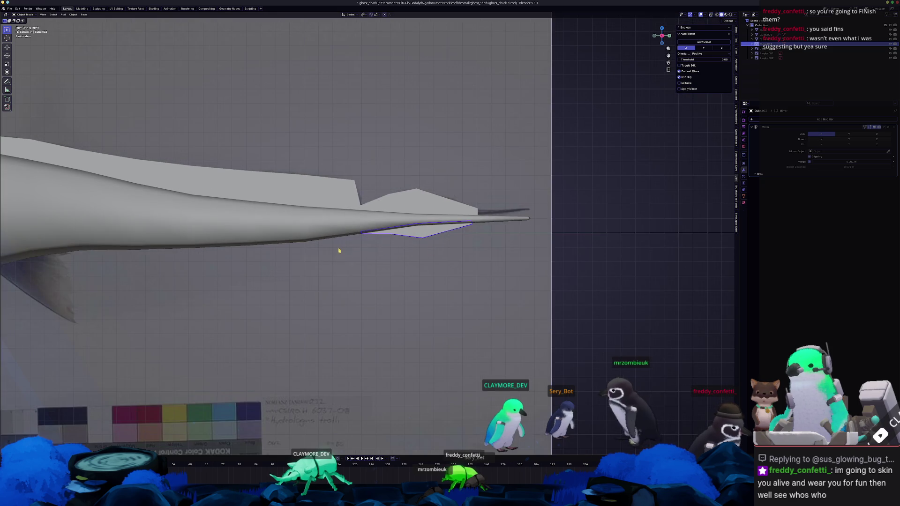
pyautogui.scroll(-1, 482, 251)
pyautogui.scroll(-1, 468, 245)
pyautogui.scroll(-2, 622, 229)
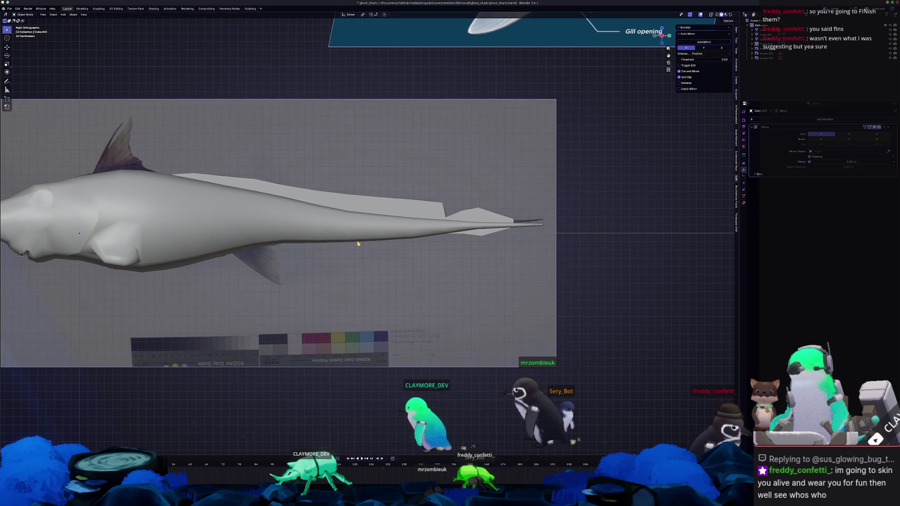
pyautogui.keyDown('ctrl'); pyautogui.hscroll(-5, 405, 239); pyautogui.keyUp('ctrl')
# Switch to editing the belly-fin object with the mesh shown see-through (X-ray)
pyautogui.press('Tab')
pyautogui.scroll(2, 421, 253)
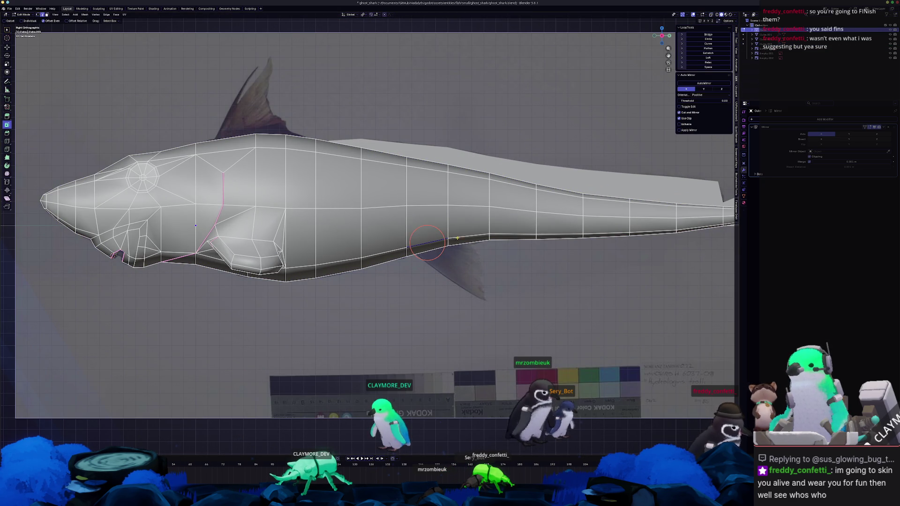
pyautogui.rightClick(446, 247)
pyautogui.press('Escape')
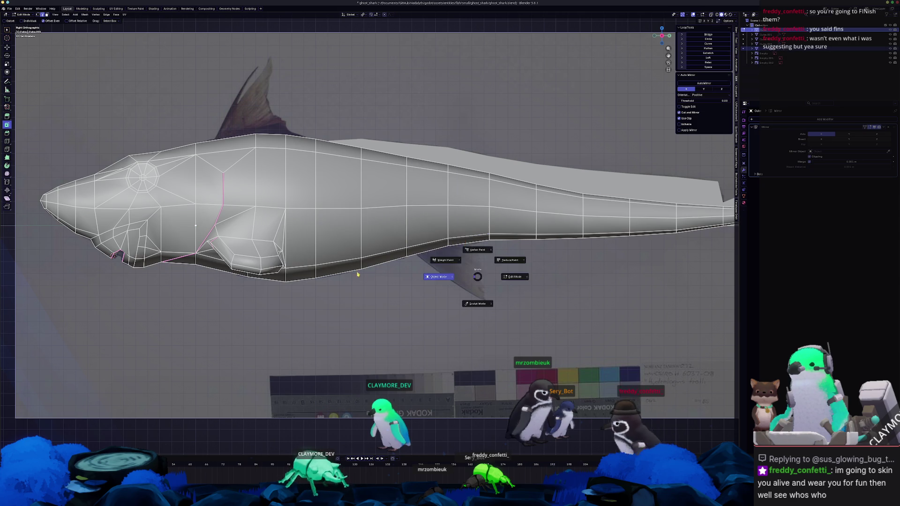
pyautogui.press('Tab')
pyautogui.click(429, 244)
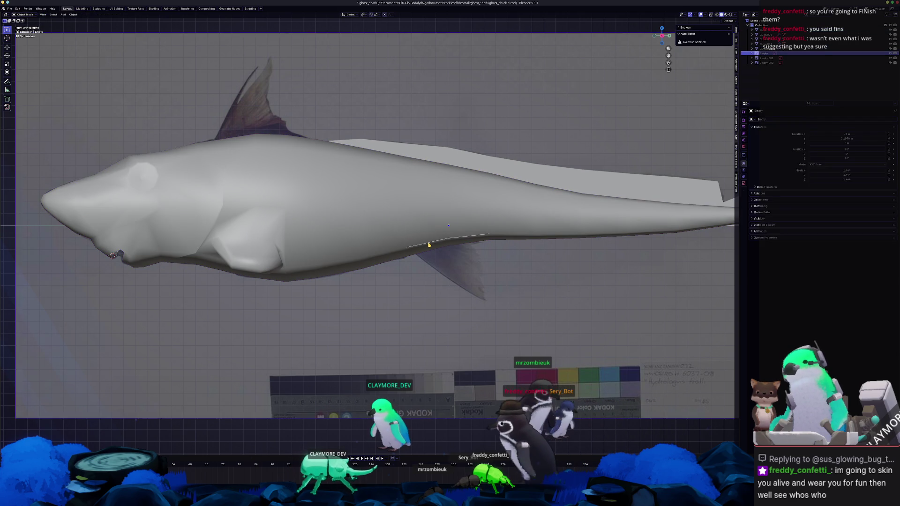
pyautogui.press('Tab')
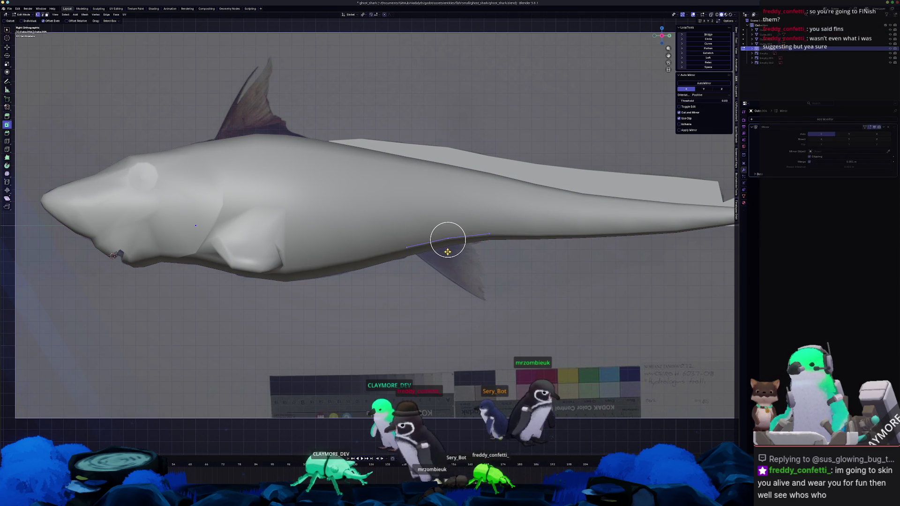
pyautogui.hotkey('alt', 'z')
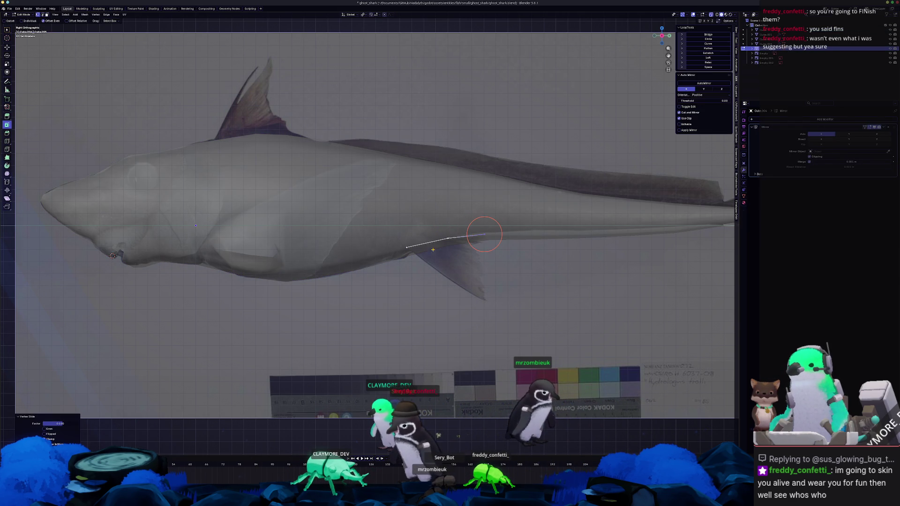
# Extrude the belly edge down into a pelvic fin face and position its bottom vertex
pyautogui.press('e')
pyautogui.click(487, 302)
pyautogui.click(450, 309)
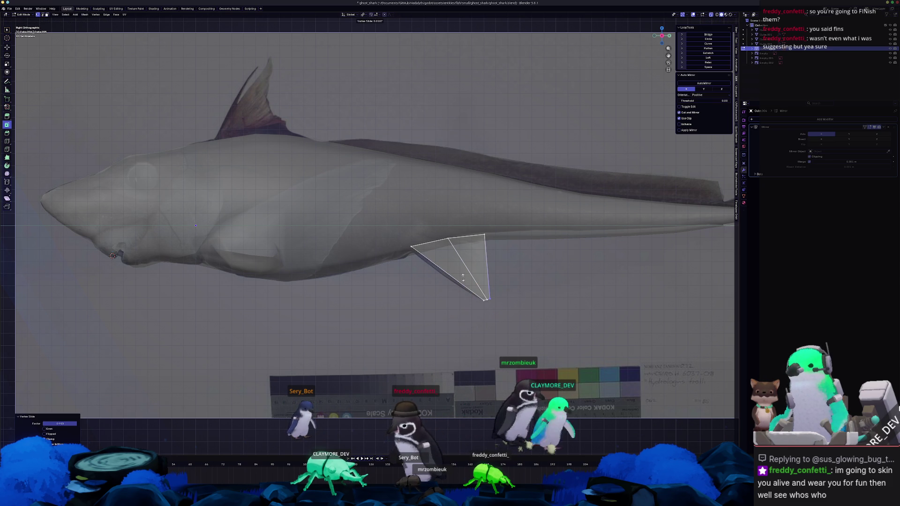
pyautogui.scroll(1, 462, 277)
pyautogui.scroll(2, 467, 282)
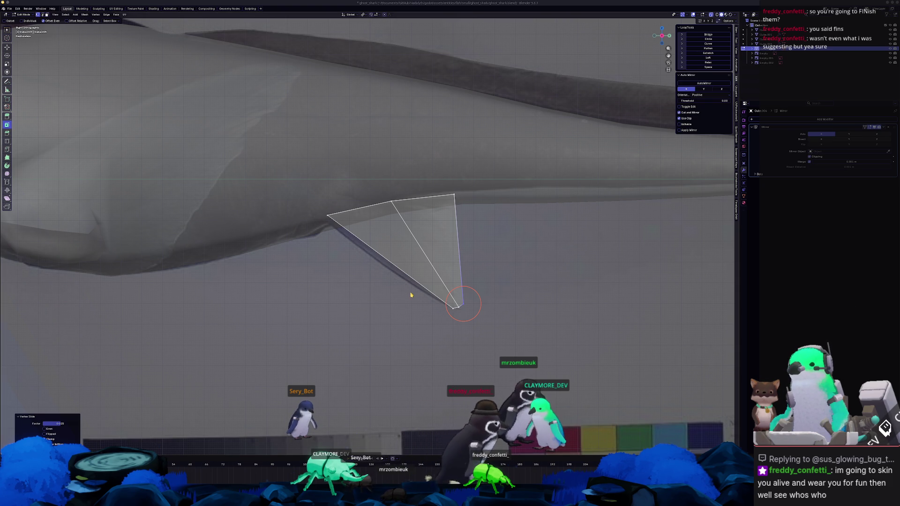
pyautogui.scroll(1, 463, 304)
pyautogui.press('g')
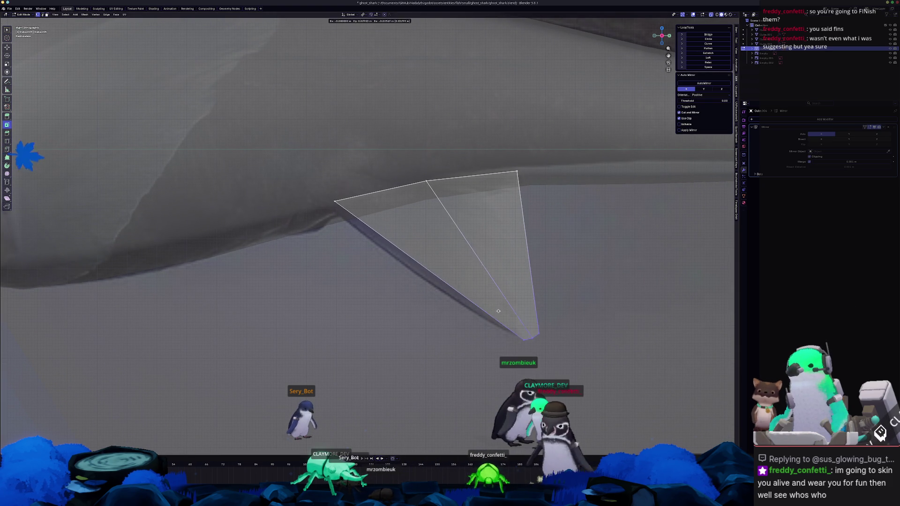
pyautogui.click(498, 312)
pyautogui.moveTo(498, 312); pyautogui.dragTo(518, 354, button='middle')
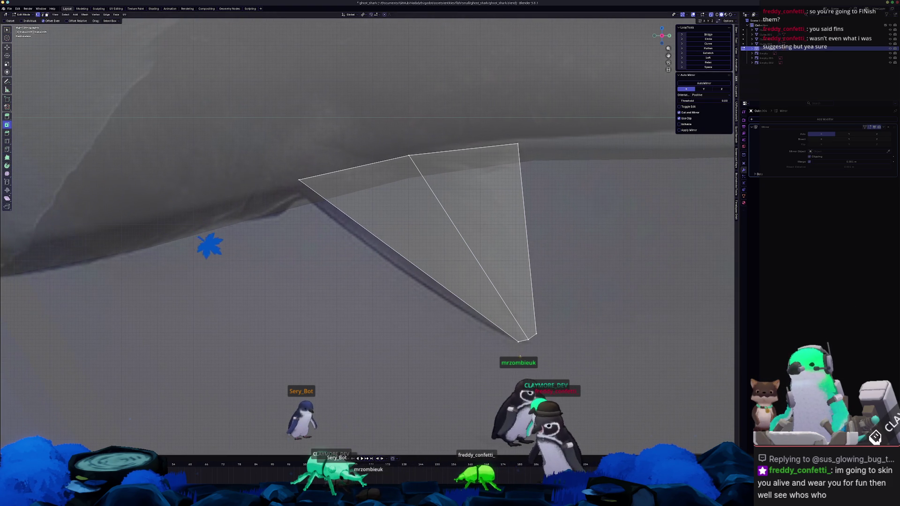
pyautogui.hotkey('shift', 'v')
pyautogui.click(515, 343)
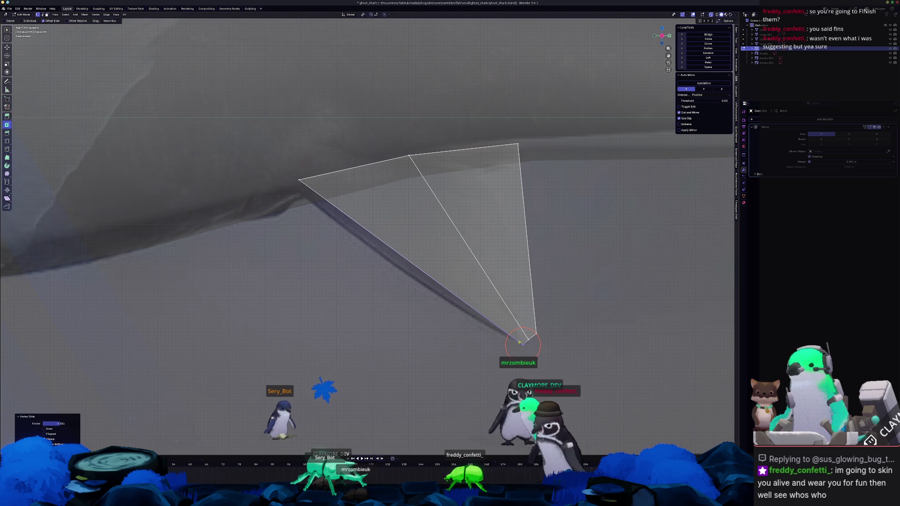
pyautogui.scroll(1, 552, 351)
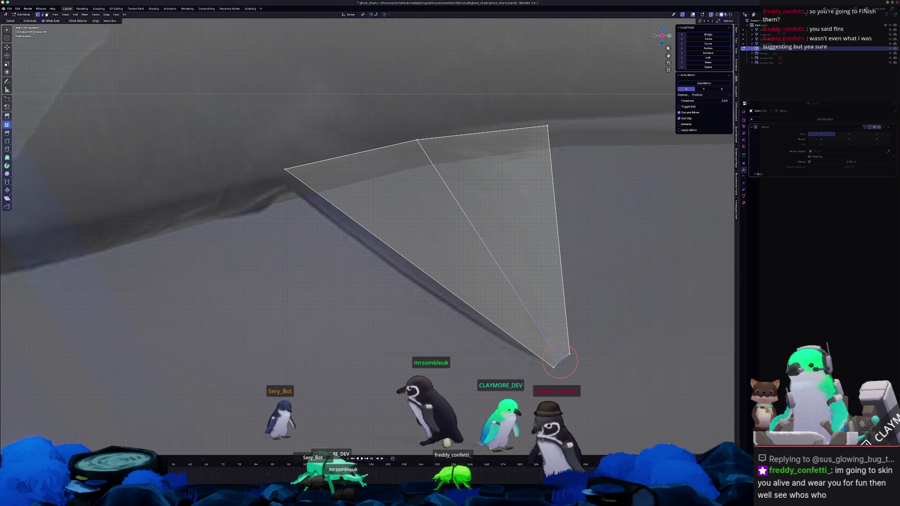
# Cut an edge loop across the fin and slide its vertices into a curving outline
pyautogui.press('c')
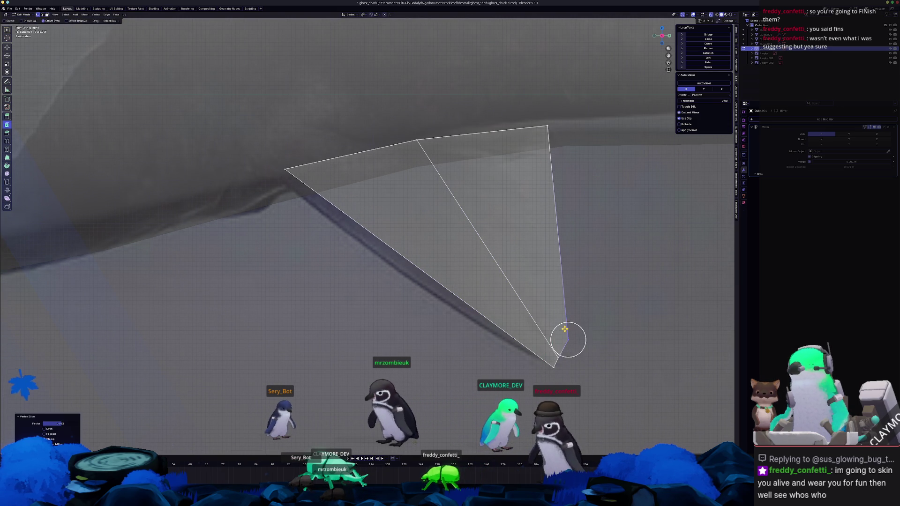
pyautogui.scroll(1, 588, 320)
pyautogui.keyDown('shift'); pyautogui.moveTo(589, 321); pyautogui.dragTo(557, 310, button='middle'); pyautogui.keyUp('shift')
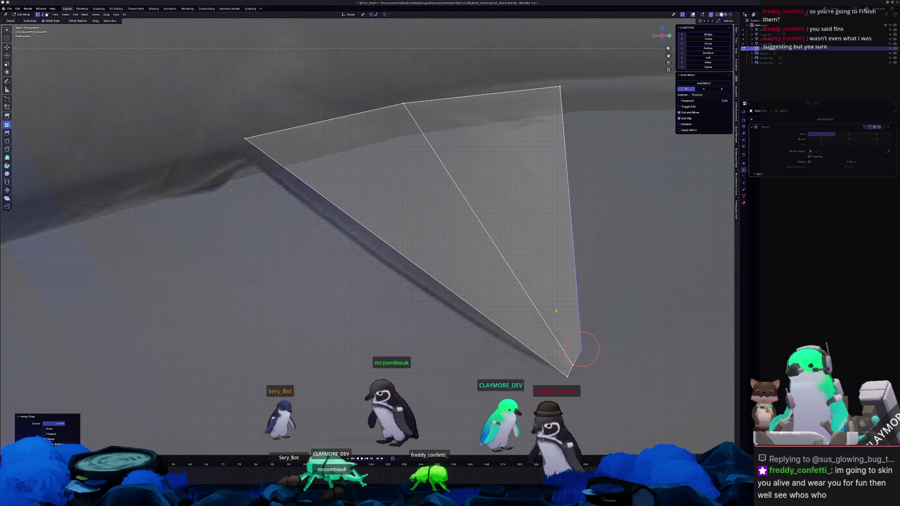
pyautogui.hotkey('shift', 'v')
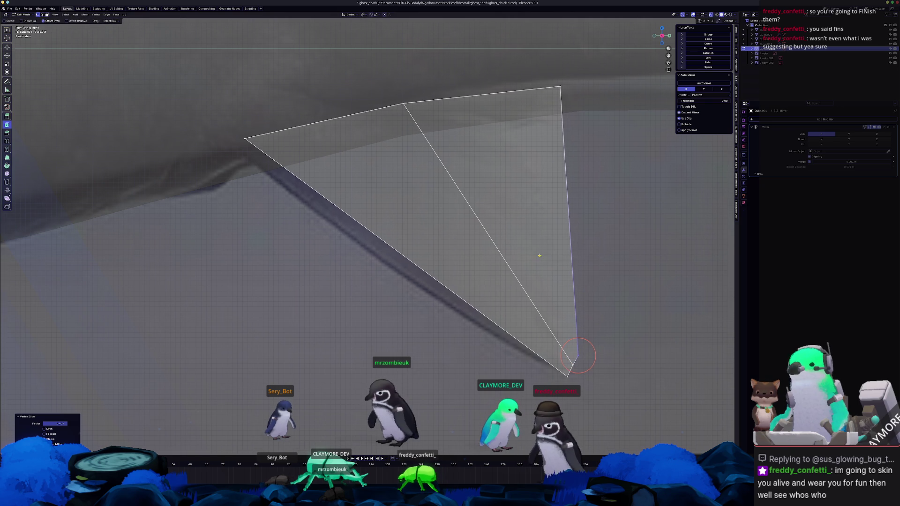
pyautogui.keyDown('shift'); pyautogui.moveTo(545, 257); pyautogui.dragTo(566, 272, button='middle'); pyautogui.keyUp('shift')
pyautogui.hotkey('ctrl', 'r')
pyautogui.click(588, 230)
pyautogui.hotkey('shift', 'v')
pyautogui.click(410, 281)
pyautogui.hotkey('shift', 'v')
pyautogui.click(460, 249)
pyautogui.click(589, 237)
pyautogui.hotkey('shift', 'v')
pyautogui.click(548, 236)
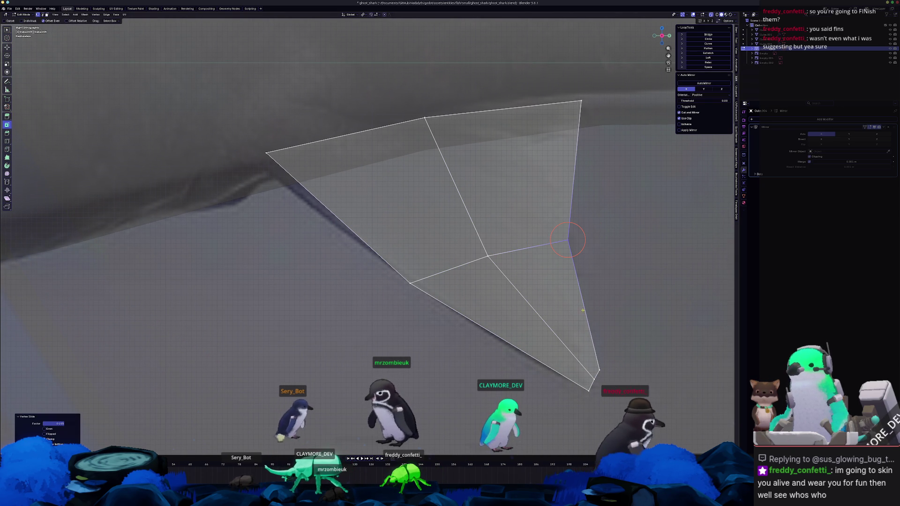
# Add further edge loops across the lower fin and pull the right edge inward
pyautogui.hotkey('ctrl', 'r')
pyautogui.click(506, 325)
pyautogui.click(473, 328)
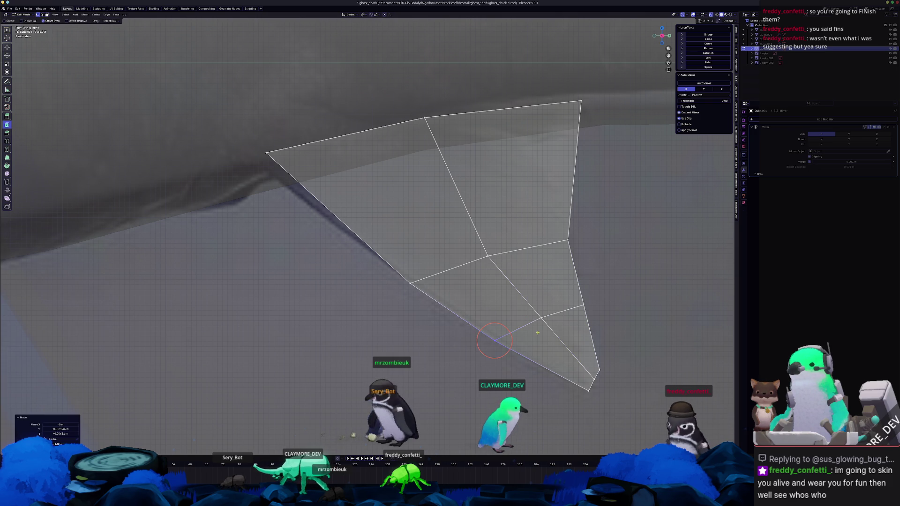
pyautogui.press('g')
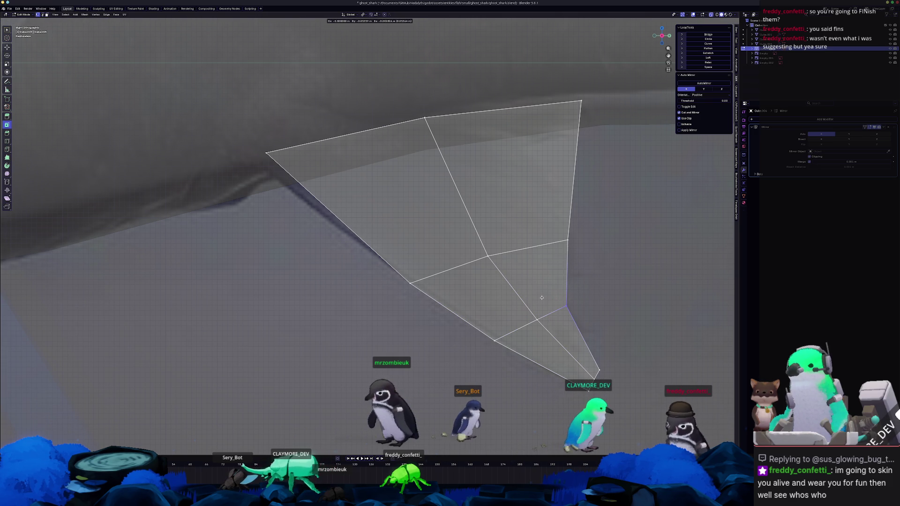
pyautogui.click(547, 300)
pyautogui.moveTo(547, 300); pyautogui.dragTo(367, 217, button='middle')
pyautogui.moveTo(367, 217); pyautogui.dragTo(319, 134)
pyautogui.hotkey('shift', 's')
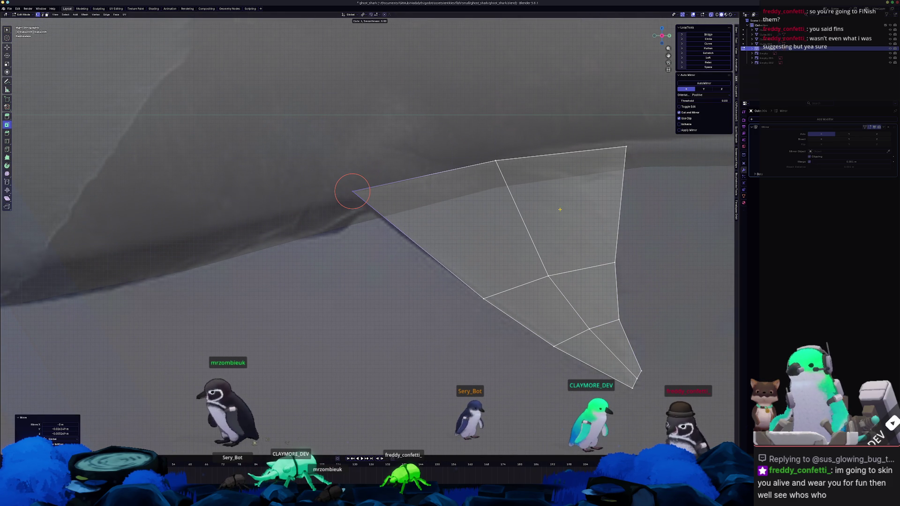
pyautogui.click(352, 191)
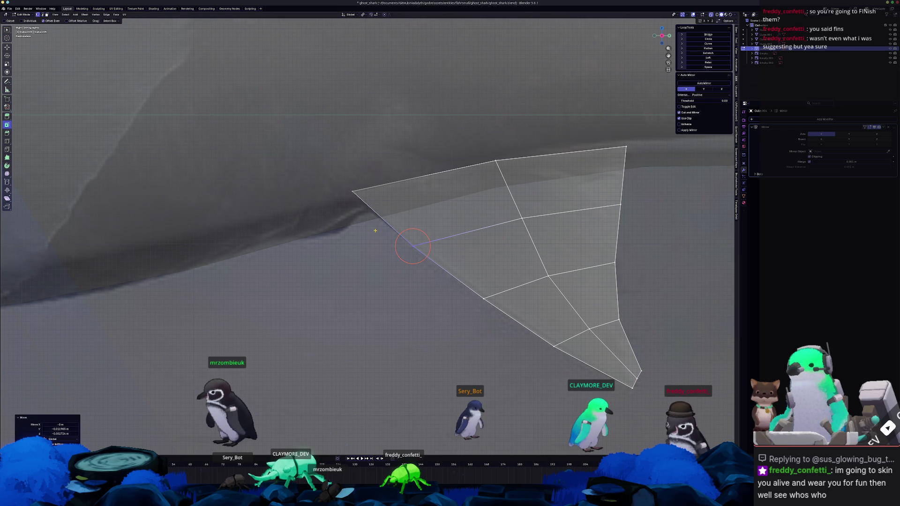
# Slide the remaining vertices into a swept-back fin with a notched trailing edge
pyautogui.press('g')
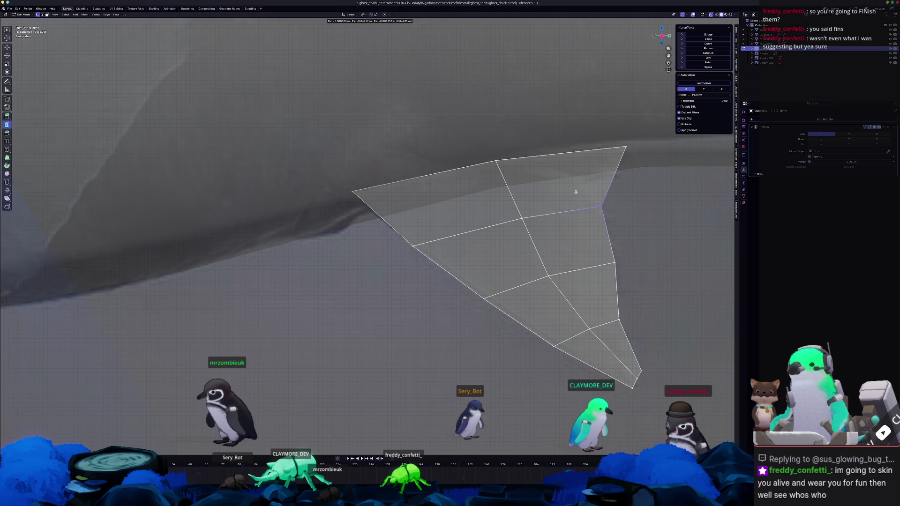
pyautogui.click(575, 191)
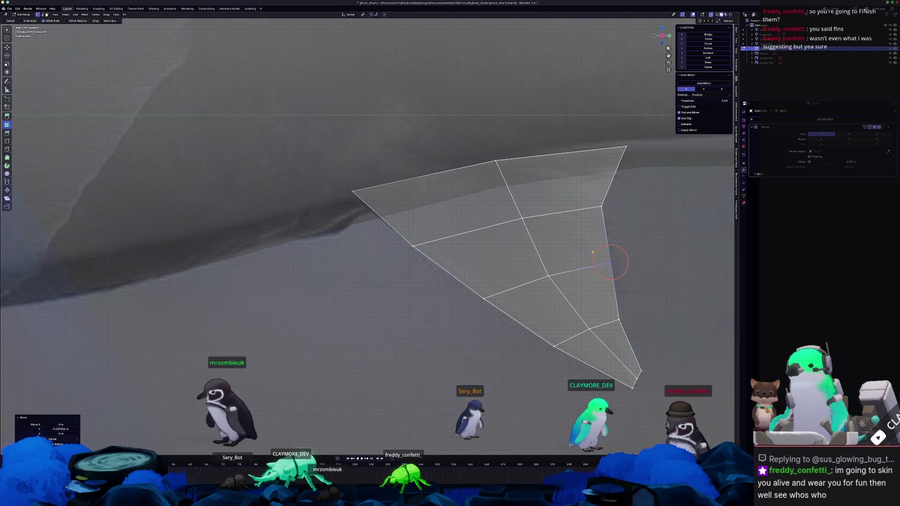
pyautogui.scroll(-2, 573, 195)
pyautogui.press('g')
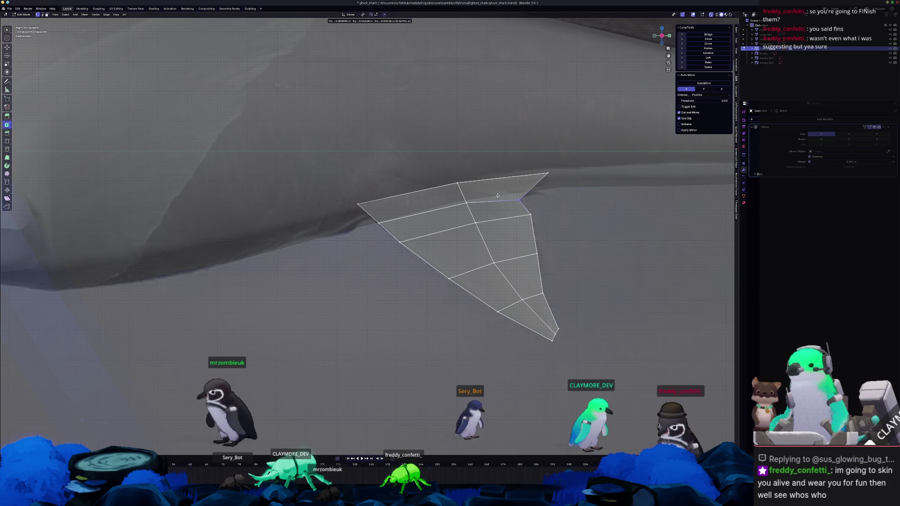
pyautogui.click(498, 196)
pyautogui.press('g')
pyautogui.press('g')
pyautogui.click(455, 202)
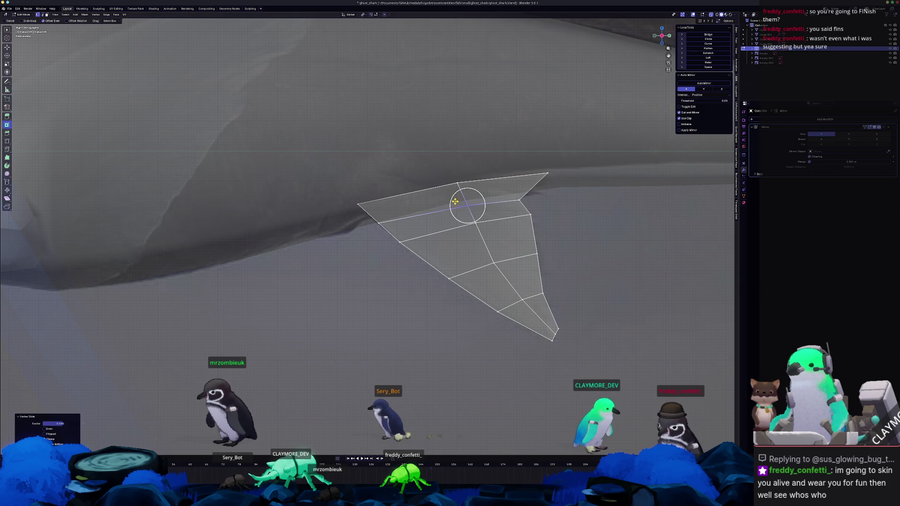
pyautogui.press('g')
pyautogui.press('g')
pyautogui.click(366, 222)
pyautogui.press('Tab')
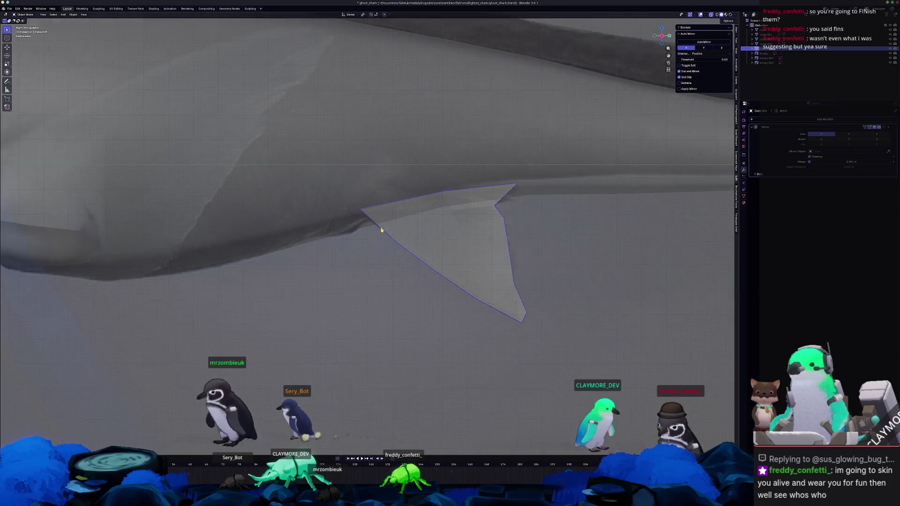
pyautogui.scroll(-3, 381, 227)
# Tilt the fin from the front view and shift it along X against the shark's flank
pyautogui.press('KP_1')
pyautogui.press('Tab')
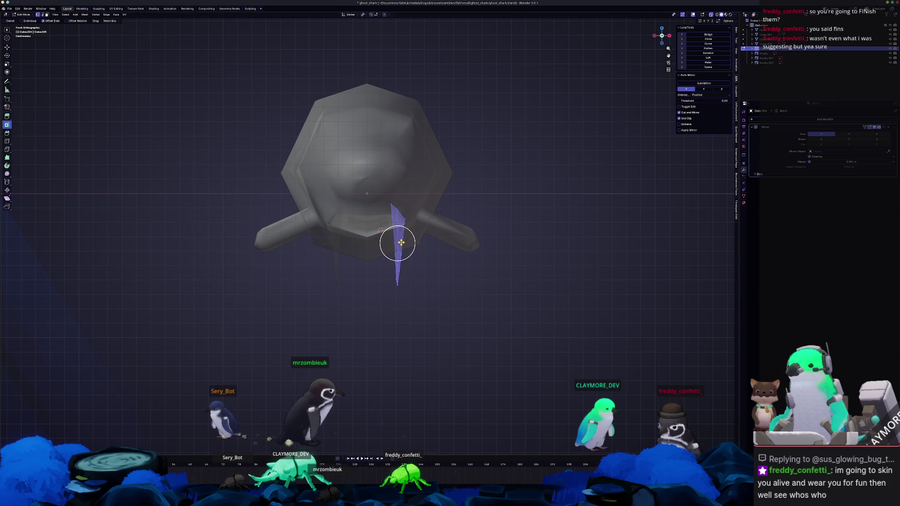
pyautogui.scroll(2, 382, 229)
pyautogui.press('r')
pyautogui.click(551, 99)
pyautogui.press('g')
pyautogui.press('x')
pyautogui.click(544, 80)
pyautogui.moveTo(544, 80); pyautogui.dragTo(487, 221, button='middle')
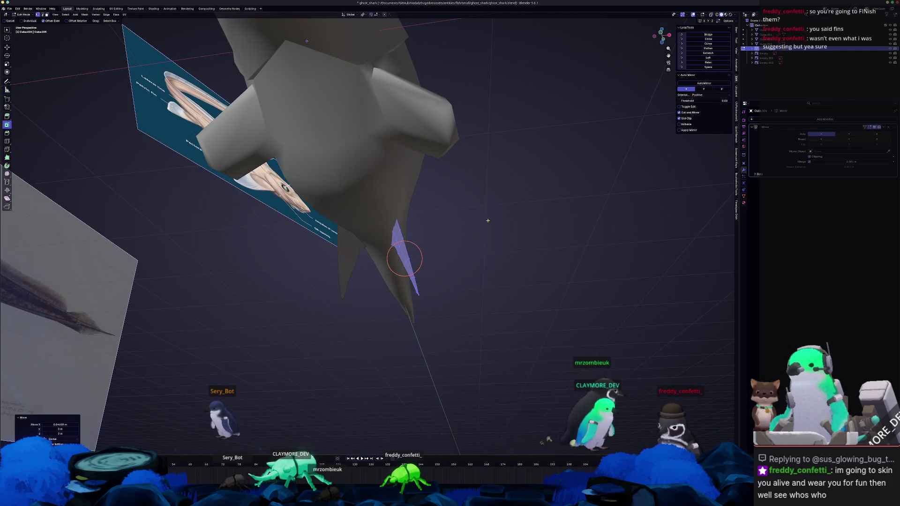
pyautogui.click(478, 162)
# Move the fin further along X and raise it on Z into place on the lower flank
pyautogui.press('g')
pyautogui.press('x')
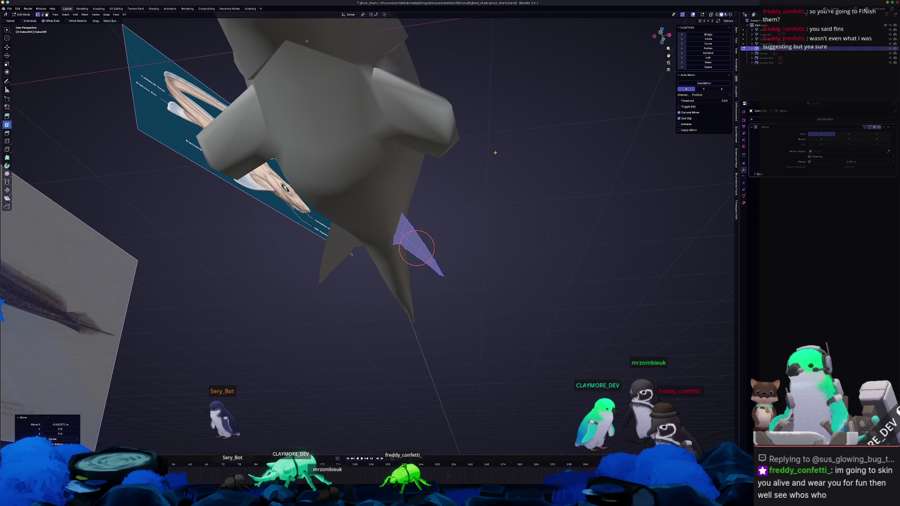
pyautogui.moveTo(495, 153); pyautogui.dragTo(465, 175, button='middle')
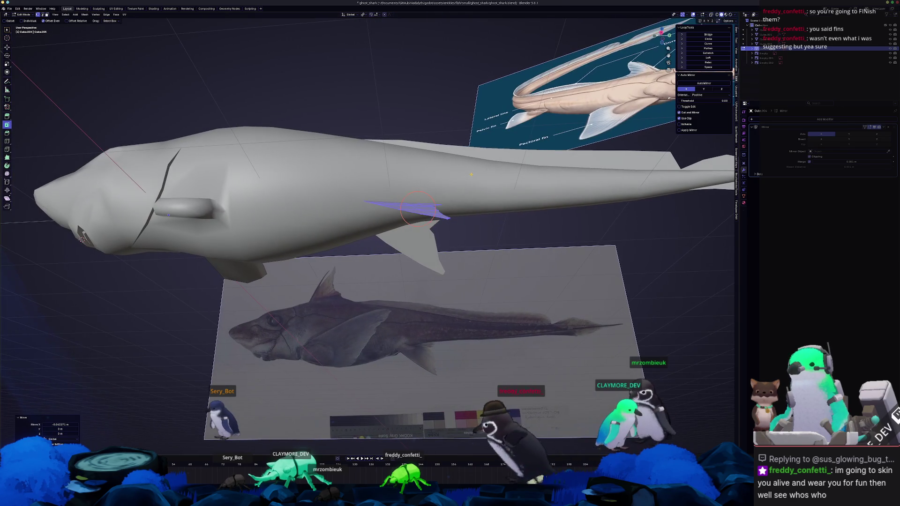
pyautogui.press('g')
pyautogui.press('z')
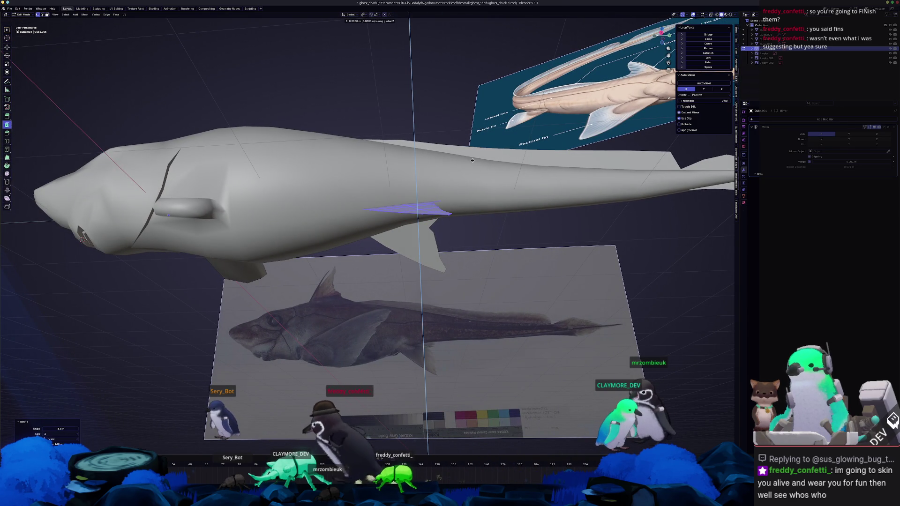
pyautogui.click(471, 160)
pyautogui.moveTo(472, 161); pyautogui.dragTo(495, 236, button='middle')
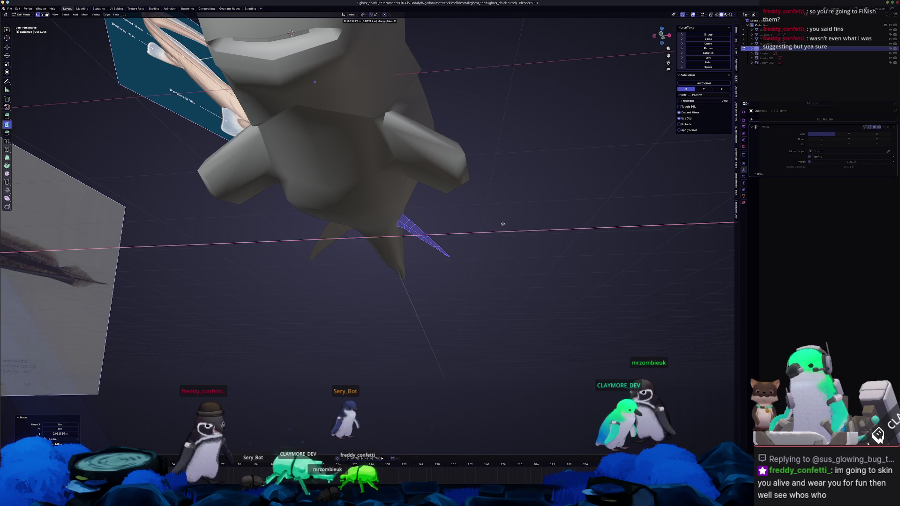
pyautogui.moveTo(503, 224); pyautogui.dragTo(464, 242, button='middle')
pyautogui.press('Tab')
pyautogui.scroll(-5, 454, 252)
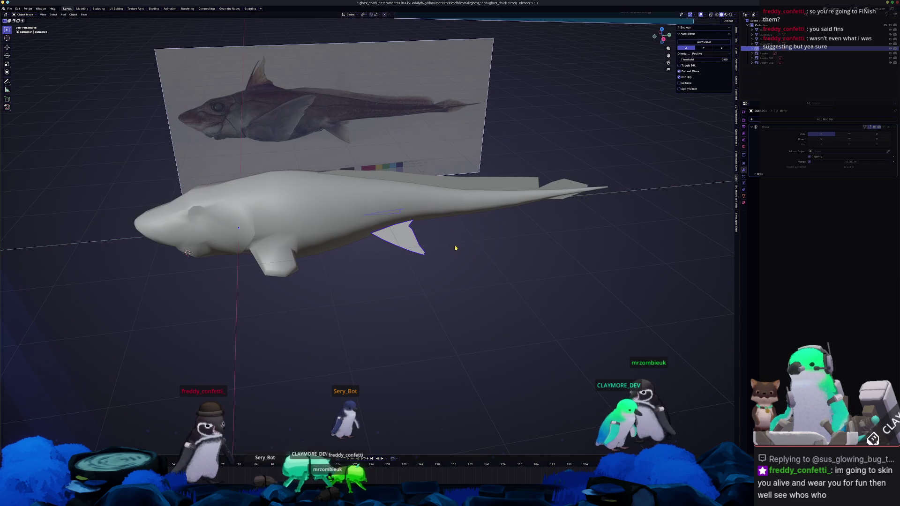
# Shrink the whole new fin to a smaller size
pyautogui.moveTo(383, 291); pyautogui.dragTo(343, 281, button='middle')
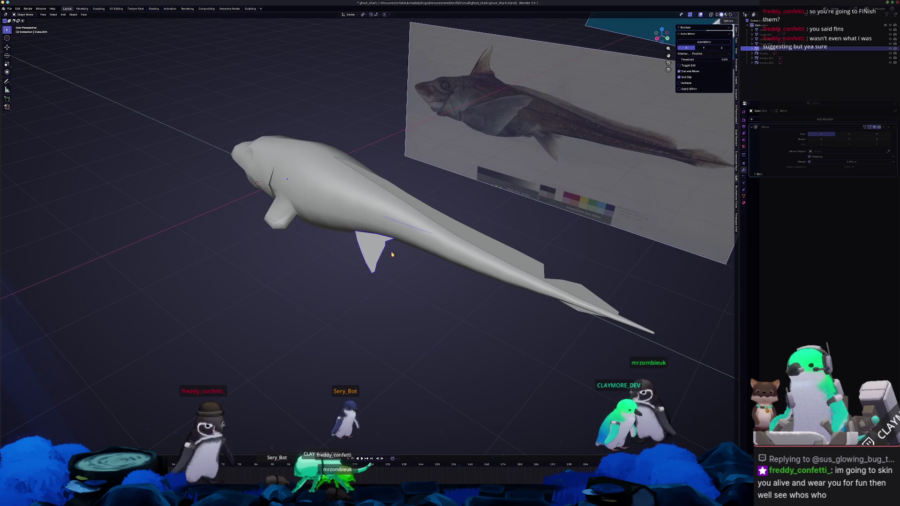
pyautogui.press('Tab')
pyautogui.press('s')
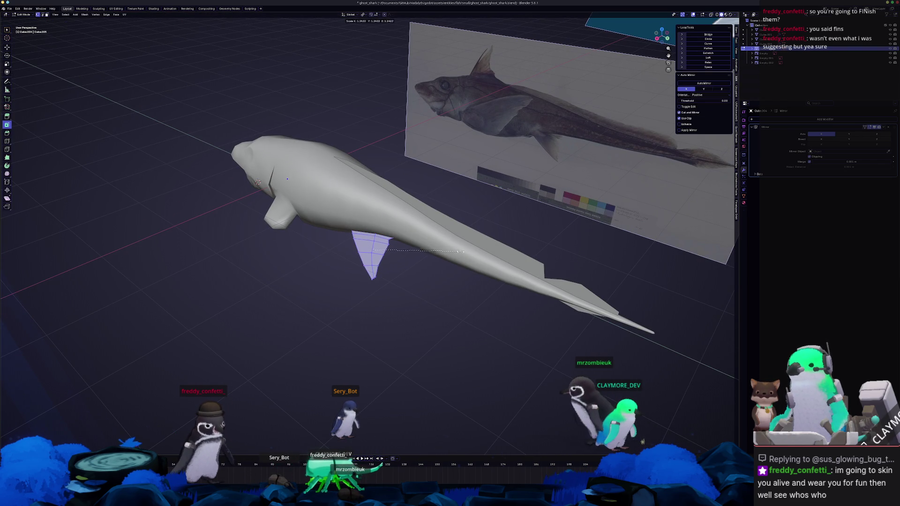
pyautogui.click(467, 251)
pyautogui.moveTo(468, 252)
pyautogui.mouseDown(button='middle')
pyautogui.moveTo(426, 227)
pyautogui.moveTo(396, 297)
pyautogui.moveTo(439, 226)
pyautogui.moveTo(442, 274)
pyautogui.moveTo(343, 278)
pyautogui.moveTo(261, 241)
pyautogui.moveTo(267, 246)
pyautogui.mouseUp(button='middle')
pyautogui.press('Tab')
pyautogui.press('Tab')
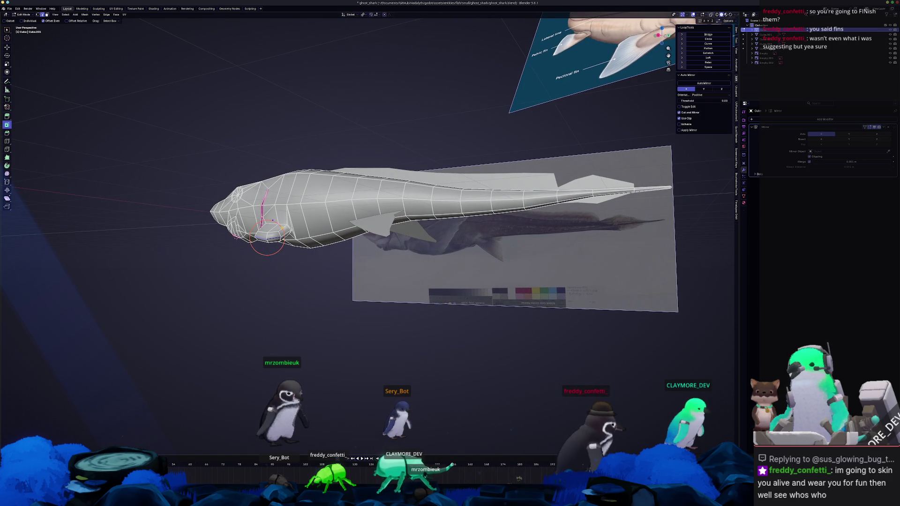
pyautogui.scroll(5, 274, 237)
pyautogui.scroll(-8, 291, 277)
# Scale a patch of faces on the shark's underside and start lowering it with the body see-through
pyautogui.moveTo(351, 245)
pyautogui.mouseDown(button='middle')
pyautogui.moveTo(345, 236)
pyautogui.moveTo(354, 260)
pyautogui.mouseUp(button='middle')
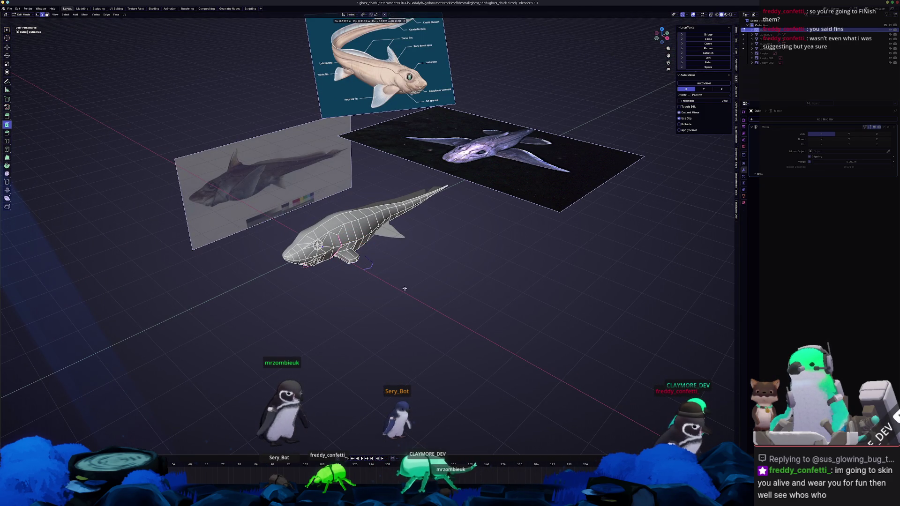
pyautogui.hotkey('ctrl', 'e')
pyautogui.click(433, 290)
pyautogui.press('Tab')
pyautogui.moveTo(422, 281); pyautogui.dragTo(281, 267, button='middle')
pyautogui.scroll(3, 262, 261)
pyautogui.scroll(3, 262, 260)
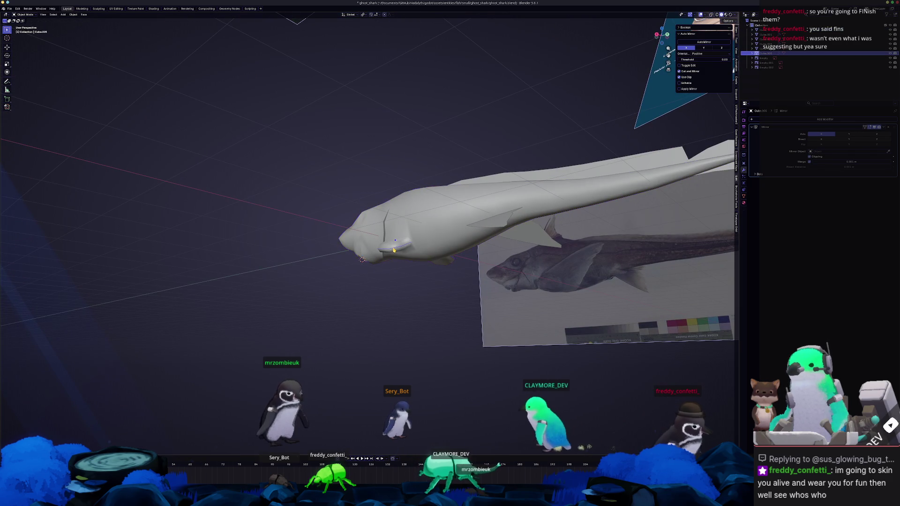
pyautogui.press('Tab')
pyautogui.moveTo(411, 255)
pyautogui.mouseDown(button='middle')
pyautogui.moveTo(450, 267)
pyautogui.moveTo(459, 288)
pyautogui.moveTo(455, 274)
pyautogui.mouseUp(button='middle')
pyautogui.press('s')
pyautogui.press('Escape')
pyautogui.hotkey('alt', 'z')
pyautogui.press('g')
pyautogui.hotkey('shift', 'z')
# Extrude the lowered underside patch into a pectoral fin stub and thin it along its normals
pyautogui.click(456, 274)
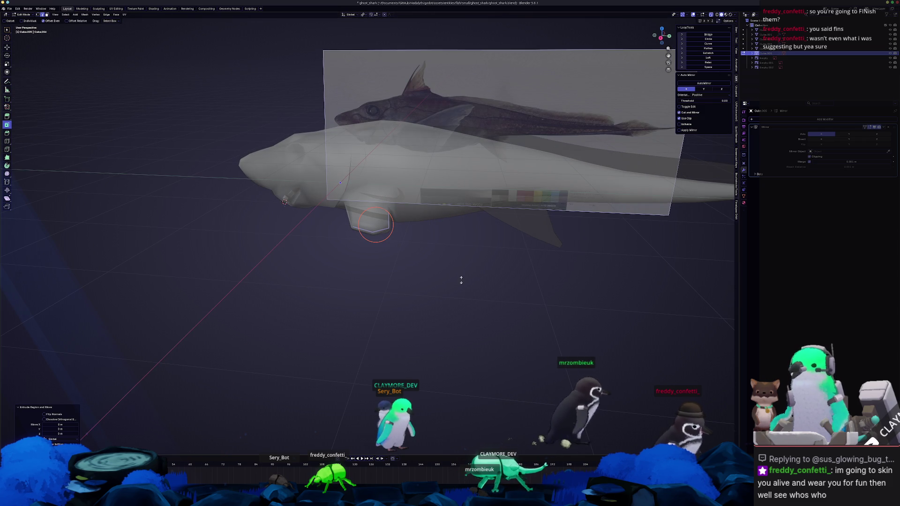
pyautogui.press('e')
pyautogui.click(485, 239)
pyautogui.hotkey('alt', 'z')
pyautogui.moveTo(486, 239); pyautogui.dragTo(484, 278, button='middle')
pyautogui.hotkey('alt', 's')
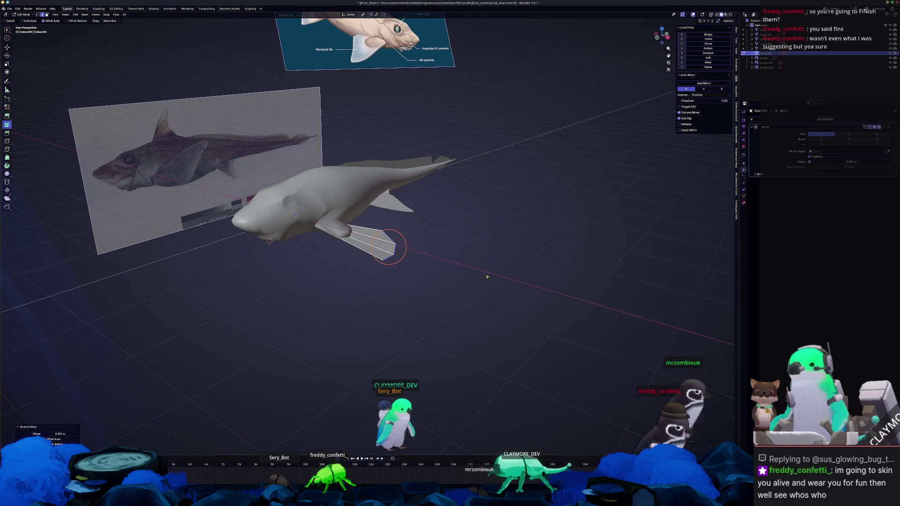
# Scale the pectoral fin and reshape it outward beside the body with proportional falloff
pyautogui.press('s')
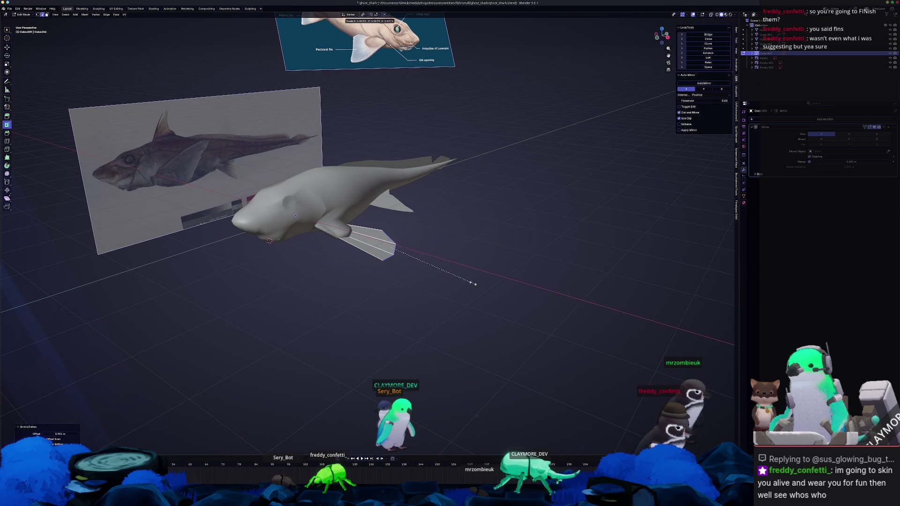
pyautogui.click(481, 249)
pyautogui.moveTo(481, 249); pyautogui.dragTo(470, 289, button='middle')
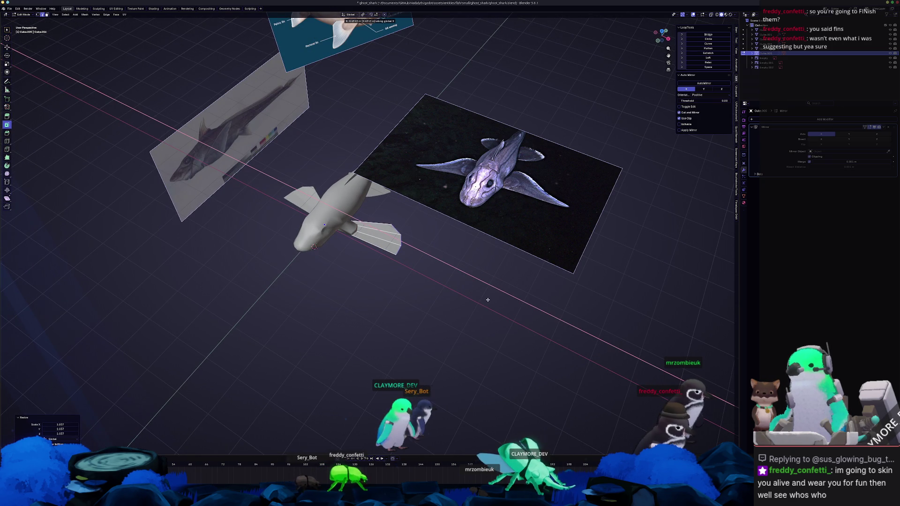
pyautogui.press('g')
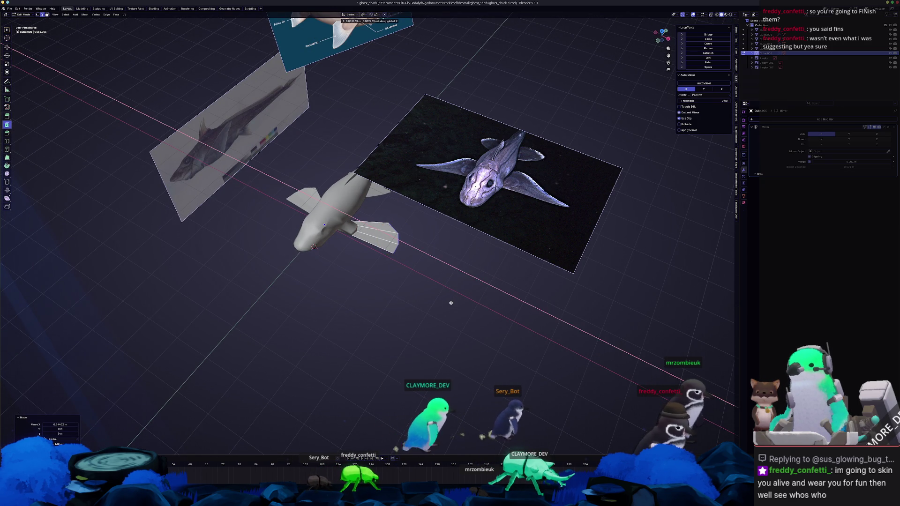
pyautogui.click(460, 280)
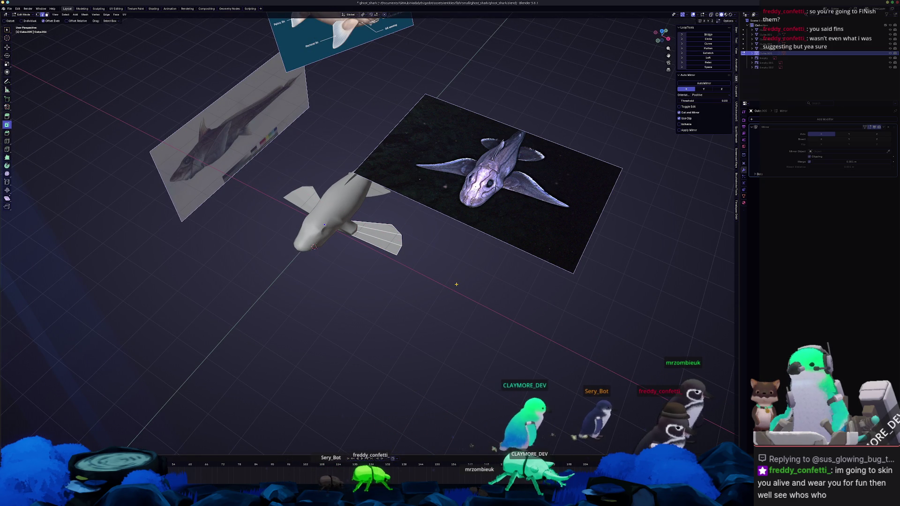
pyautogui.press('Tab')
# From the top view, move the top-down chimaera photo along X under the shark
pyautogui.click(515, 205)
pyautogui.moveTo(516, 204); pyautogui.dragTo(472, 322, button='middle')
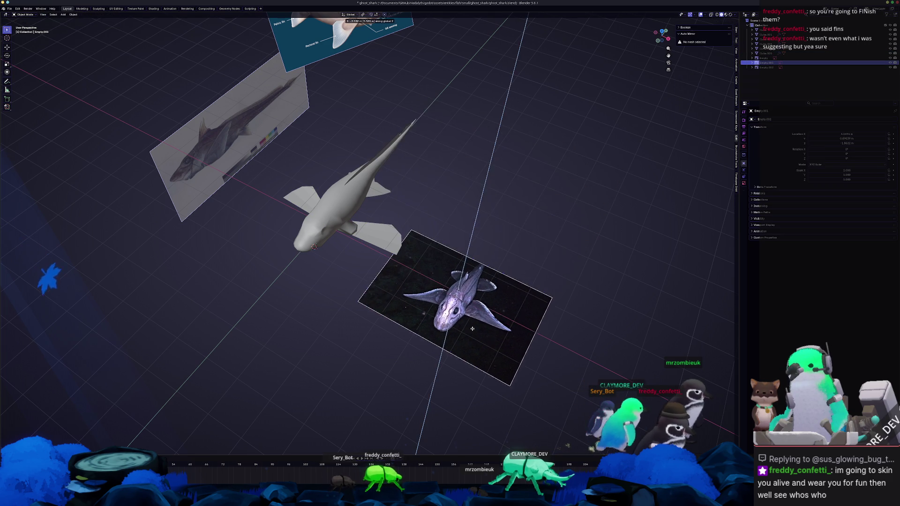
pyautogui.press('KP_7')
pyautogui.press('g')
pyautogui.press('x')
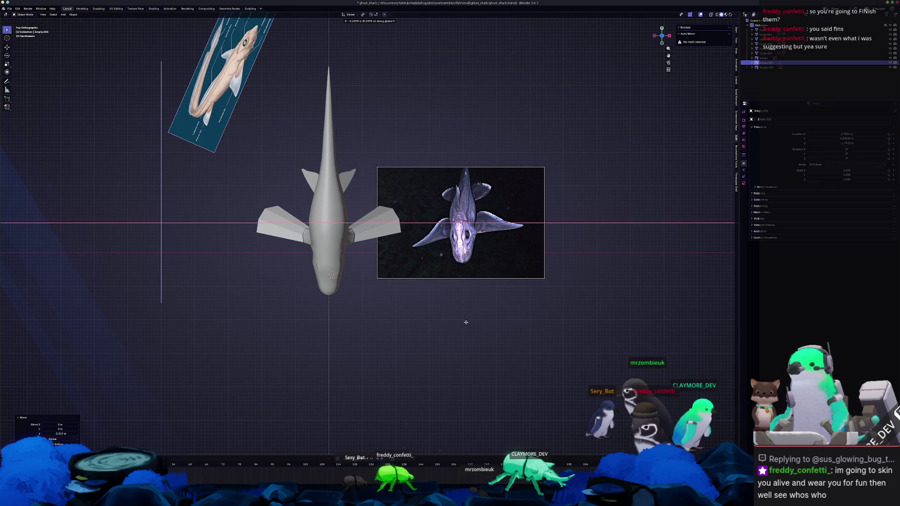
pyautogui.click(347, 316)
pyautogui.scroll(3, 375, 317)
# Enlarge, tilt and nudge the photo into alignment with the model's fins
pyautogui.press('s')
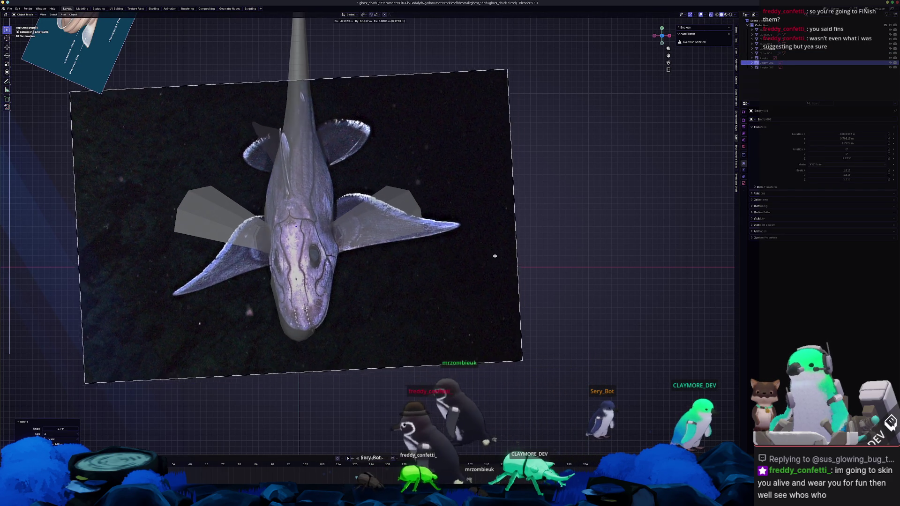
pyautogui.click(497, 247)
pyautogui.press('g')
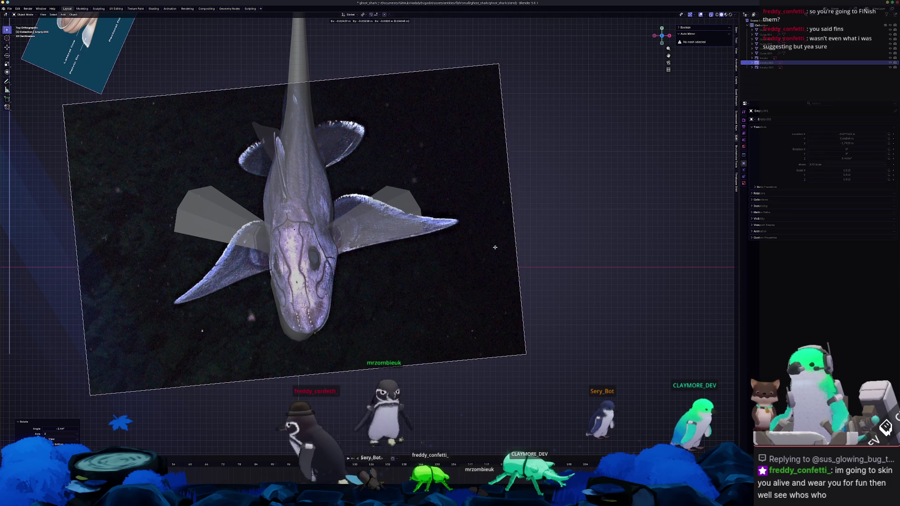
pyautogui.click(496, 247)
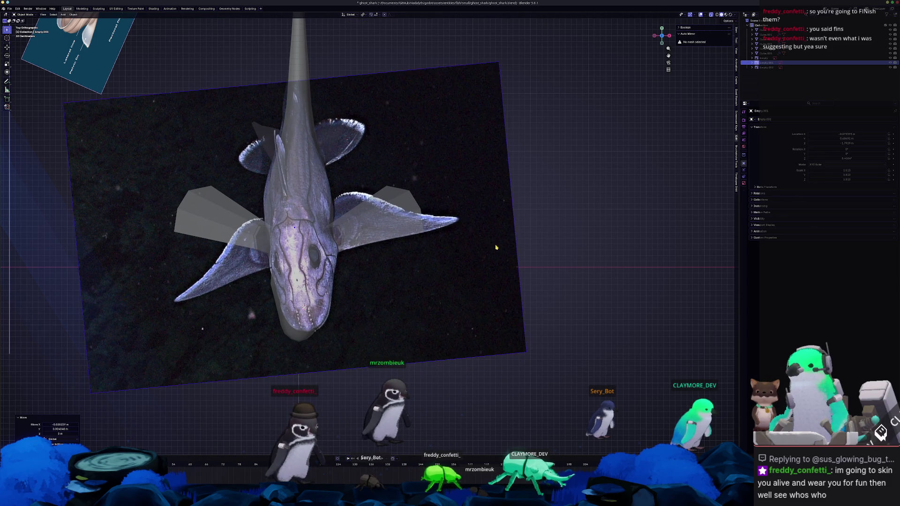
pyautogui.click(374, 208)
pyautogui.press('Tab')
pyautogui.scroll(3, 383, 190)
pyautogui.scroll(2, 413, 146)
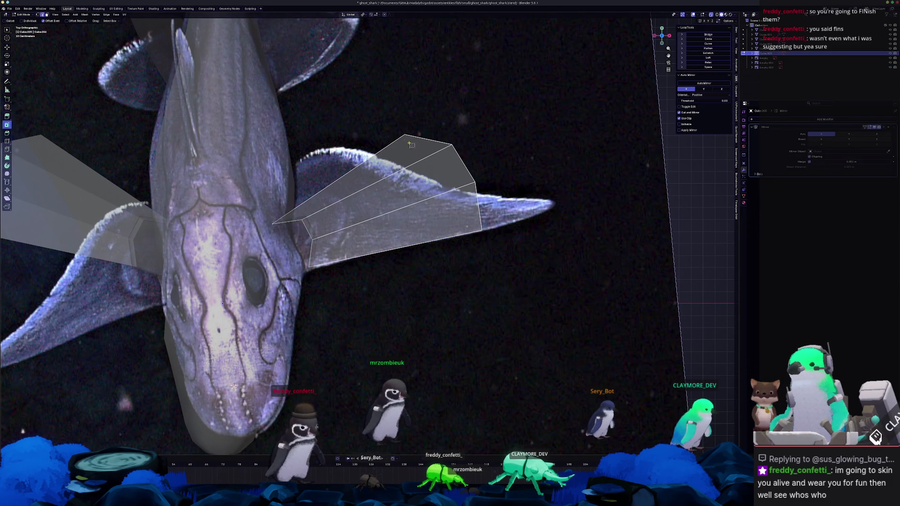
# Drag the fin's corner vertices onto the photo's fin outline, stretching the tip out to the photo's tip
pyautogui.moveTo(405, 134); pyautogui.dragTo(291, 165)
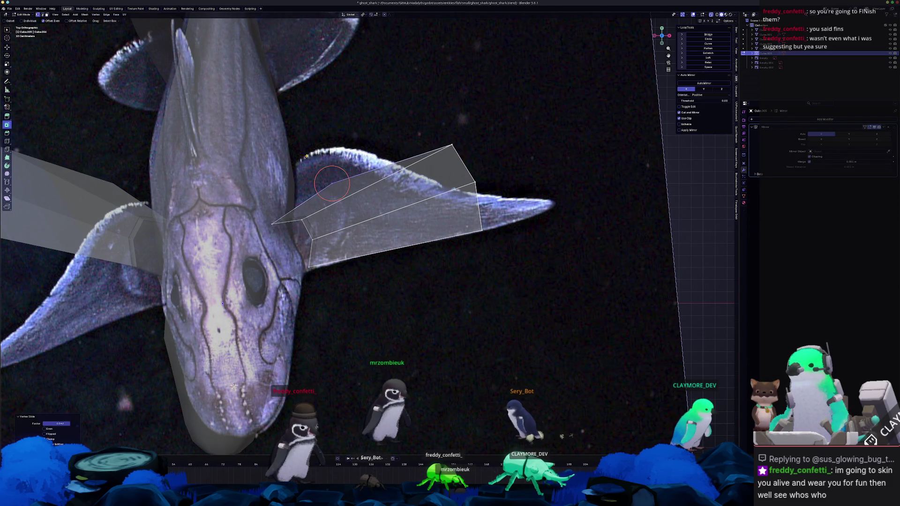
pyautogui.moveTo(451, 145); pyautogui.dragTo(334, 150)
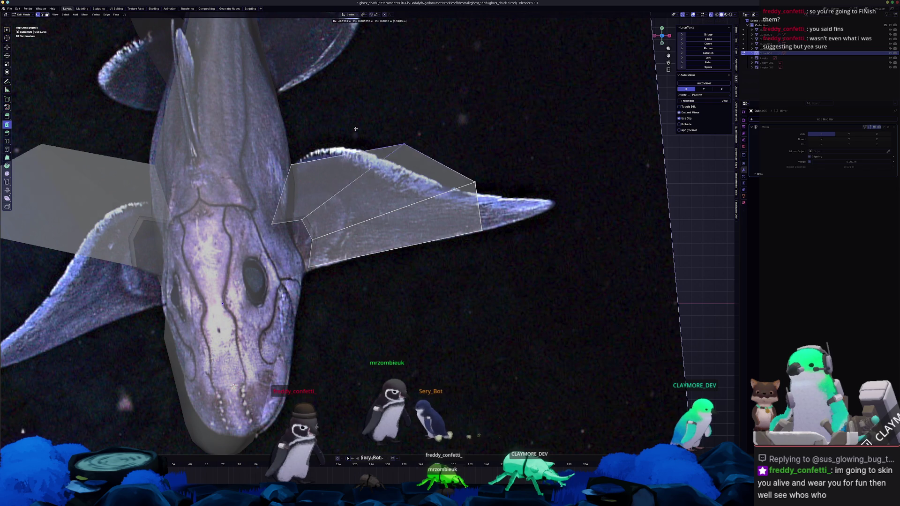
pyautogui.moveTo(475, 183); pyautogui.dragTo(337, 133)
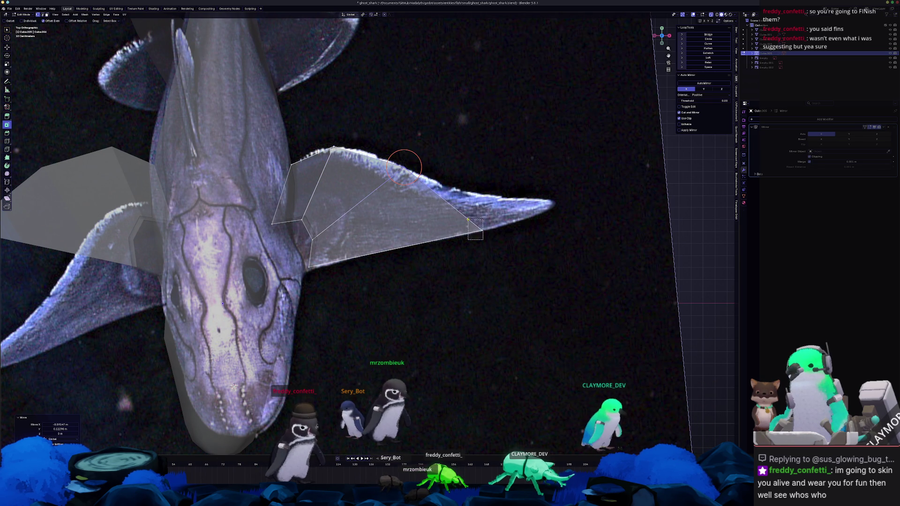
pyautogui.moveTo(489, 216); pyautogui.dragTo(541, 199)
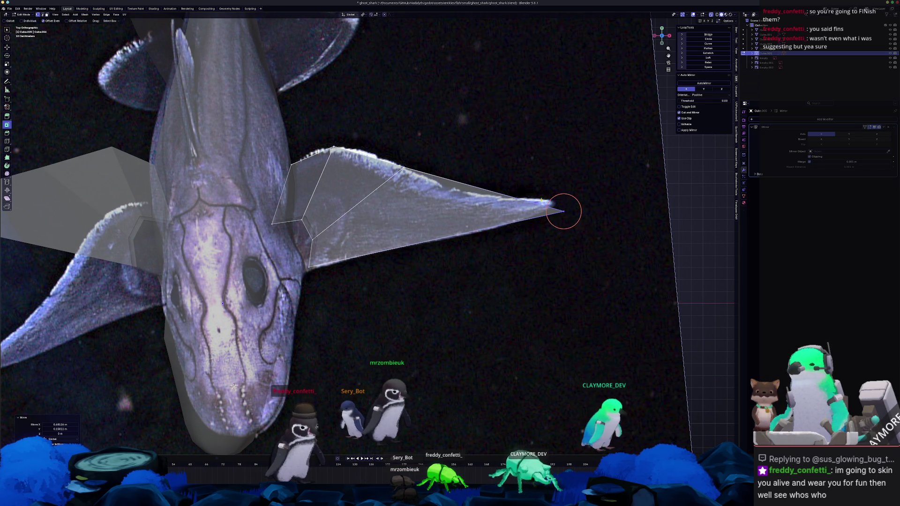
pyautogui.moveTo(401, 169); pyautogui.dragTo(457, 173)
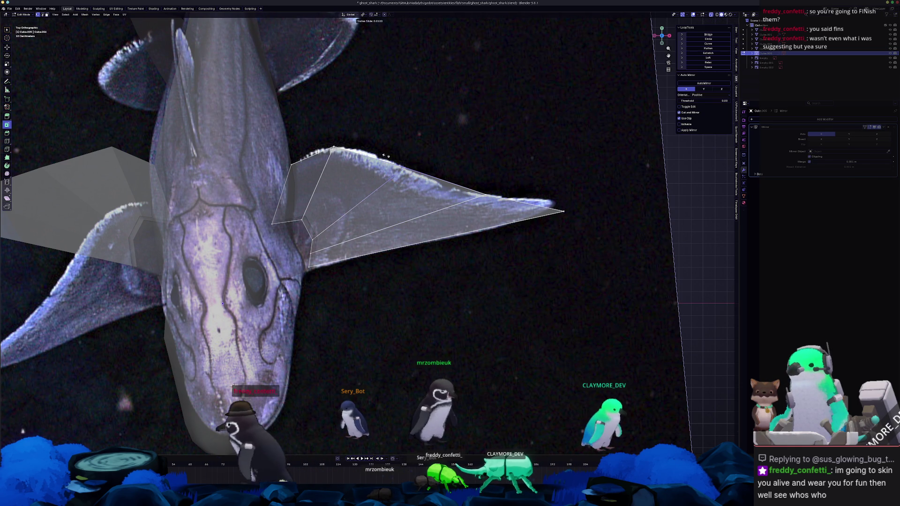
# Slide a new edge loop along the fin, reposition the tip vertex and adjust root and edge vertices to the outline
pyautogui.press('g')
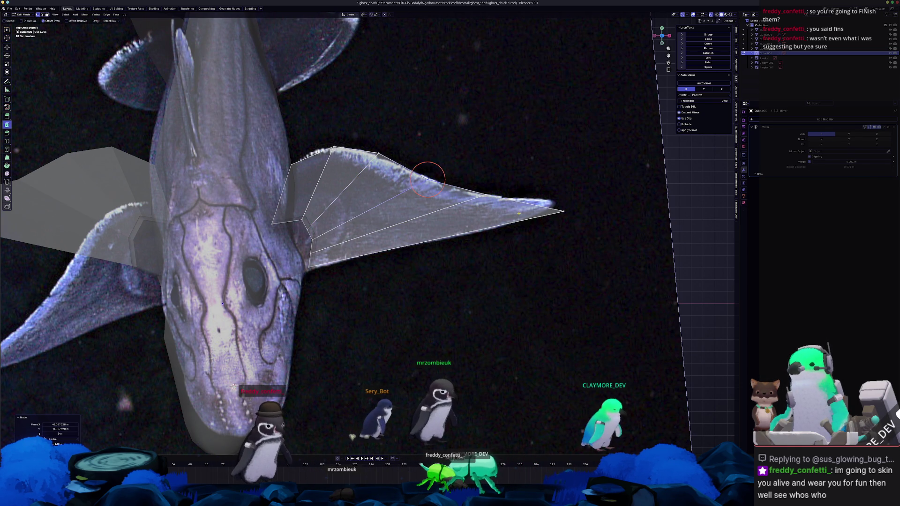
pyautogui.click(550, 195)
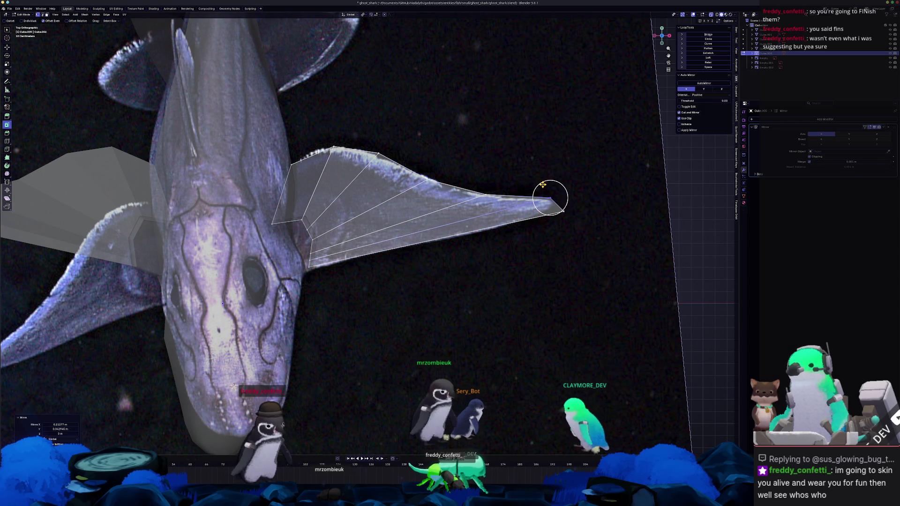
pyautogui.press('g')
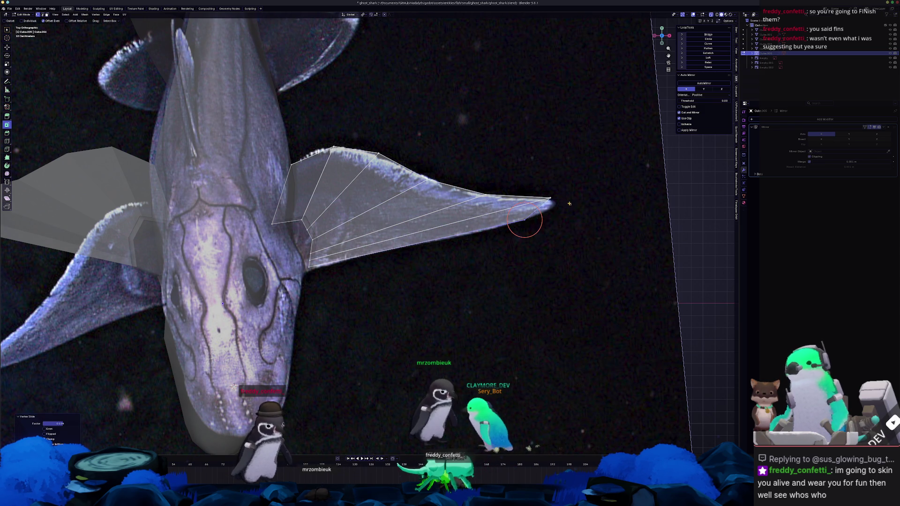
pyautogui.click(553, 201)
pyautogui.click(527, 215)
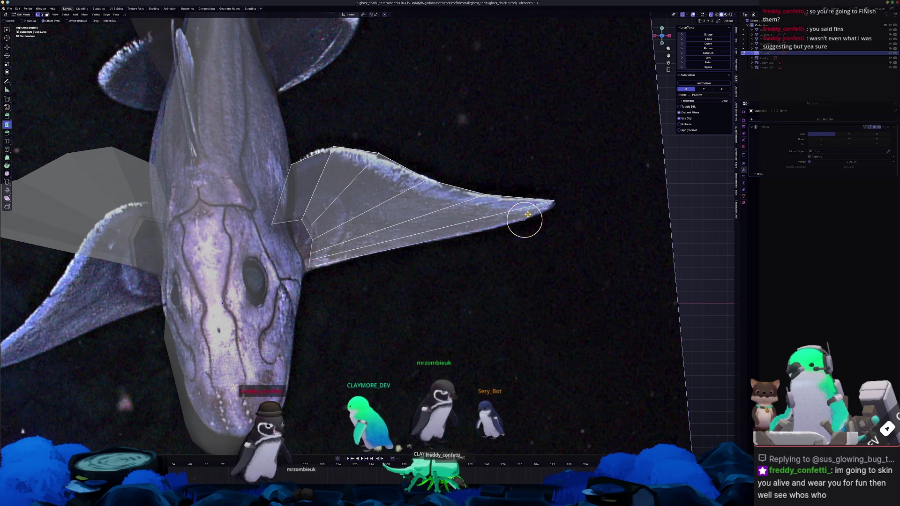
pyautogui.click(307, 267)
pyautogui.click(304, 239)
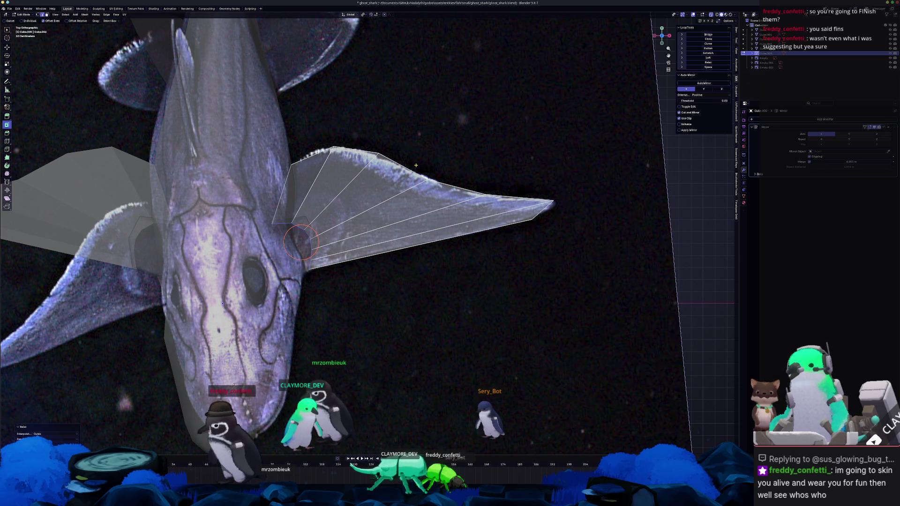
pyautogui.click(426, 176)
pyautogui.click(430, 175)
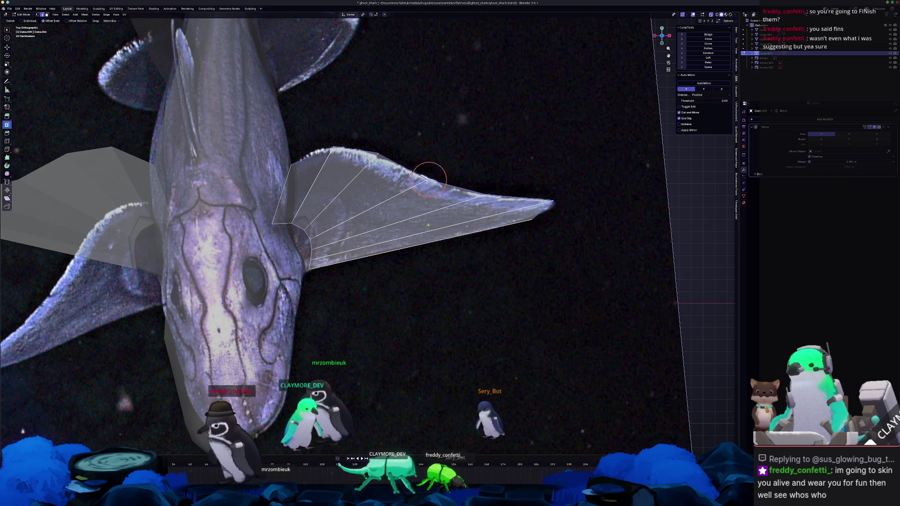
pyautogui.scroll(1, 397, 238)
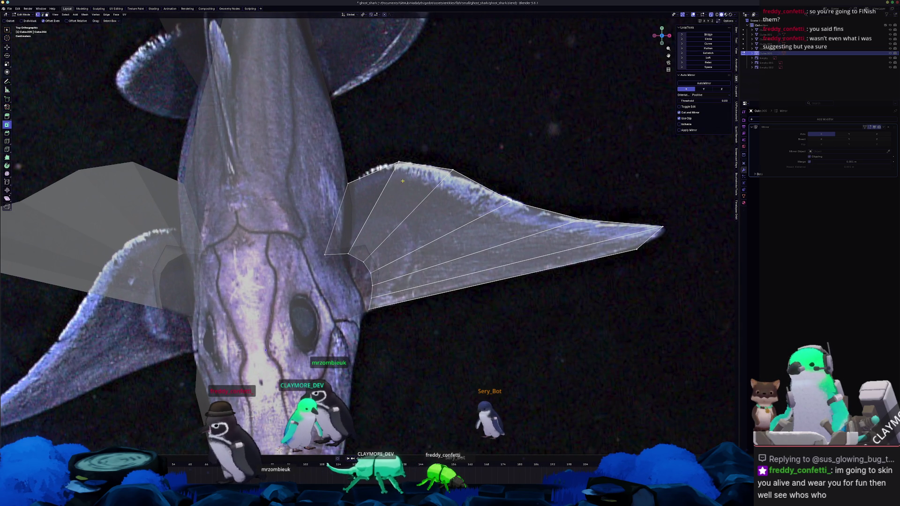
# Move the fin's edge and top-edge vertices onto the outline, then check the fin from a perspective angle
pyautogui.press('g')
pyautogui.click(368, 159)
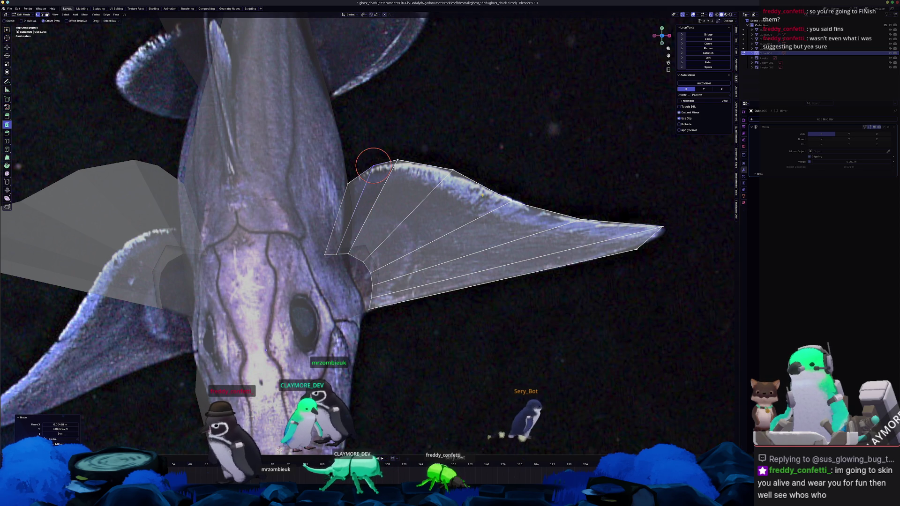
pyautogui.press('g')
pyautogui.click(483, 182)
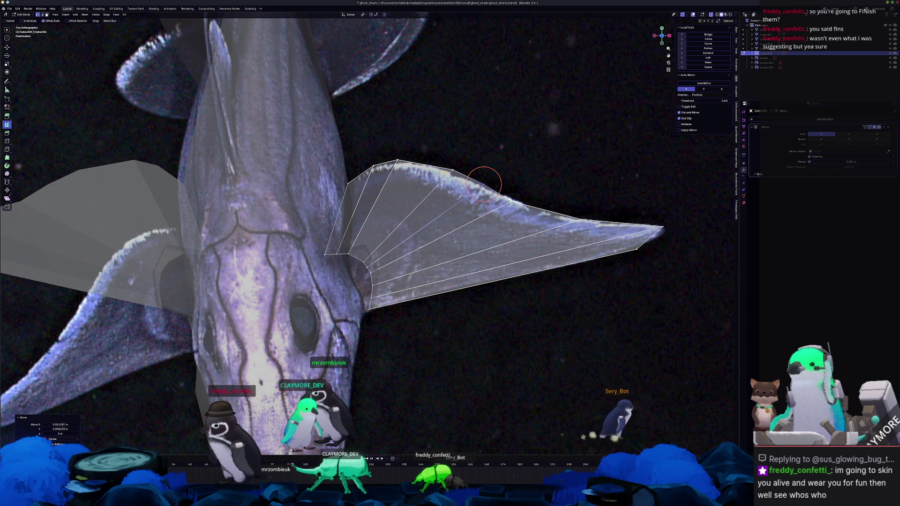
pyautogui.press('g')
pyautogui.press('g')
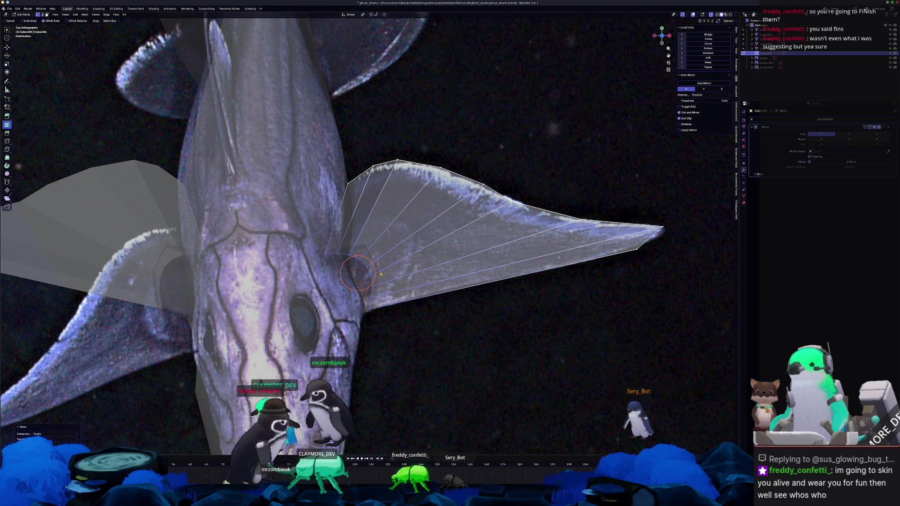
pyautogui.press('Tab')
pyautogui.moveTo(380, 274)
pyautogui.mouseDown(button='middle')
pyautogui.moveTo(367, 327)
pyautogui.moveTo(269, 231)
pyautogui.mouseUp(button='middle')
pyautogui.press('Tab')
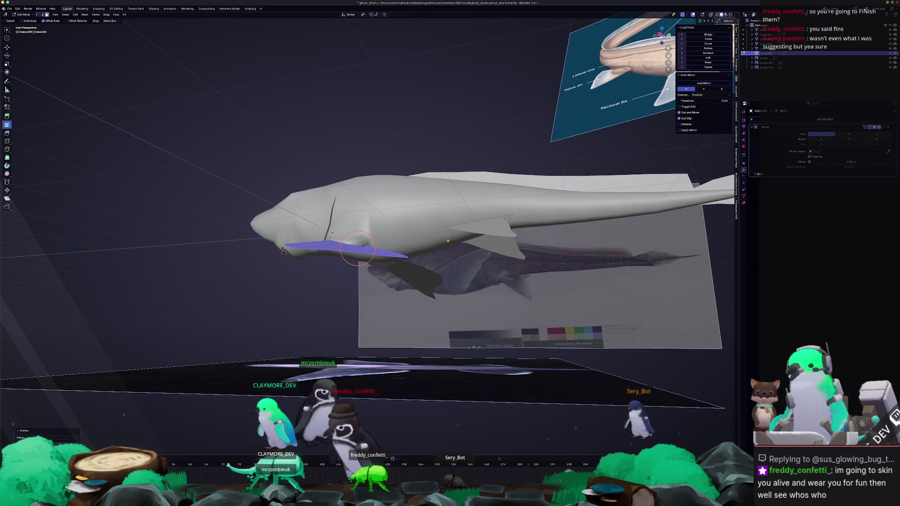
# From a low side view, rotate the fin so it sweeps down and back from the body
pyautogui.moveTo(268, 230); pyautogui.dragTo(283, 255, button='middle')
pyautogui.press('r')
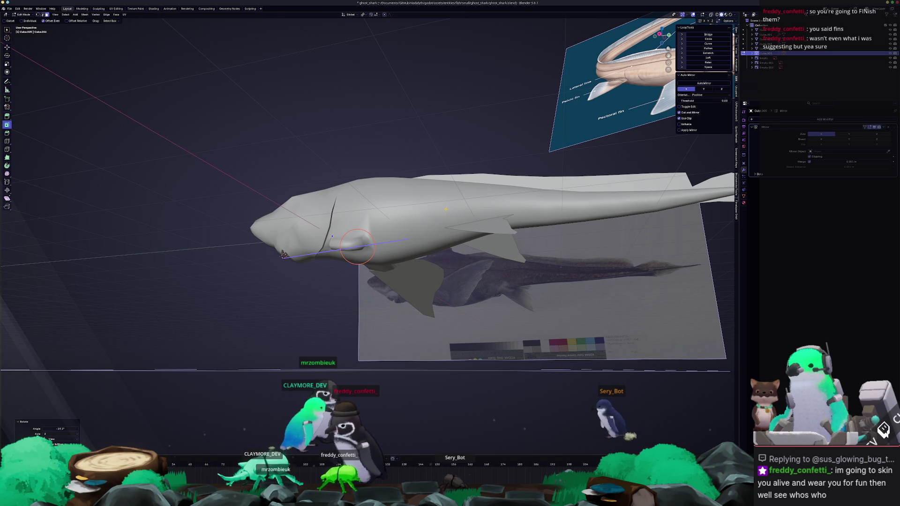
pyautogui.moveTo(283, 254)
pyautogui.mouseDown(button='middle')
pyautogui.moveTo(232, 267)
pyautogui.moveTo(584, 298)
pyautogui.moveTo(517, 268)
pyautogui.moveTo(432, 274)
pyautogui.moveTo(430, 263)
pyautogui.moveTo(476, 263)
pyautogui.mouseUp(button='middle')
pyautogui.scroll(2, 223, 274)
pyautogui.click(517, 251)
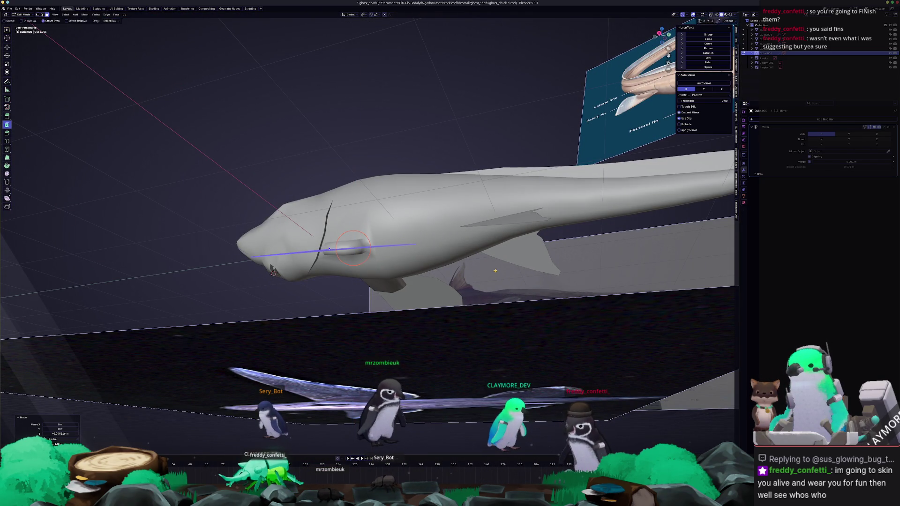
# Leave mesh editing and return to a straight top-down view over the shark
pyautogui.moveTo(493, 266)
pyautogui.mouseDown(button='middle')
pyautogui.moveTo(519, 315)
pyautogui.moveTo(397, 338)
pyautogui.mouseUp(button='middle')
pyautogui.press('Tab')
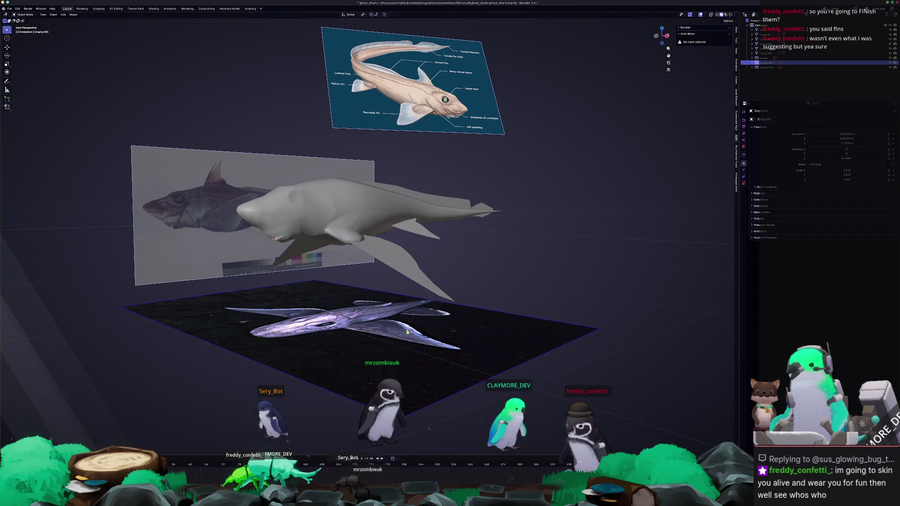
pyautogui.moveTo(396, 338)
pyautogui.mouseDown(button='middle')
pyautogui.moveTo(432, 288)
pyautogui.moveTo(460, 303)
pyautogui.mouseUp(button='middle')
pyautogui.scroll(-2, 432, 288)
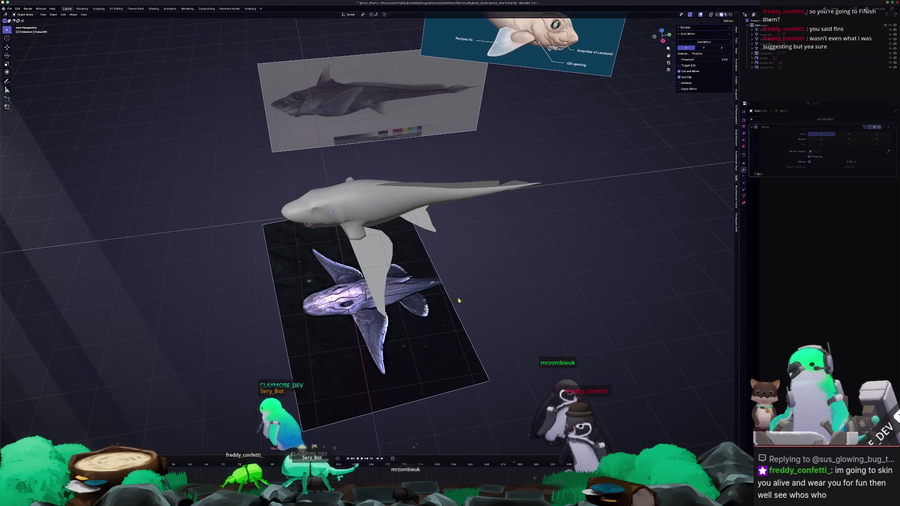
pyautogui.press('KP_7')
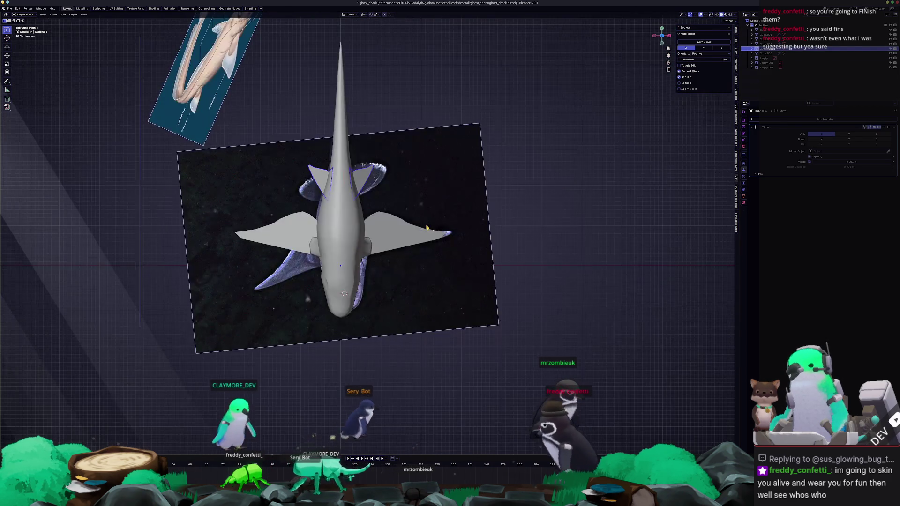
# Box-select part of the fin and pull its upper vertices up to the reference fin's top edge
pyautogui.press('Tab')
pyautogui.scroll(2, 419, 222)
pyautogui.scroll(3, 419, 223)
pyautogui.scroll(3, 420, 222)
pyautogui.moveTo(419, 222); pyautogui.dragTo(493, 247, button='middle')
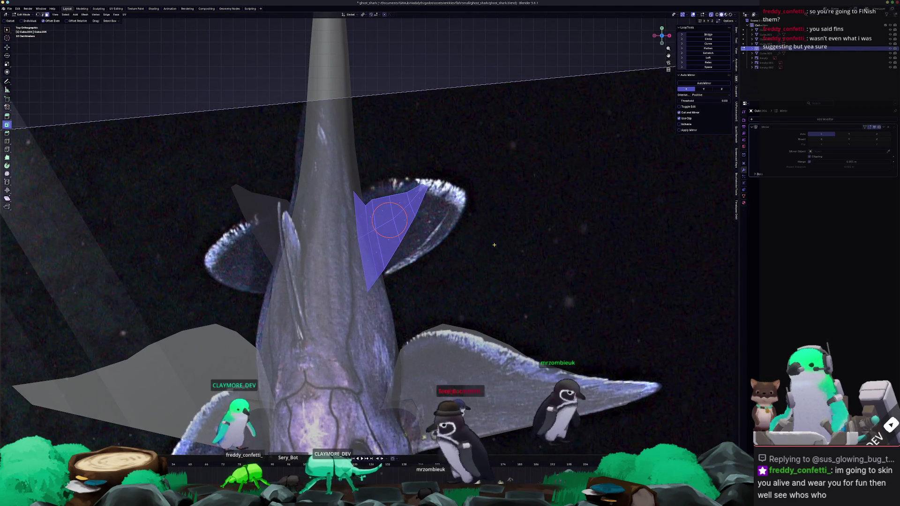
pyautogui.moveTo(480, 265); pyautogui.dragTo(423, 158)
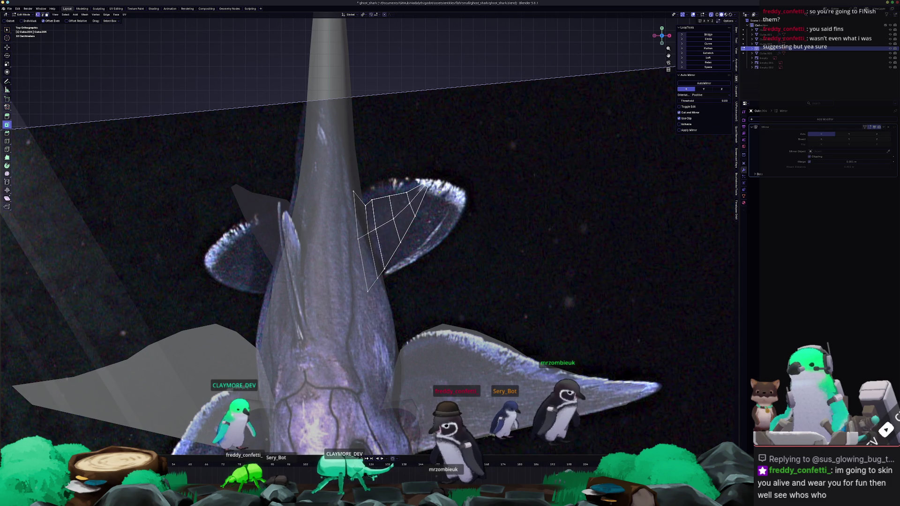
pyautogui.scroll(1, 462, 179)
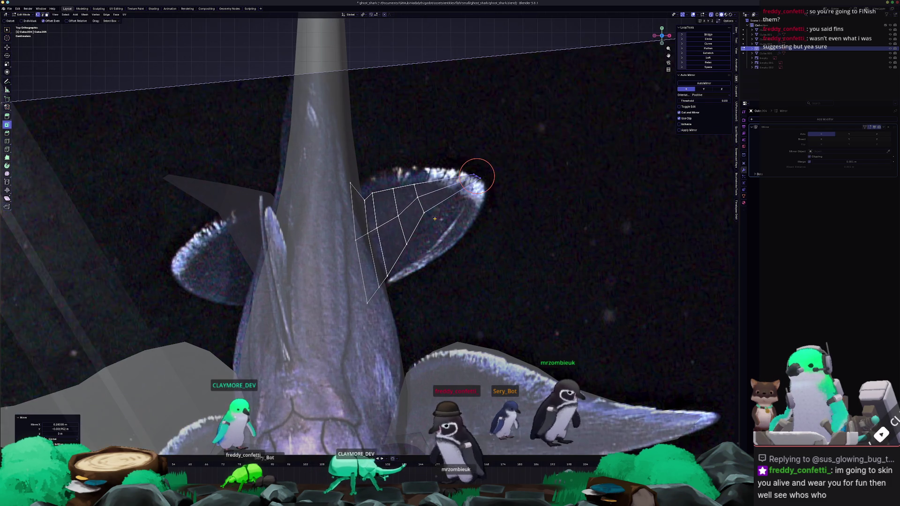
pyautogui.moveTo(467, 234); pyautogui.dragTo(466, 237)
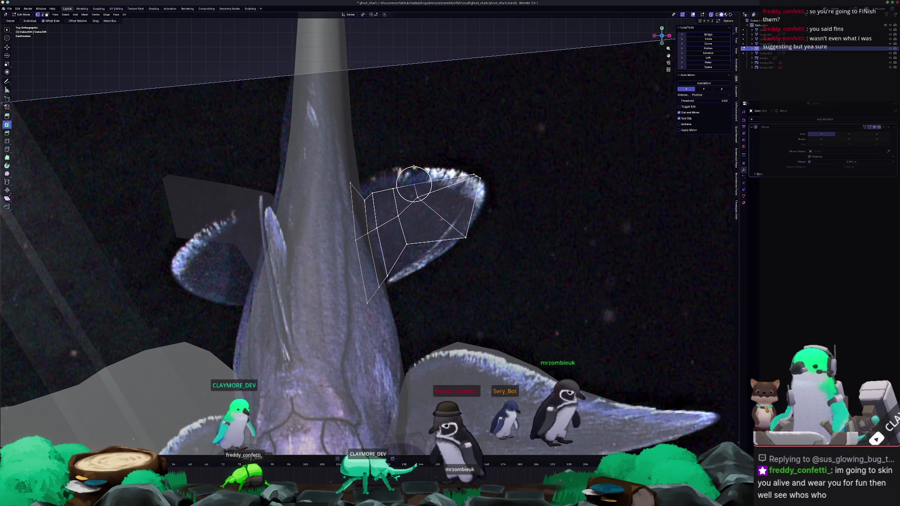
pyautogui.moveTo(415, 181); pyautogui.dragTo(414, 163)
pyautogui.click(420, 191)
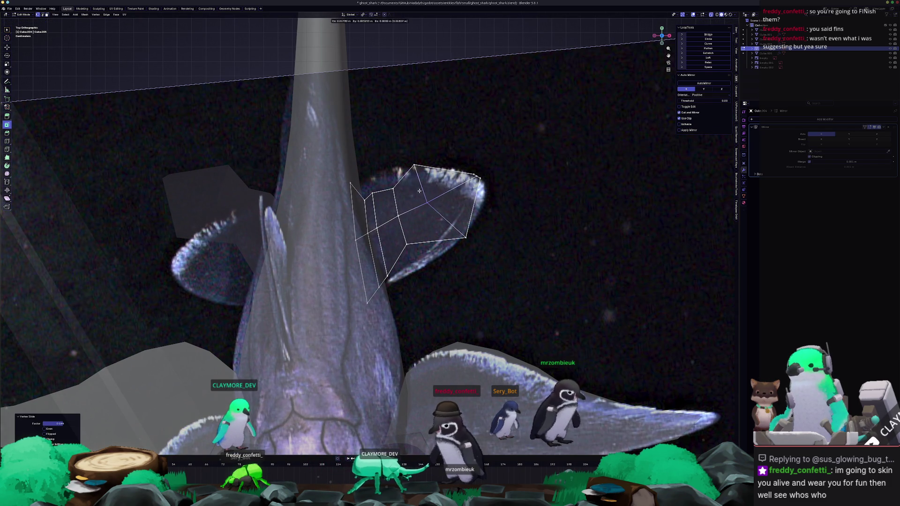
pyautogui.click(386, 176)
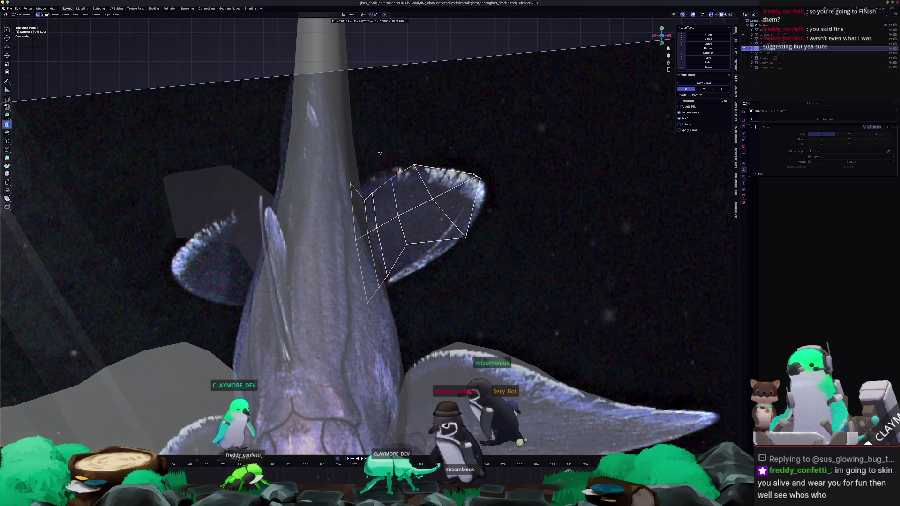
pyautogui.moveTo(389, 168); pyautogui.dragTo(381, 150)
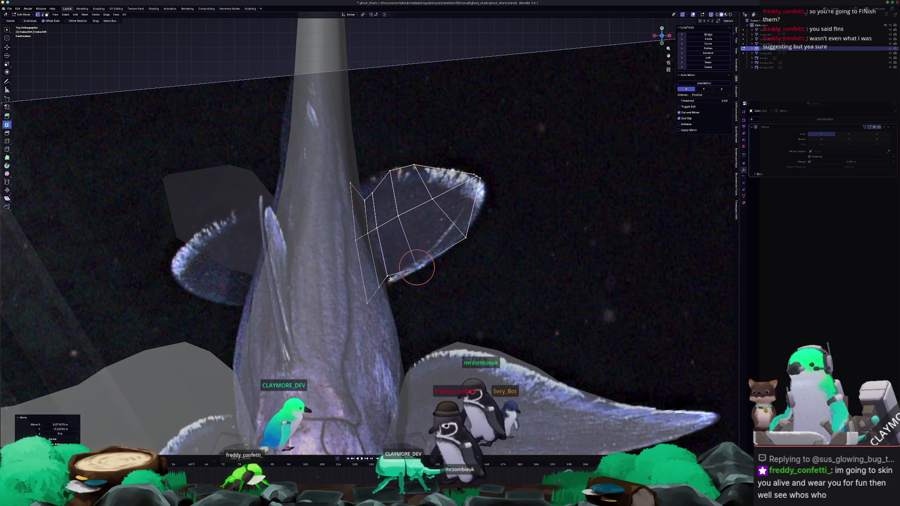
# Move and slide several upper-edge fin vertices into place along the outline
pyautogui.press('g')
pyautogui.click(387, 276)
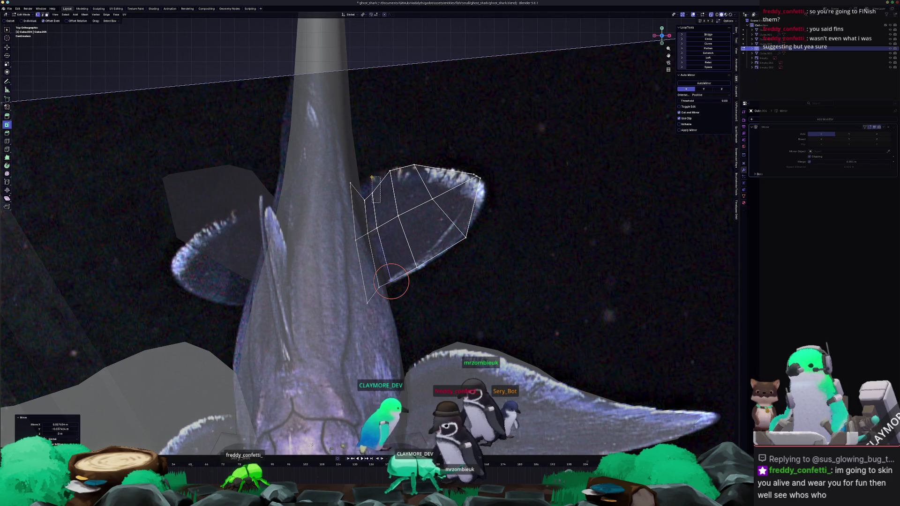
pyautogui.press('g')
pyautogui.click(366, 164)
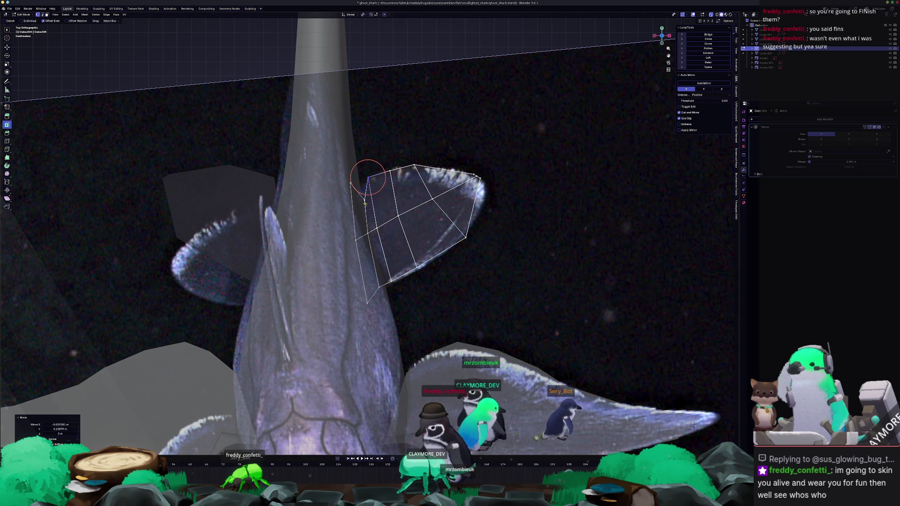
pyautogui.press('g')
pyautogui.click(373, 176)
pyautogui.press('g')
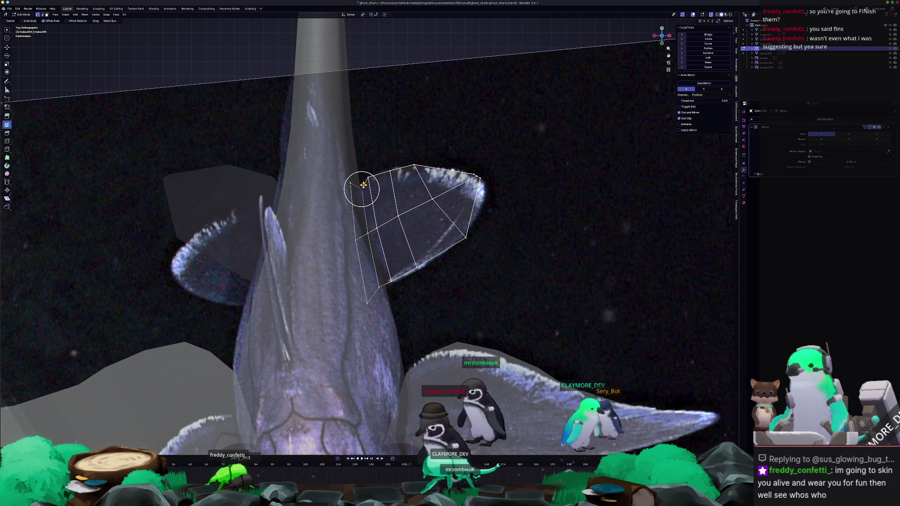
# Select the fin's top and outer edges and extrude the outer edge outward
pyautogui.keyDown('ctrl'); pyautogui.click(401, 175); pyautogui.keyUp('ctrl')
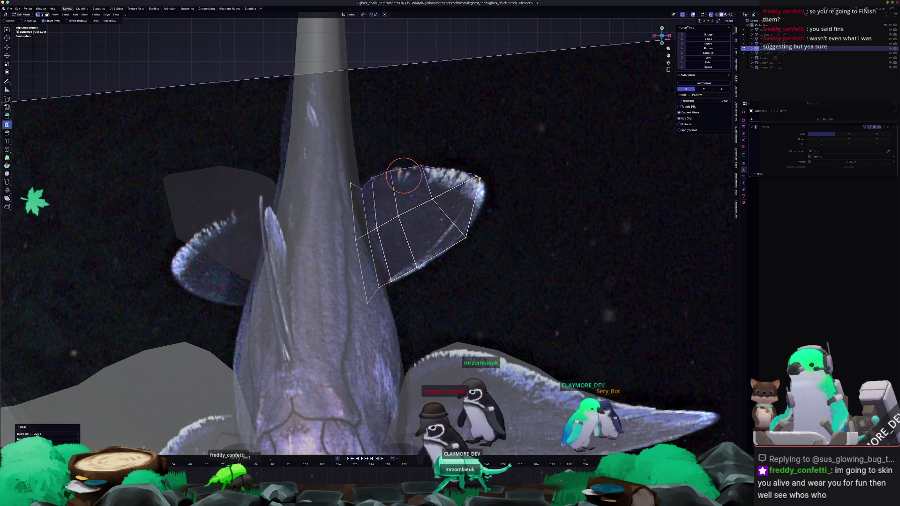
pyautogui.keyDown('ctrl'); pyautogui.click(473, 175); pyautogui.keyUp('ctrl')
pyautogui.keyDown('ctrl'); pyautogui.click(473, 191); pyautogui.keyUp('ctrl')
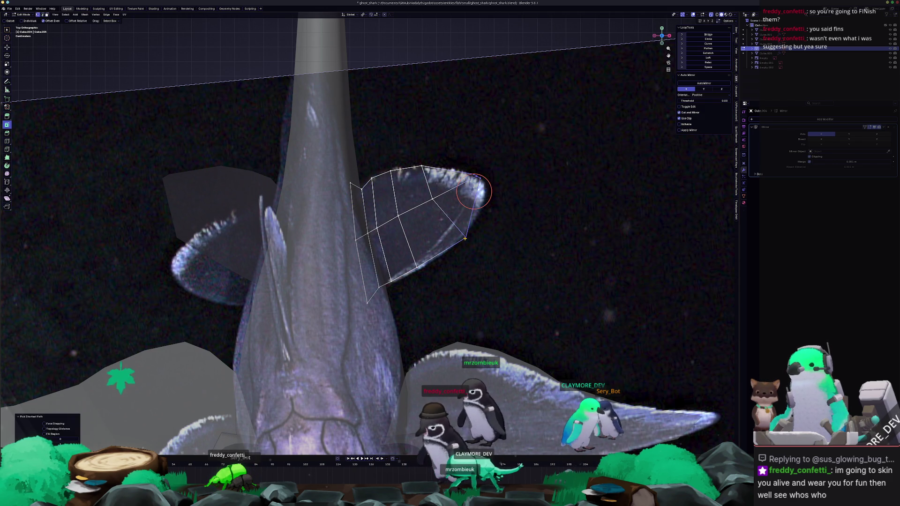
pyautogui.press('e')
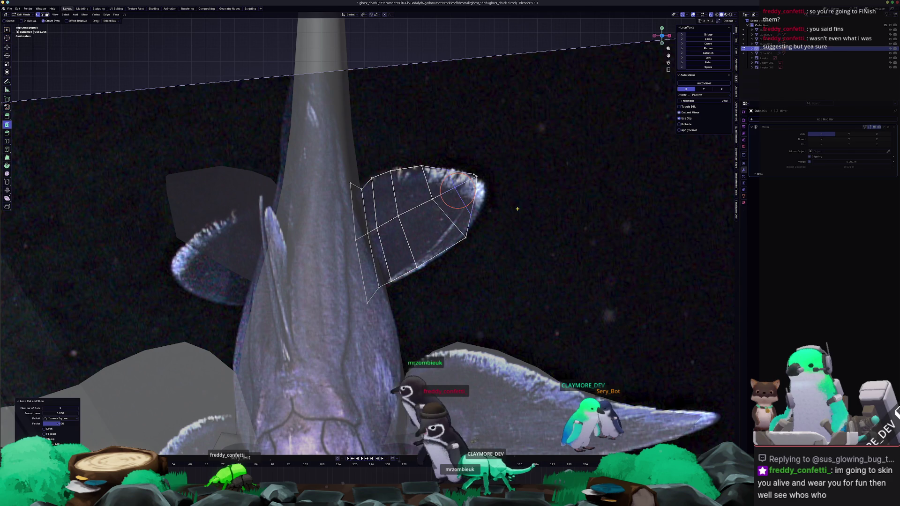
pyautogui.click(487, 190)
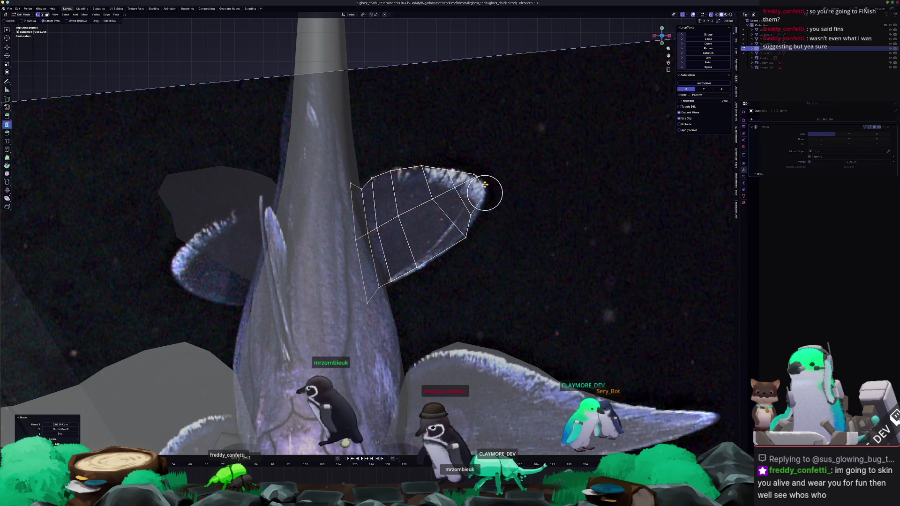
pyautogui.scroll(2, 492, 183)
# Slide and move the new outer-edge and lower-edge vertices to straighten the fin's outer edge
pyautogui.press('g')
pyautogui.press('g')
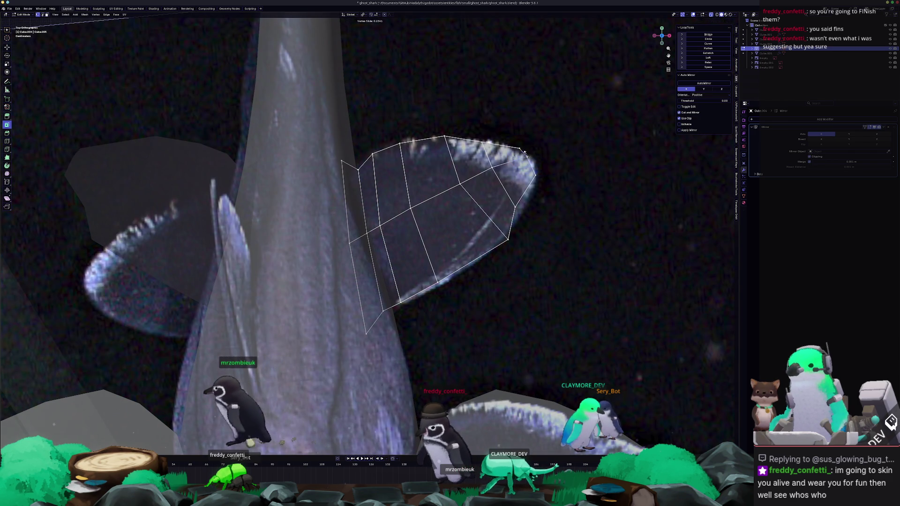
pyautogui.click(528, 153)
pyautogui.press('g')
pyautogui.click(534, 158)
pyautogui.moveTo(510, 204); pyautogui.dragTo(518, 199)
pyautogui.click(498, 232)
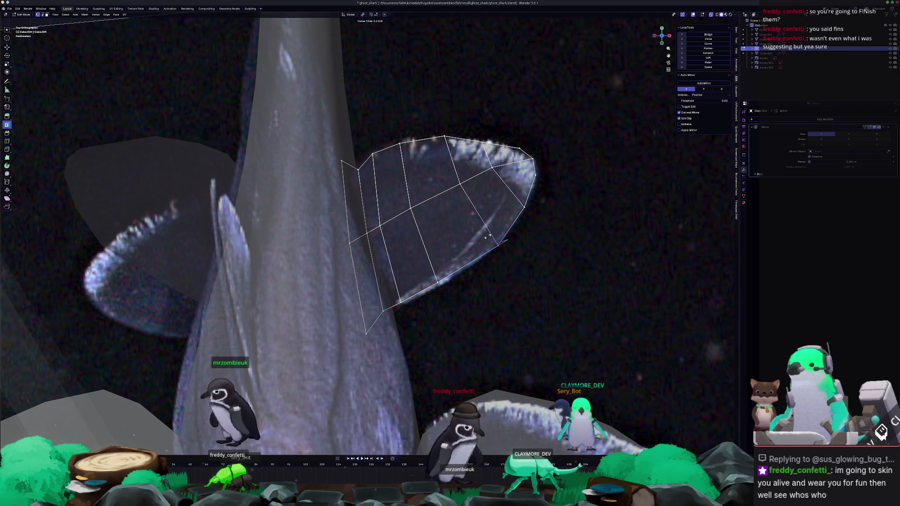
pyautogui.click(489, 239)
pyautogui.press('g')
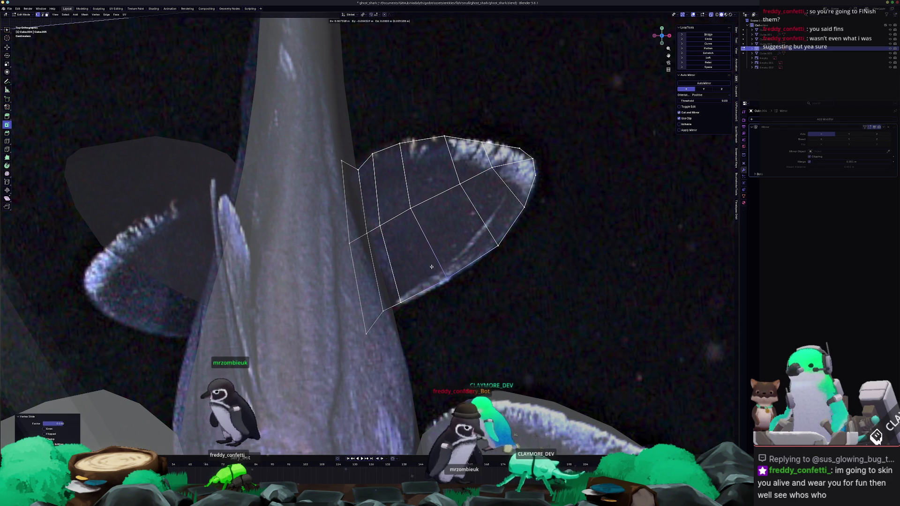
pyautogui.click(400, 302)
pyautogui.press('g')
pyautogui.click(409, 296)
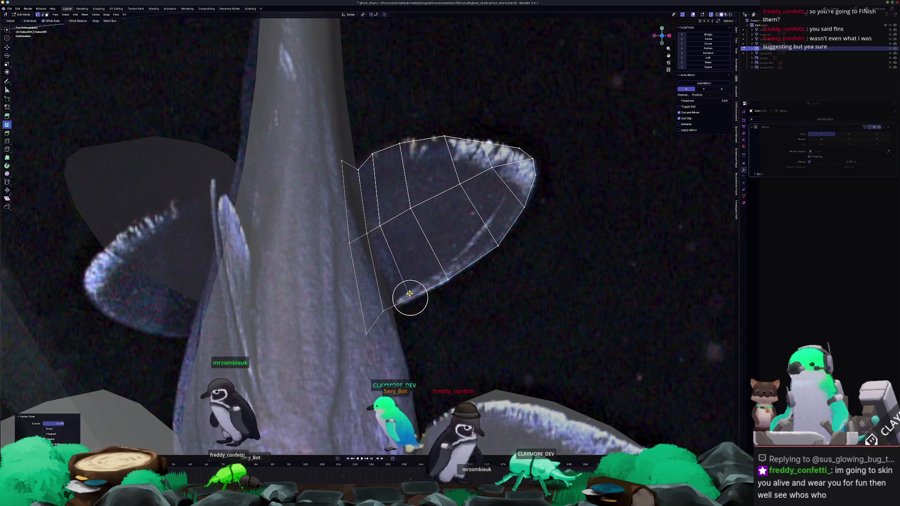
# Relax the fin's edge vertices for even spacing with LoopTools, then select the whole fin mesh
pyautogui.hotkey('shift', 'r')
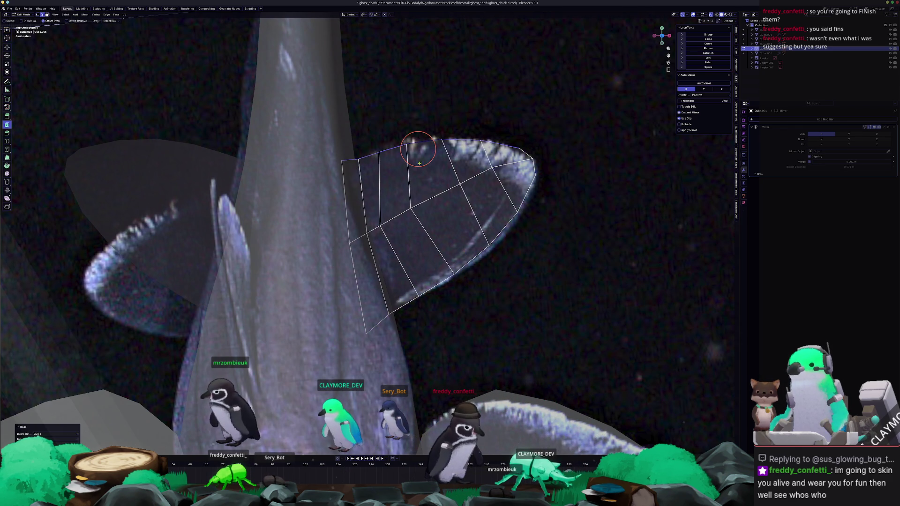
pyautogui.keyDown('alt'); pyautogui.click(428, 203); pyautogui.keyUp('alt')
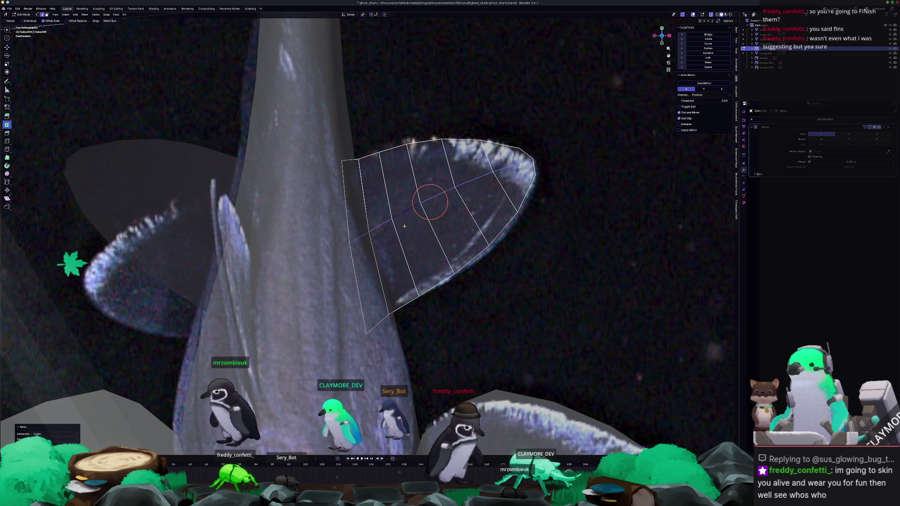
pyautogui.press('a')
pyautogui.moveTo(430, 203); pyautogui.dragTo(402, 238, button='middle')
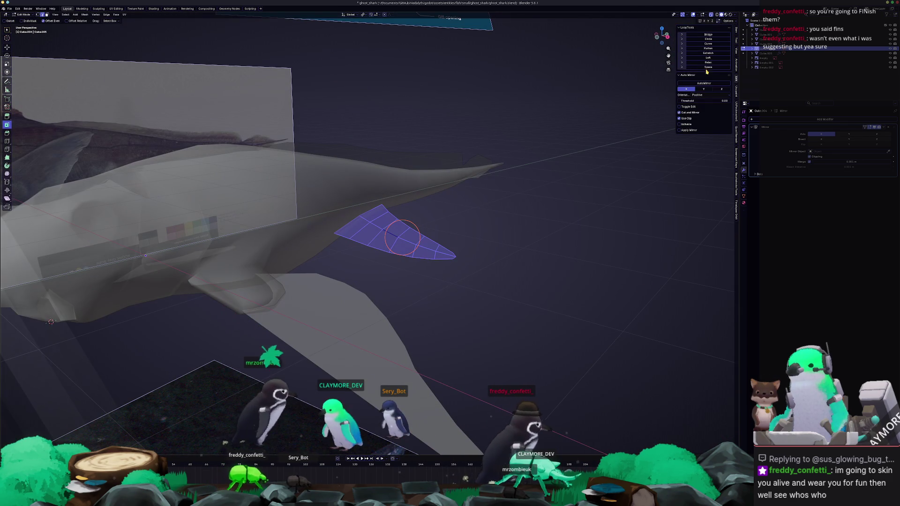
# Stop editing the fin and snap to a straight side view of the shark body
pyautogui.moveTo(492, 175)
pyautogui.mouseDown(button='middle')
pyautogui.moveTo(512, 180)
pyautogui.moveTo(431, 204)
pyautogui.moveTo(445, 189)
pyautogui.moveTo(444, 235)
pyautogui.moveTo(426, 252)
pyautogui.mouseUp(button='middle')
pyautogui.press('Tab')
pyautogui.moveTo(432, 248); pyautogui.dragTo(331, 228, button='middle')
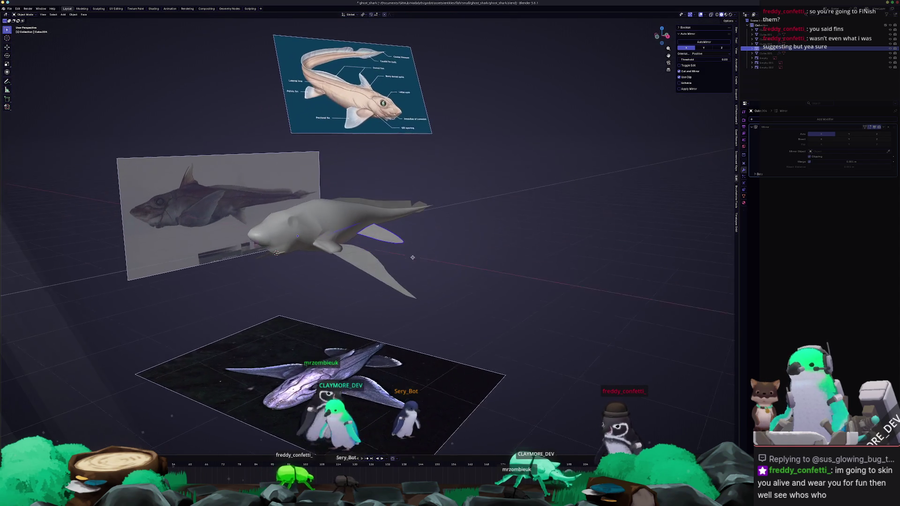
pyautogui.press('KP_3')
pyautogui.scroll(5, 331, 228)
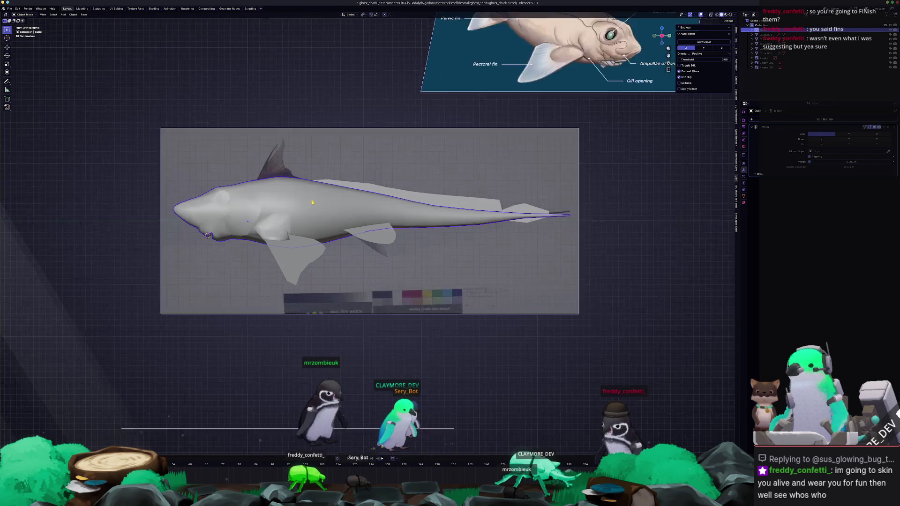
# Enter the body mesh, cancel an accidental edge move, and re-enter editing on the body
pyautogui.press('Tab')
pyautogui.scroll(3, 419, 245)
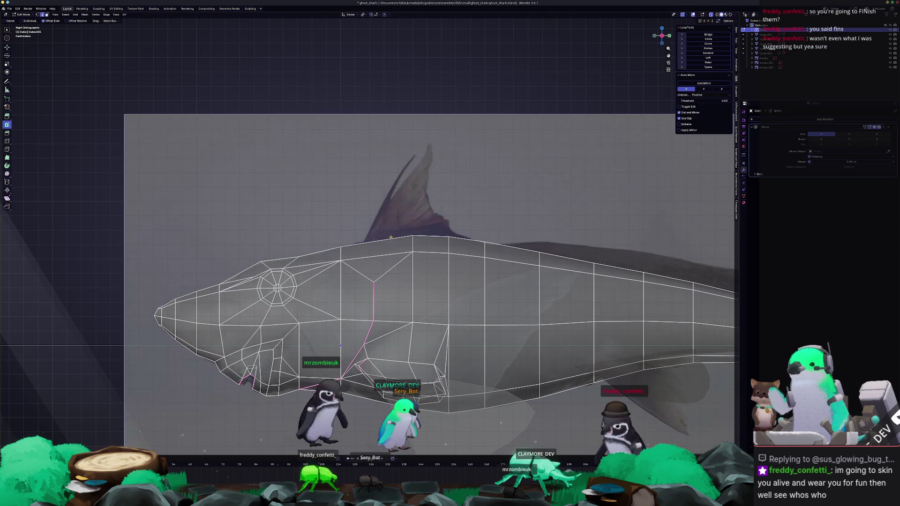
pyautogui.rightClick(480, 216)
pyautogui.rightClick(481, 219)
pyautogui.click(507, 218)
pyautogui.press('Tab')
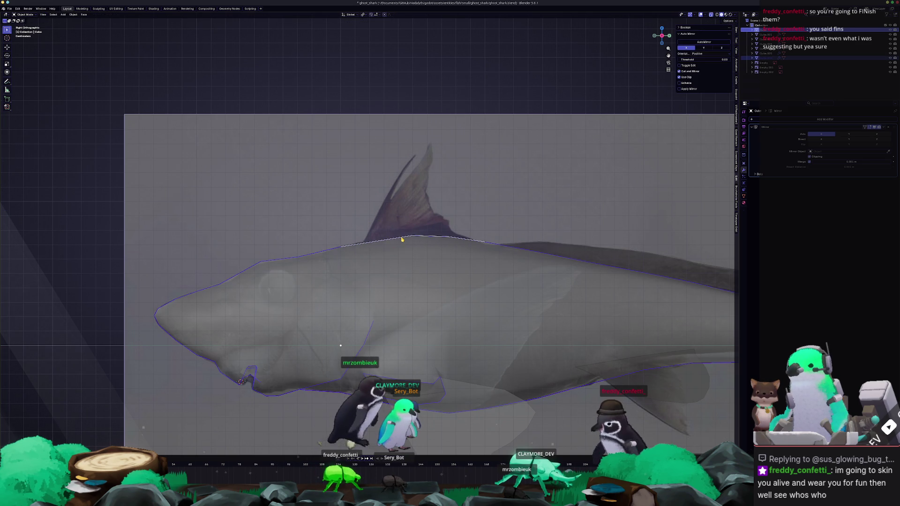
pyautogui.press('Tab')
# Select edges along the body's top and extrude them upward into a dorsal fin strip
pyautogui.press('c')
pyautogui.press('e')
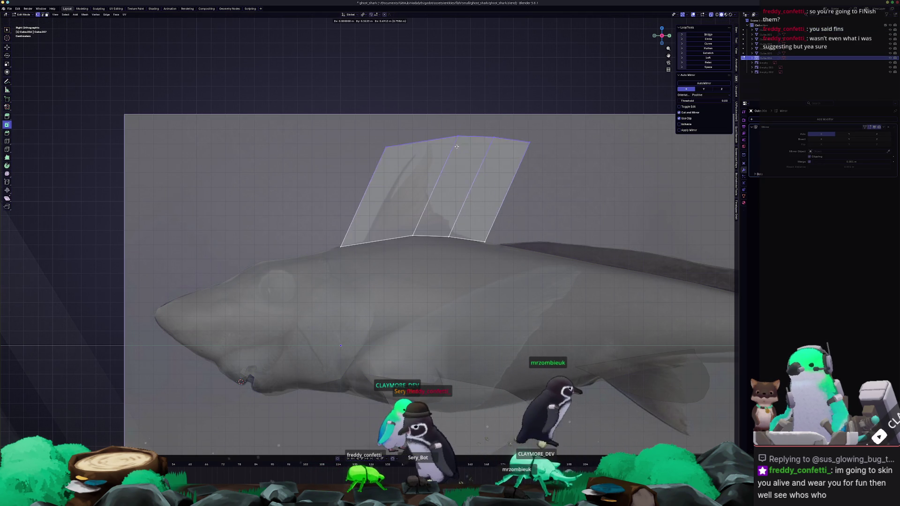
pyautogui.click(486, 148)
pyautogui.click(496, 137)
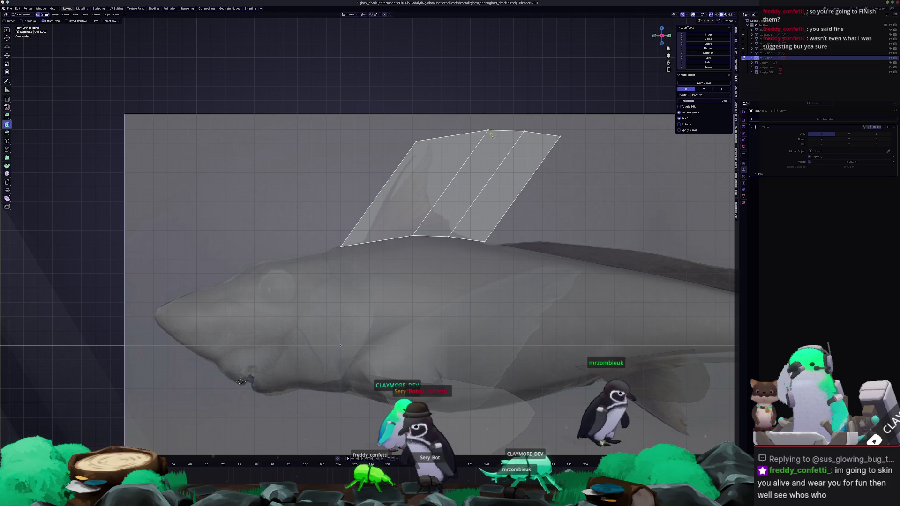
# Slide the dorsal fin's base and top vertices to sweep the fin back toward the reference
pyautogui.press('c')
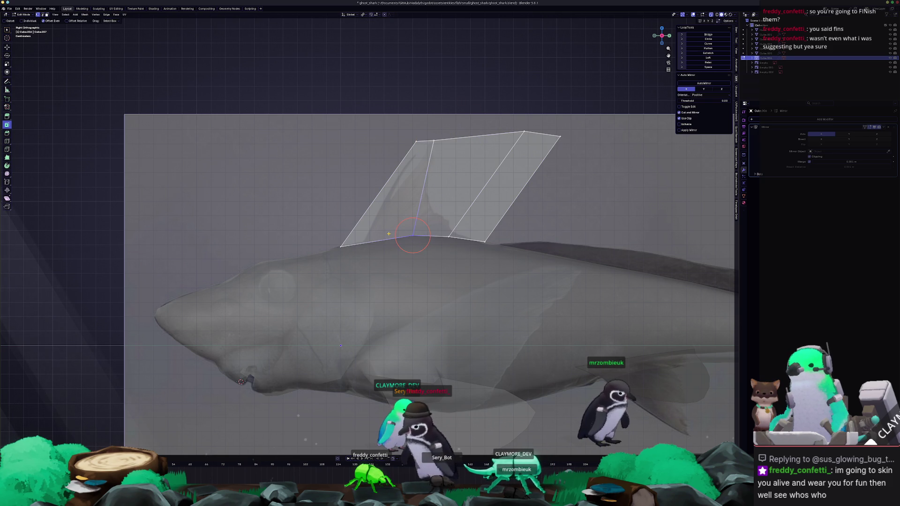
pyautogui.press('g')
pyautogui.press('g')
pyautogui.click(377, 242)
pyautogui.press('g')
pyautogui.press('g')
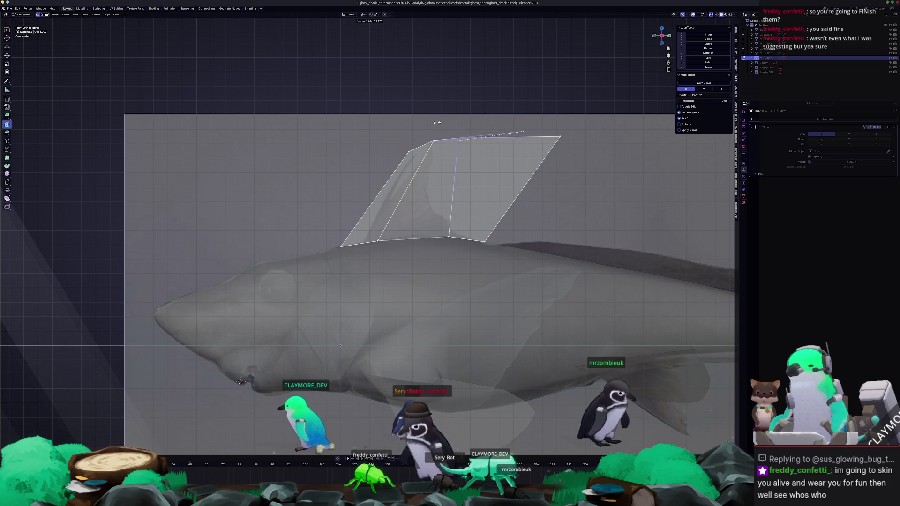
pyautogui.click(438, 123)
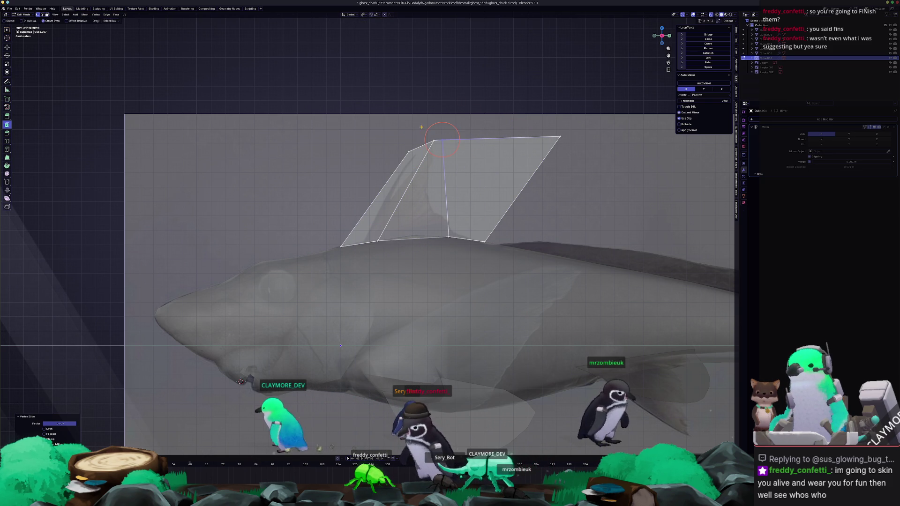
pyautogui.click(385, 230)
pyautogui.click(441, 130)
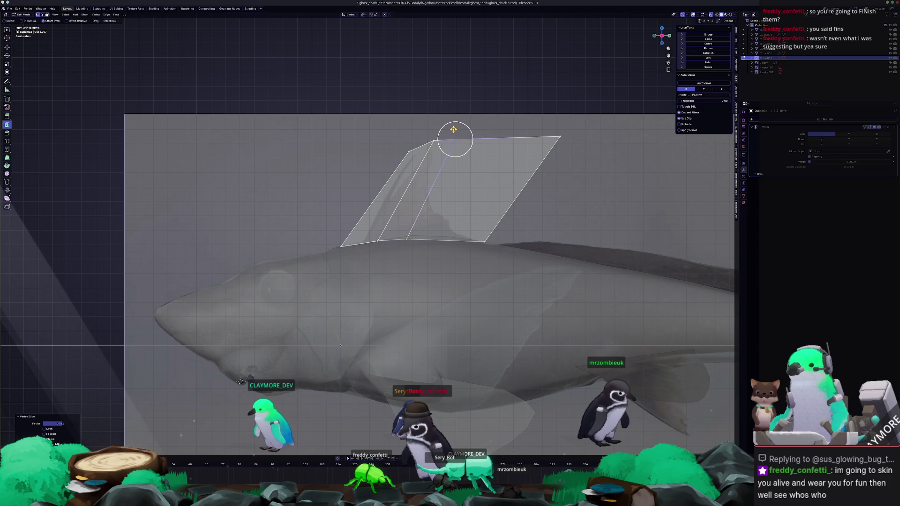
pyautogui.press('g')
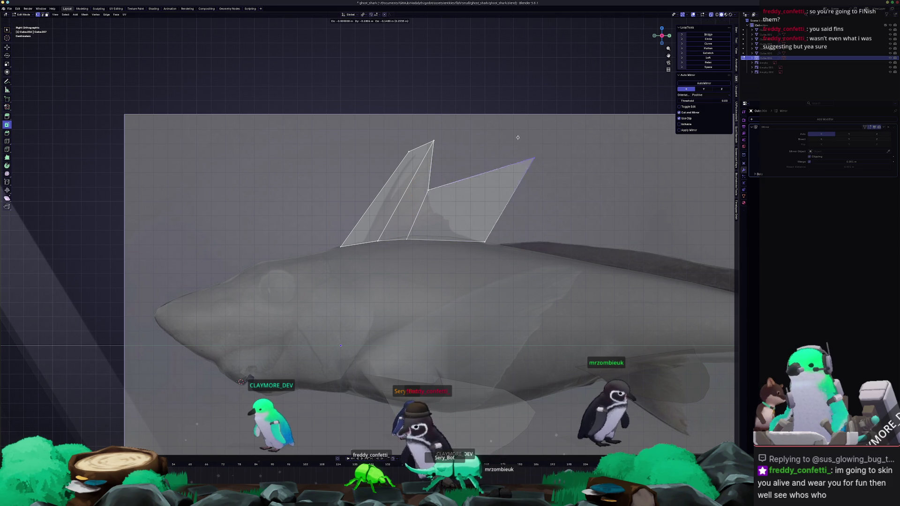
pyautogui.click(468, 216)
# Vertex-slide fin vertices along their edges to curve the trailing edge
pyautogui.hotkey('shift', 'v')
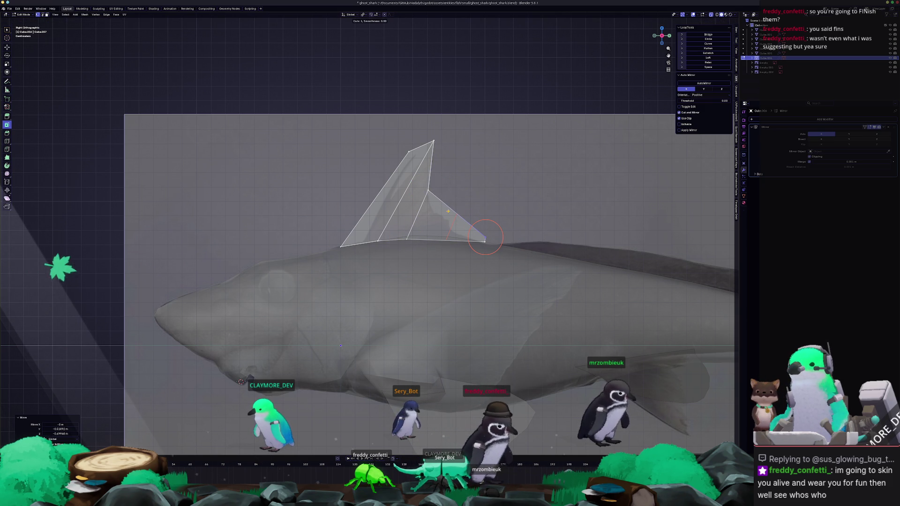
pyautogui.click(453, 212)
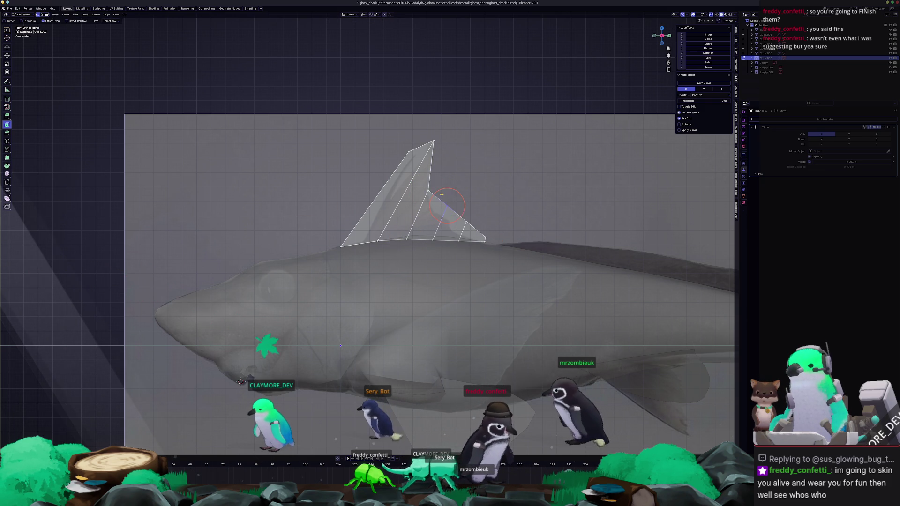
pyautogui.hotkey('shift', 'v')
pyautogui.click(462, 225)
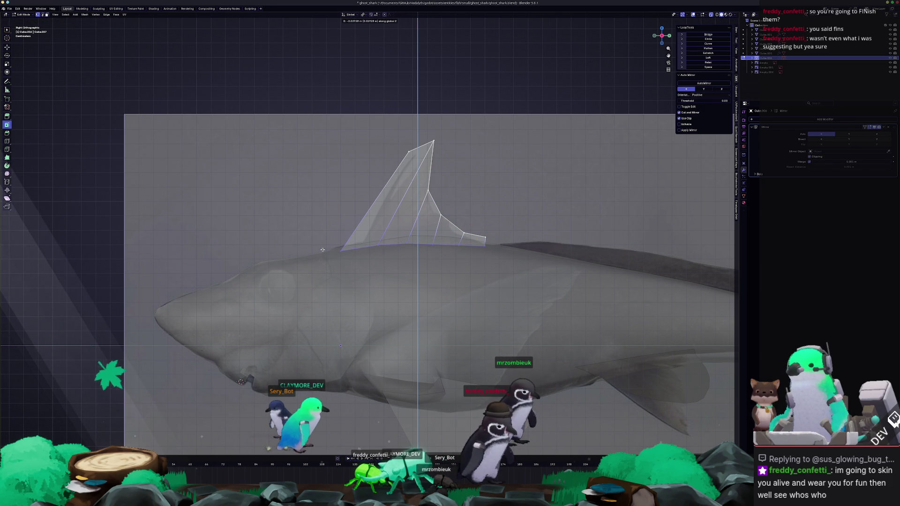
pyautogui.click(525, 192)
# Scale the whole fin to size about its centre and slide the tip vertex into a point
pyautogui.press('a')
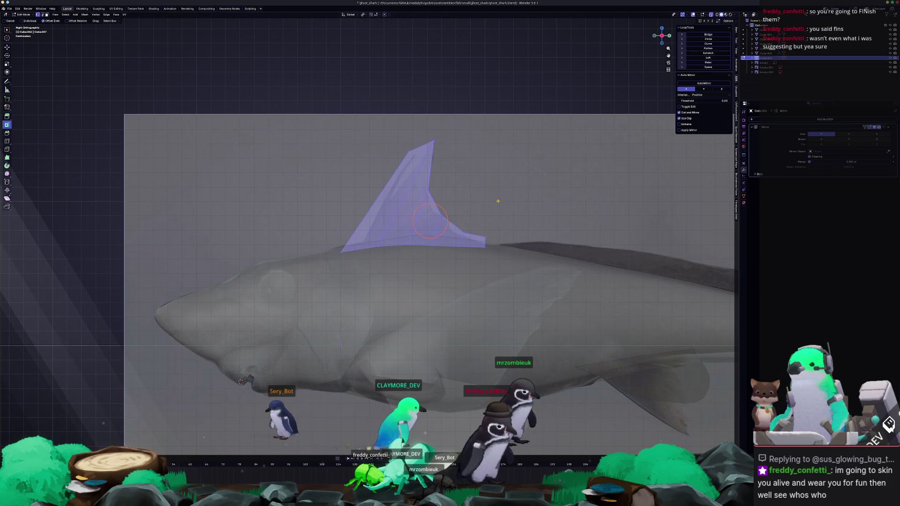
pyautogui.press('s')
pyautogui.click(513, 196)
pyautogui.press('s')
pyautogui.click(499, 197)
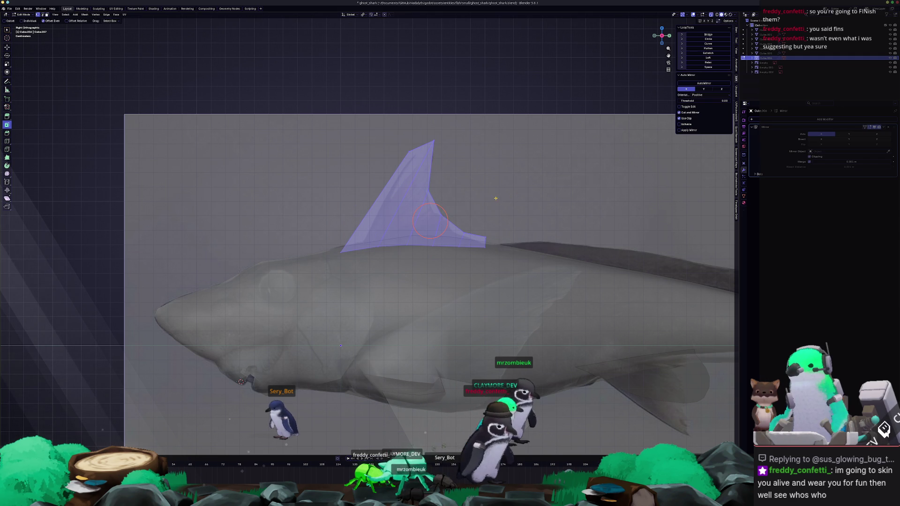
pyautogui.moveTo(436, 121); pyautogui.dragTo(422, 131)
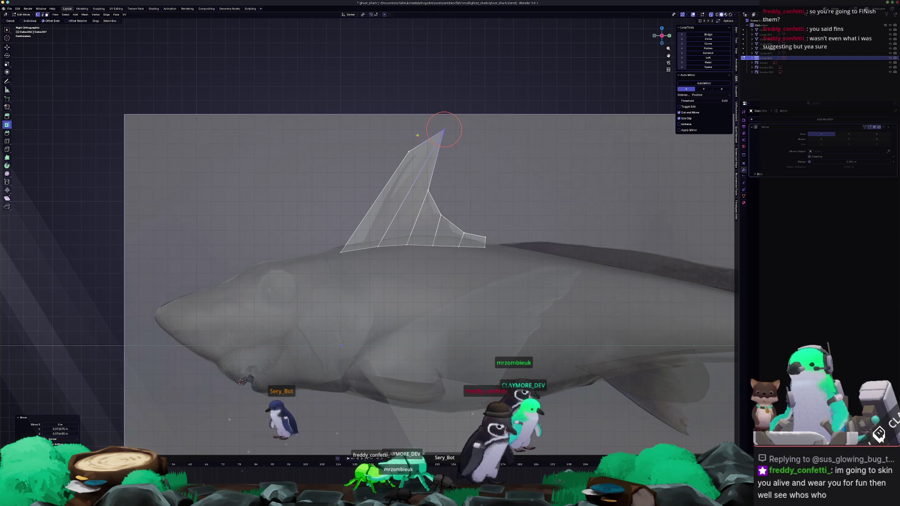
pyautogui.press('g')
pyautogui.press('g')
pyautogui.click(415, 137)
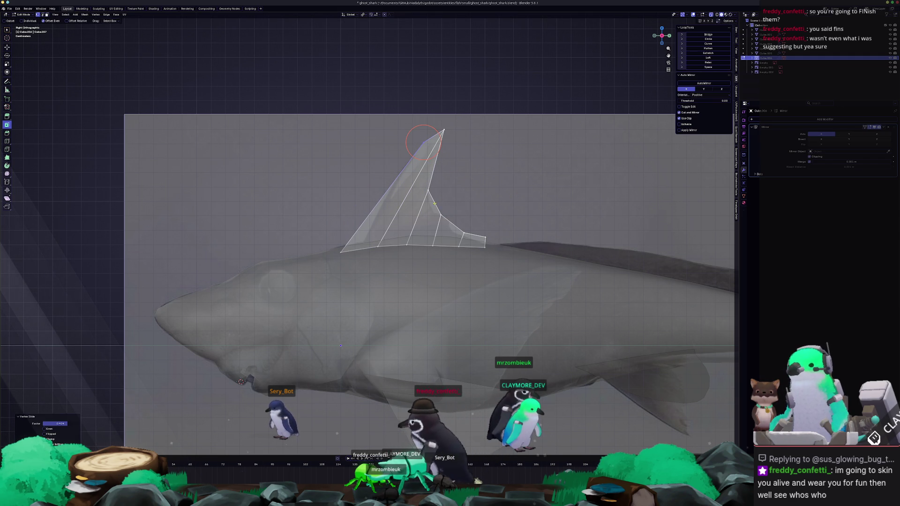
# Lower the fin's top vertex, place its lower-right corner for the rear flap, and select the trailing edge
pyautogui.press('c')
pyautogui.click(435, 167)
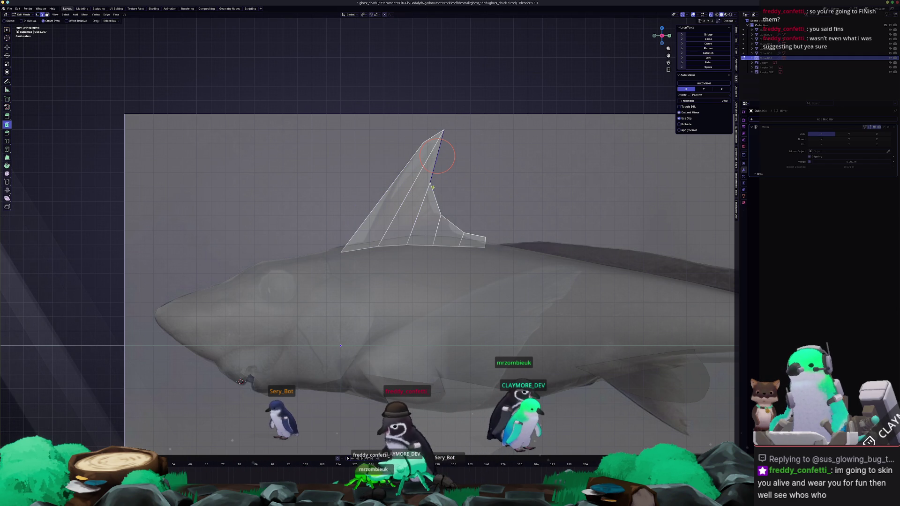
pyautogui.press('g')
pyautogui.click(450, 186)
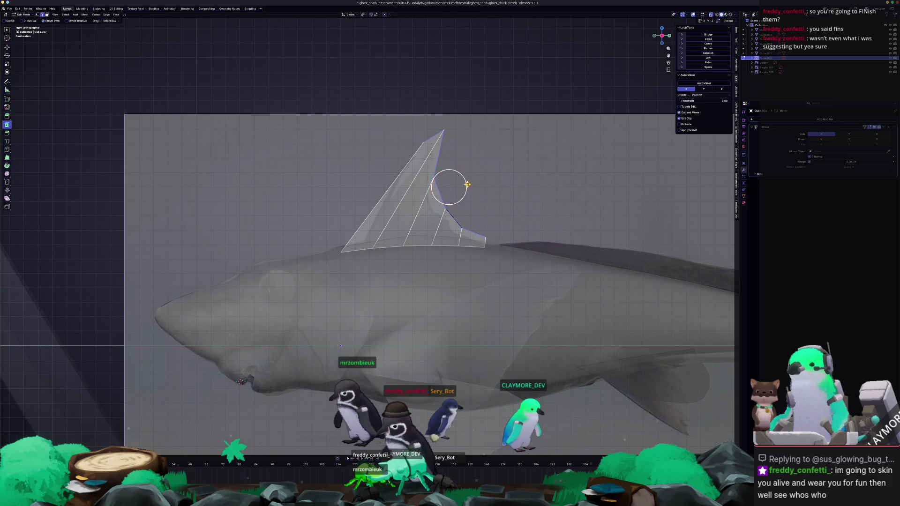
pyautogui.scroll(-2, 456, 208)
pyautogui.scroll(3, 369, 239)
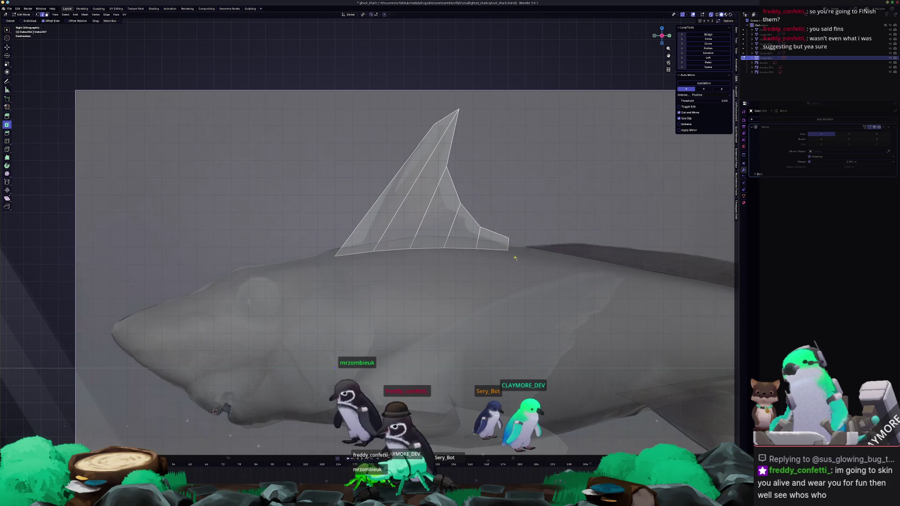
pyautogui.click(504, 251)
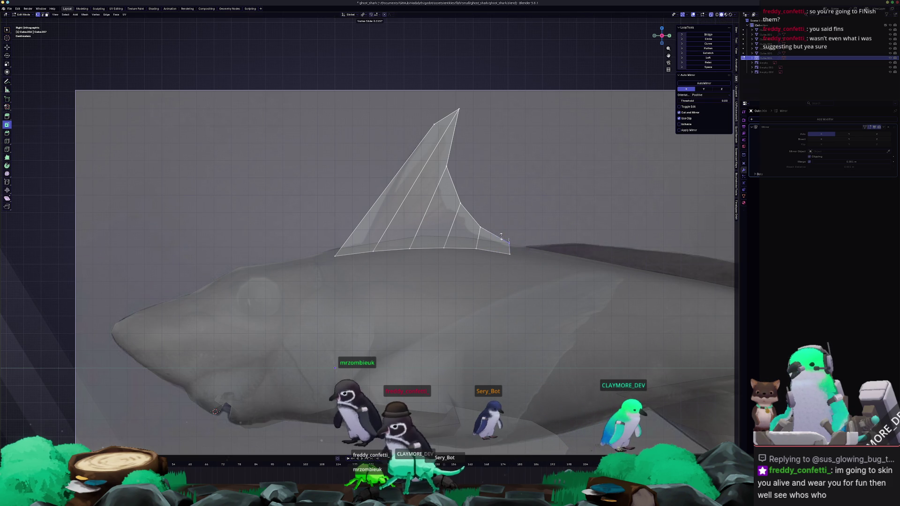
pyautogui.click(500, 240)
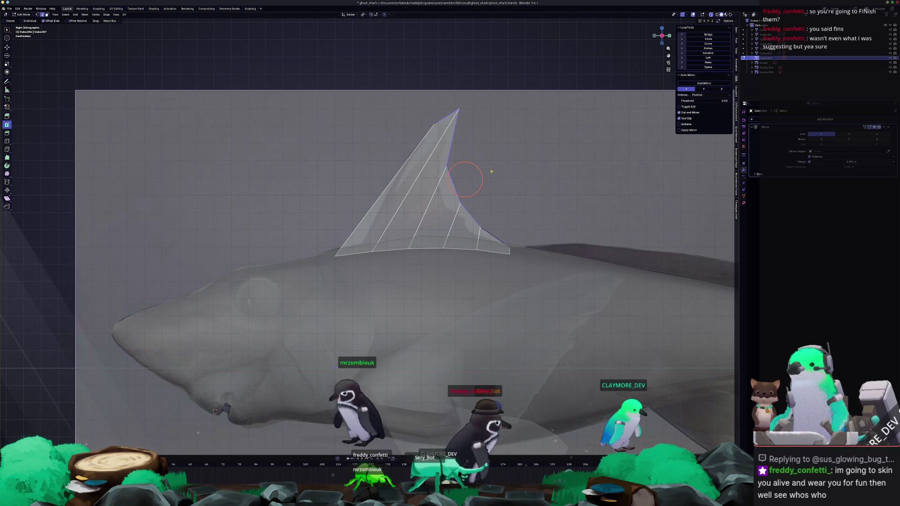
pyautogui.click(452, 144)
pyautogui.keyDown('ctrl'); pyautogui.click(492, 234); pyautogui.keyUp('ctrl')
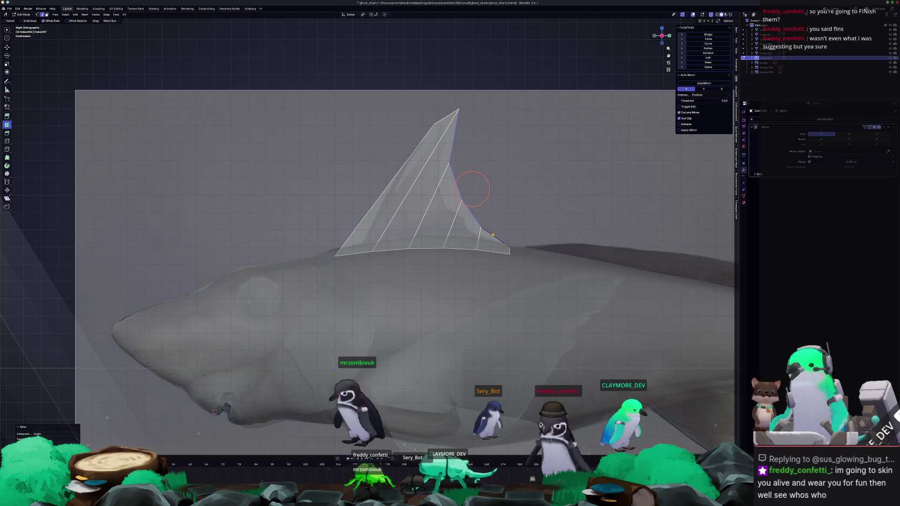
pyautogui.press('Tab')
pyautogui.scroll(-5, 493, 234)
pyautogui.scroll(-2, 421, 246)
# Select the shark body and apply All Transforms with Ctrl+A, inspecting it from below
pyautogui.moveTo(338, 258)
pyautogui.mouseDown(button='middle')
pyautogui.moveTo(426, 273)
pyautogui.moveTo(431, 317)
pyautogui.mouseUp(button='middle')
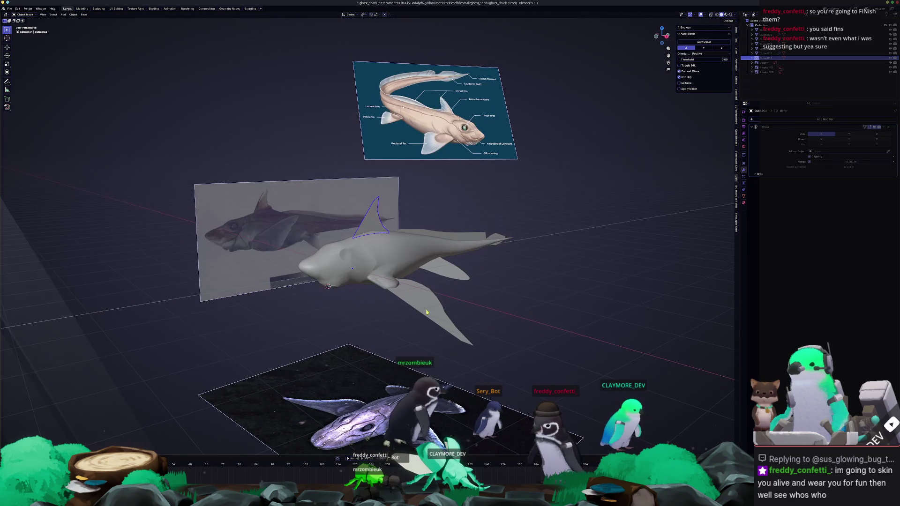
pyautogui.click(481, 236)
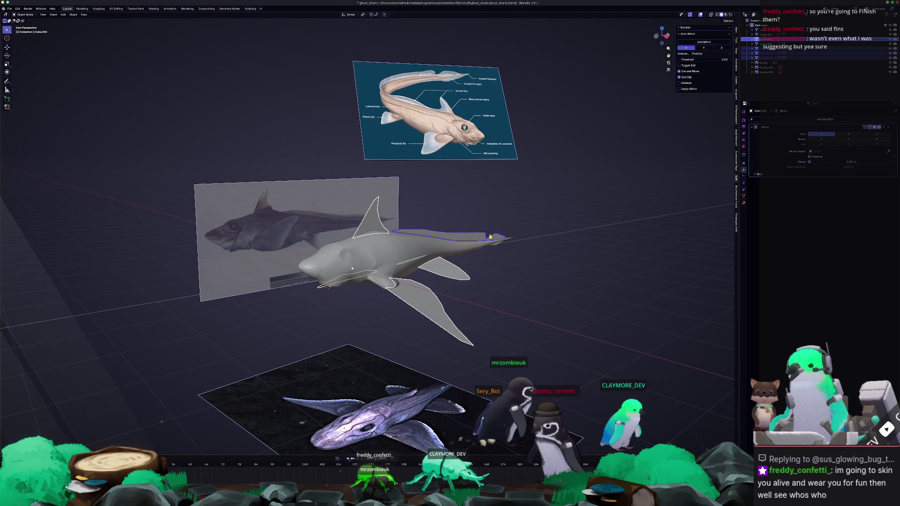
pyautogui.scroll(2, 496, 247)
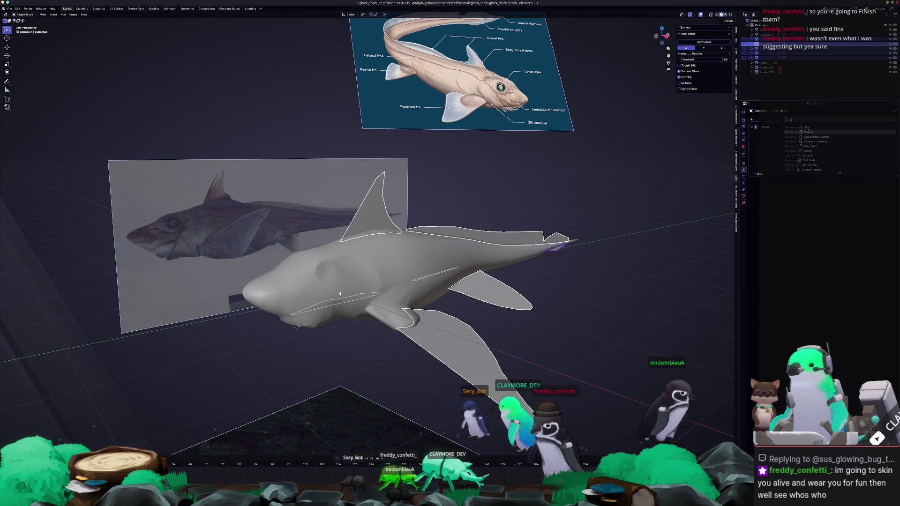
pyautogui.hotkey('ctrl', 'a')
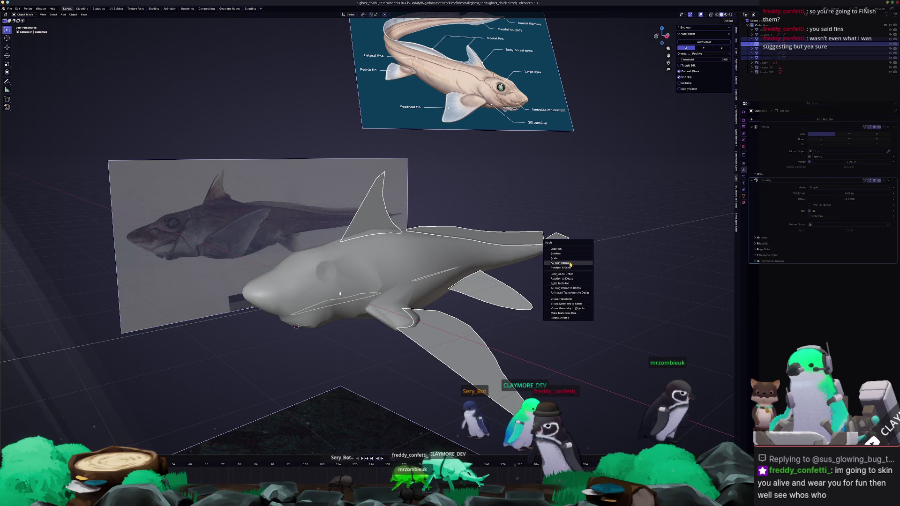
pyautogui.click(570, 265)
pyautogui.moveTo(570, 264); pyautogui.dragTo(653, 255, button='middle')
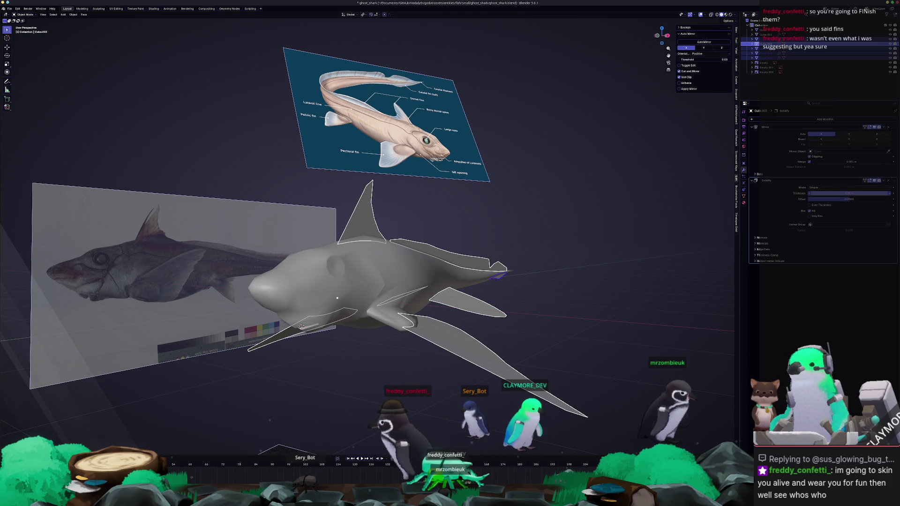
pyautogui.moveTo(586, 292)
pyautogui.mouseDown(button='middle')
pyautogui.moveTo(516, 287)
pyautogui.moveTo(508, 324)
pyautogui.moveTo(402, 165)
pyautogui.moveTo(446, 129)
pyautogui.moveTo(566, 211)
pyautogui.mouseUp(button='middle')
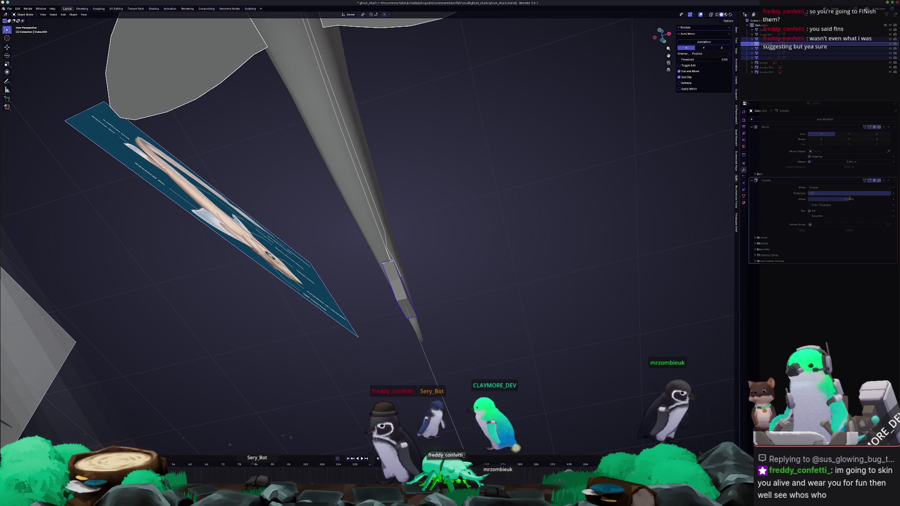
# Apply the shark's Location with Ctrl+A and orbit around the finished shark to inspect it
pyautogui.moveTo(492, 232)
pyautogui.mouseDown(button='middle')
pyautogui.moveTo(446, 270)
pyautogui.moveTo(737, 198)
pyautogui.mouseUp(button='middle')
pyautogui.hotkey('ctrl', 'a')
pyautogui.click(619, 189)
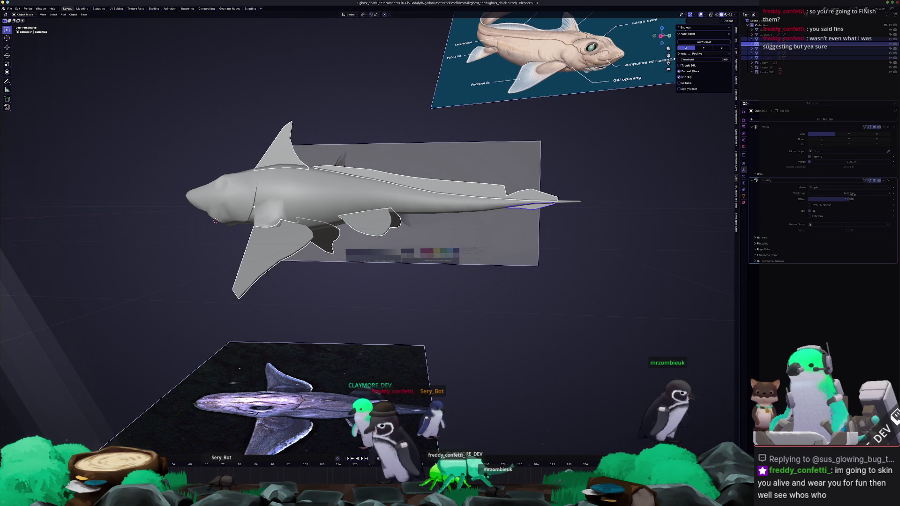
pyautogui.moveTo(216, 220)
pyautogui.mouseDown(button='middle')
pyautogui.moveTo(463, 258)
pyautogui.moveTo(463, 180)
pyautogui.moveTo(468, 222)
pyautogui.mouseUp(button='middle')
pyautogui.scroll(-5, 463, 180)
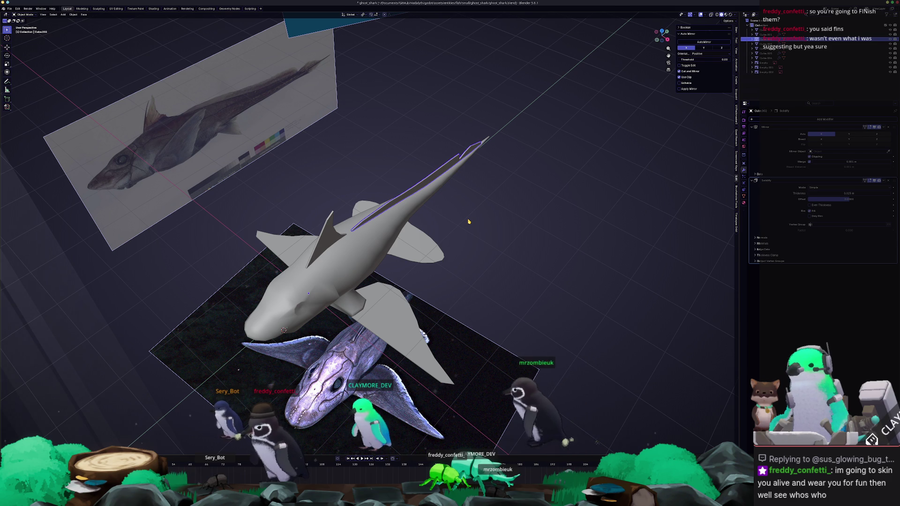
pyautogui.moveTo(506, 284)
pyautogui.mouseDown(button='middle')
pyautogui.moveTo(472, 287)
pyautogui.moveTo(498, 279)
pyautogui.mouseUp(button='middle')
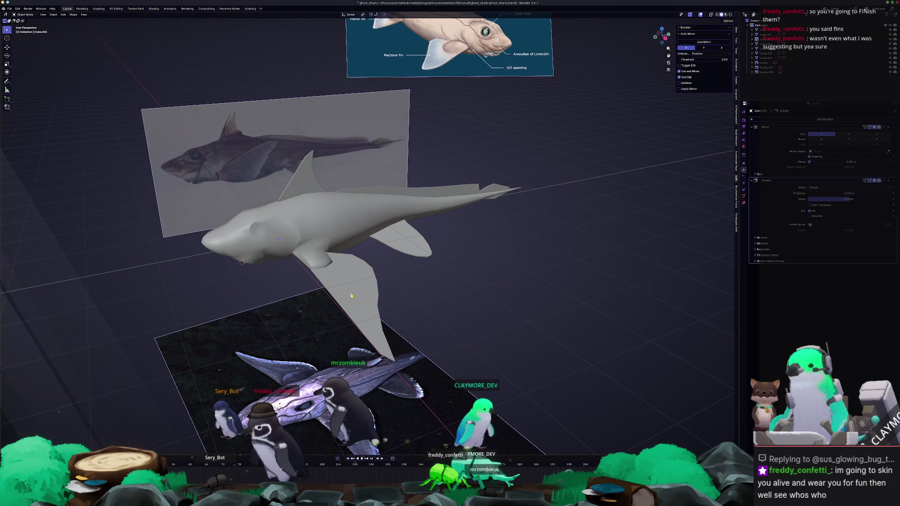
pyautogui.moveTo(394, 300); pyautogui.dragTo(407, 319, button='middle')
# Inspect the pectoral fin mesh see-through from side-on and head-on angles
pyautogui.press('Tab')
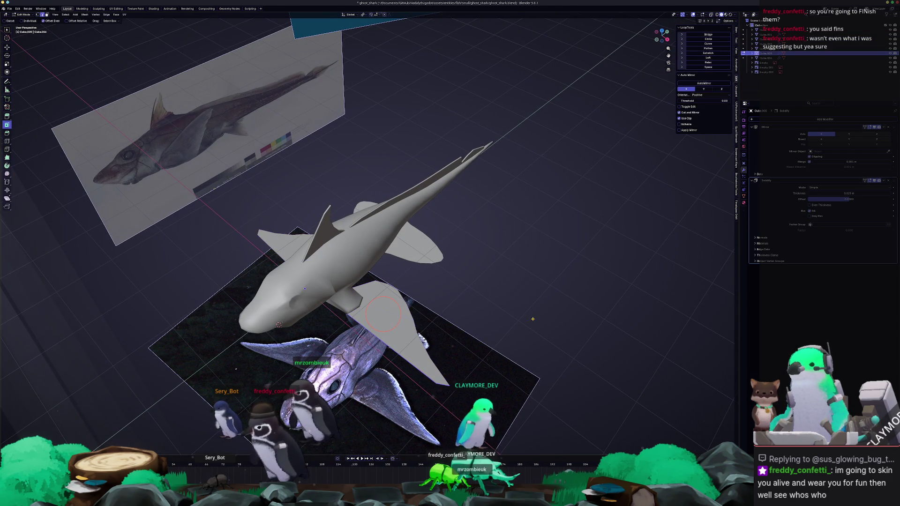
pyautogui.hotkey('alt', 'z')
pyautogui.press('a')
pyautogui.moveTo(487, 355); pyautogui.dragTo(506, 343, button='middle')
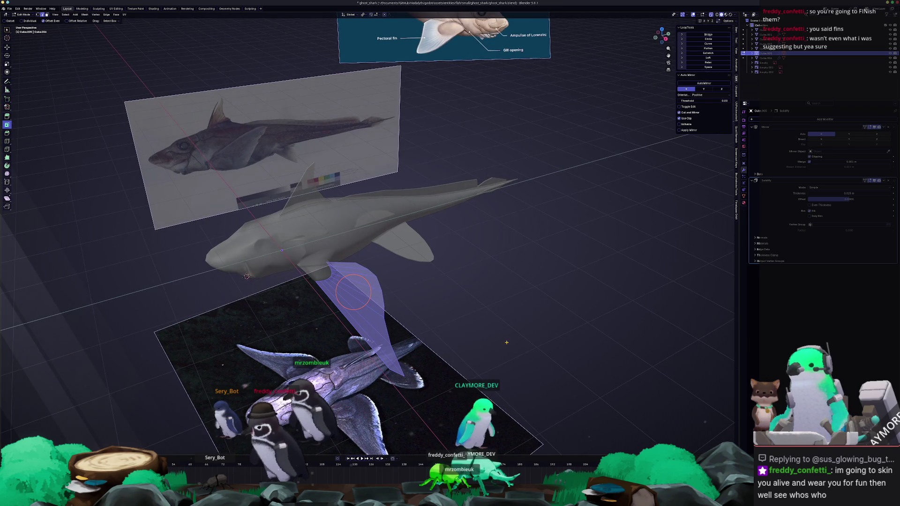
pyautogui.hotkey('alt', 'a')
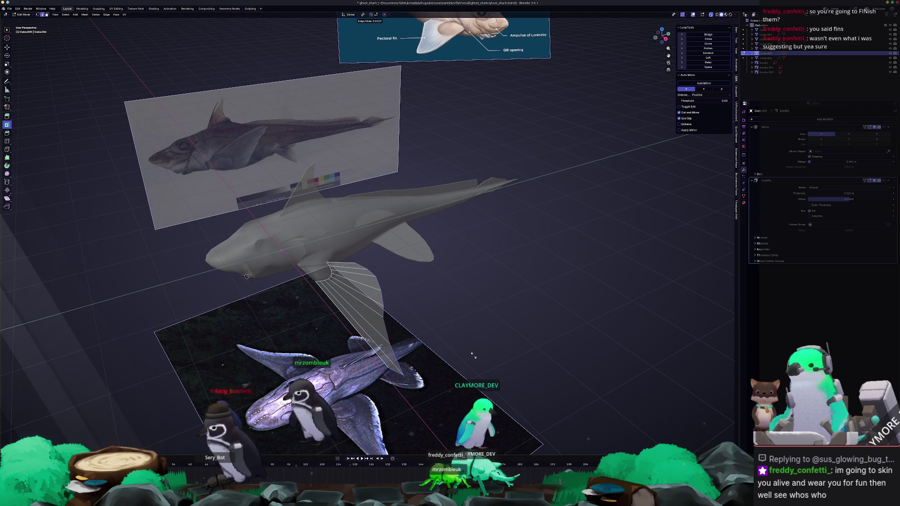
pyautogui.press('Tab')
pyautogui.hotkey('alt', 'z')
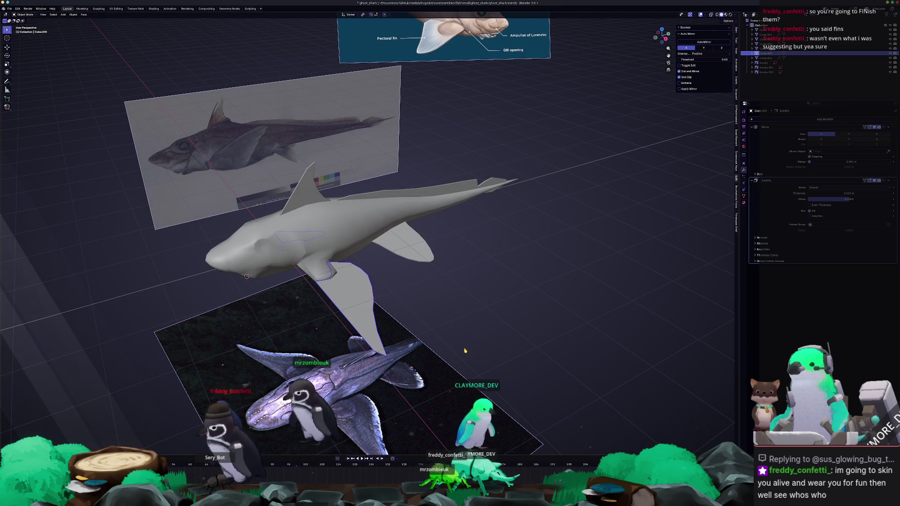
pyautogui.moveTo(464, 348); pyautogui.dragTo(460, 344, button='middle')
pyautogui.press('Tab')
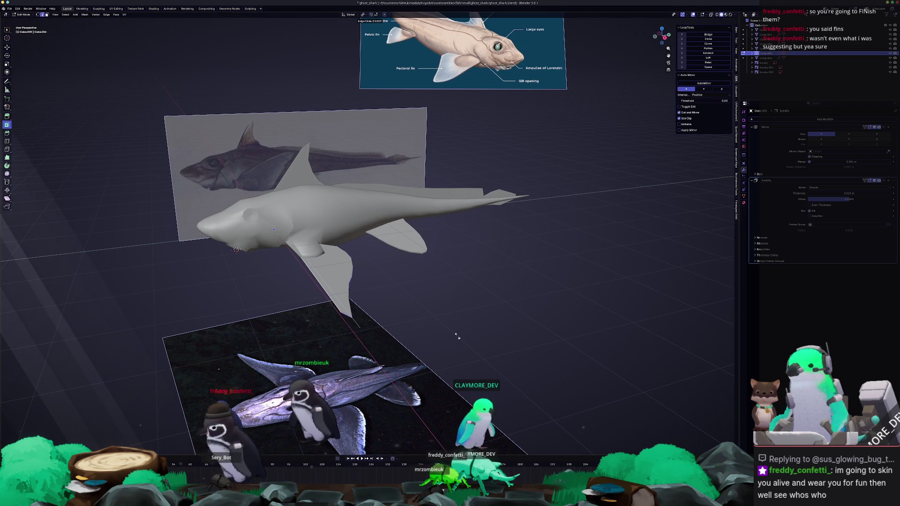
pyautogui.press('Tab')
pyautogui.moveTo(452, 327)
pyautogui.mouseDown(button='middle')
pyautogui.moveTo(478, 293)
pyautogui.moveTo(383, 349)
pyautogui.moveTo(335, 307)
pyautogui.mouseUp(button='middle')
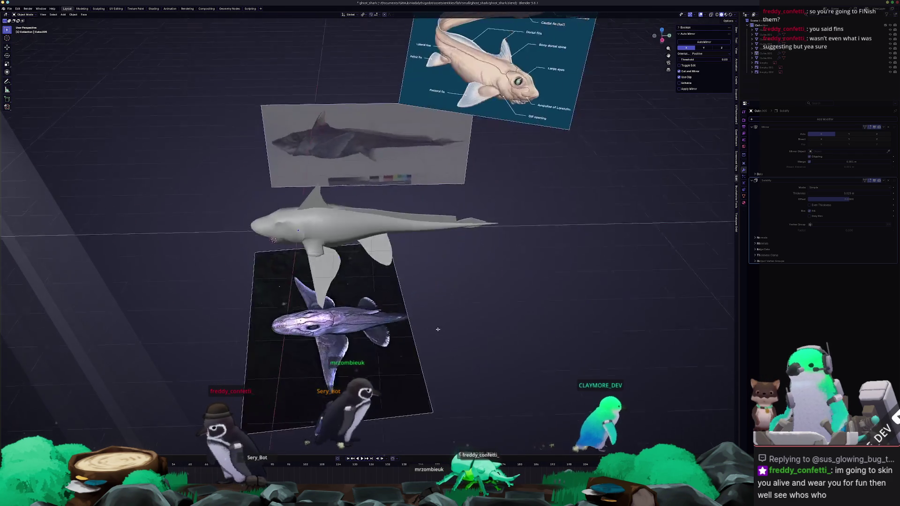
pyautogui.scroll(2, 335, 307)
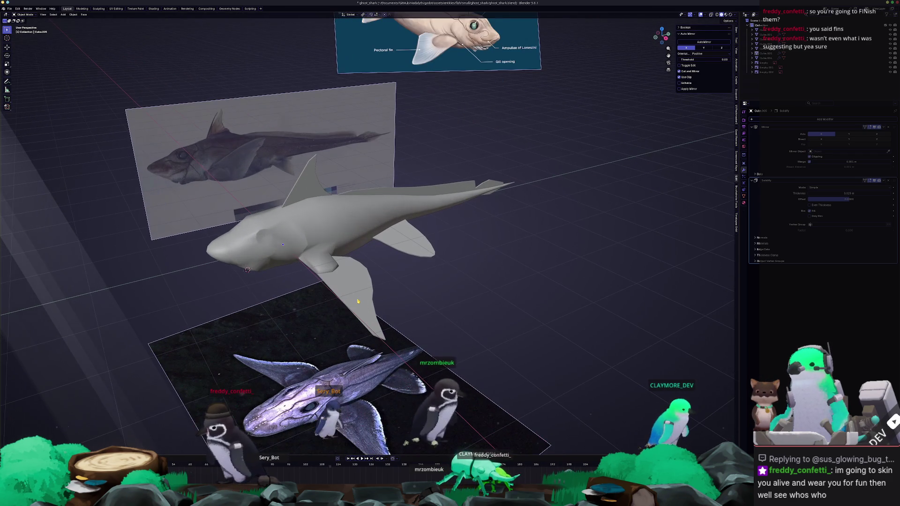
pyautogui.scroll(2, 361, 304)
pyautogui.scroll(2, 365, 302)
# Circle-select the pectoral fin vertices and slide them along their edges to taper the fin
pyautogui.press('Tab')
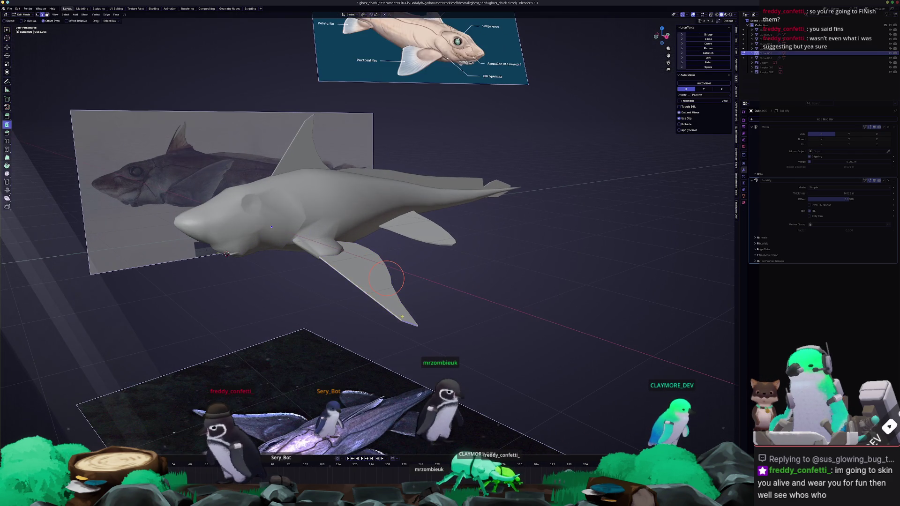
pyautogui.press('l')
pyautogui.moveTo(385, 279); pyautogui.dragTo(349, 333, button='middle')
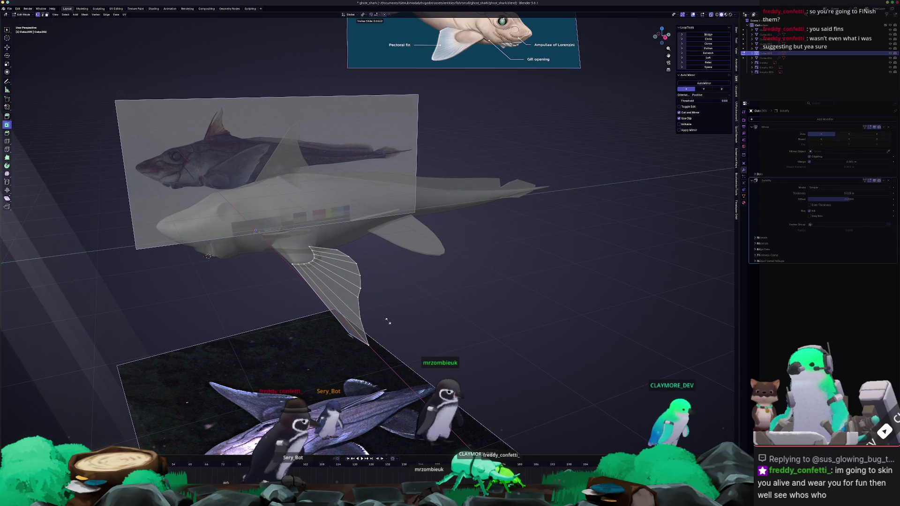
pyautogui.hotkey('shift', 'v')
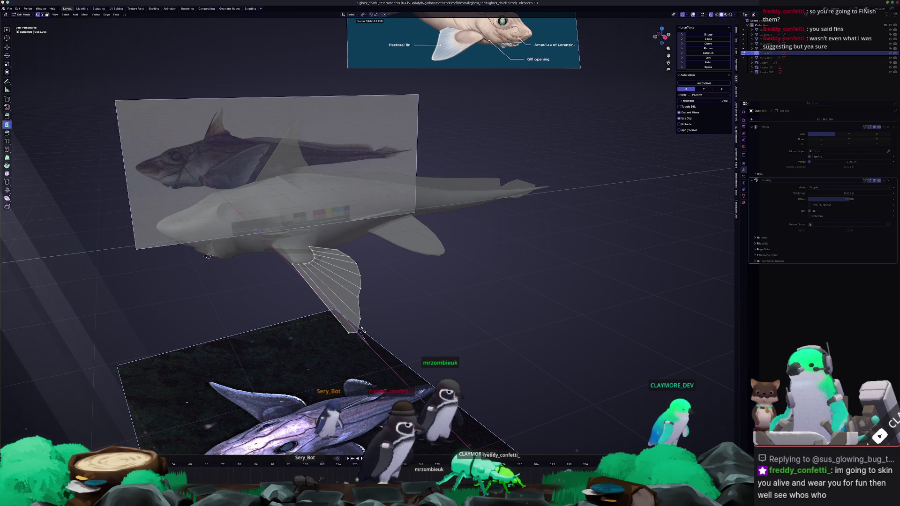
pyautogui.click(361, 329)
pyautogui.press('Tab')
pyautogui.scroll(-3, 396, 311)
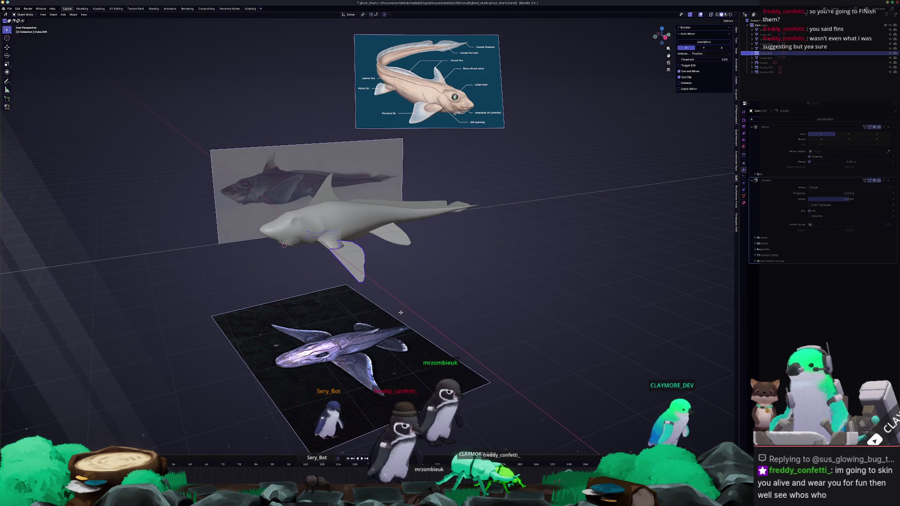
pyautogui.scroll(3, 400, 312)
pyautogui.scroll(3, 400, 313)
# Move the fin vertices into a longer curved pointed blade and check the smoothed result
pyautogui.press('Tab')
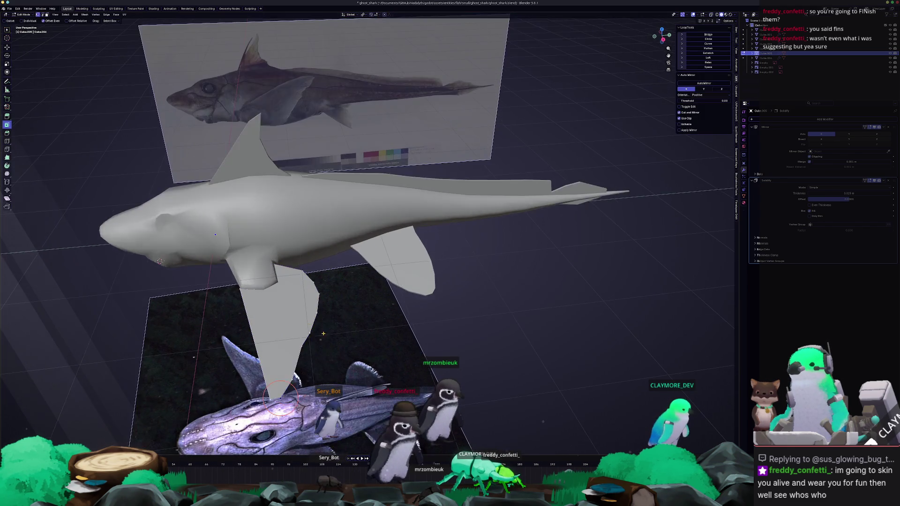
pyautogui.hotkey('alt', 'z')
pyautogui.moveTo(326, 332); pyautogui.dragTo(403, 272, button='middle')
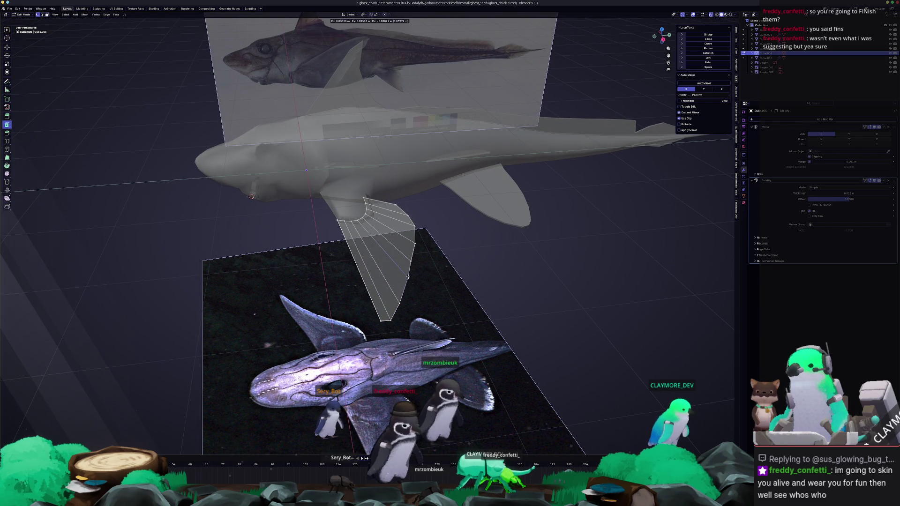
pyautogui.click(409, 277)
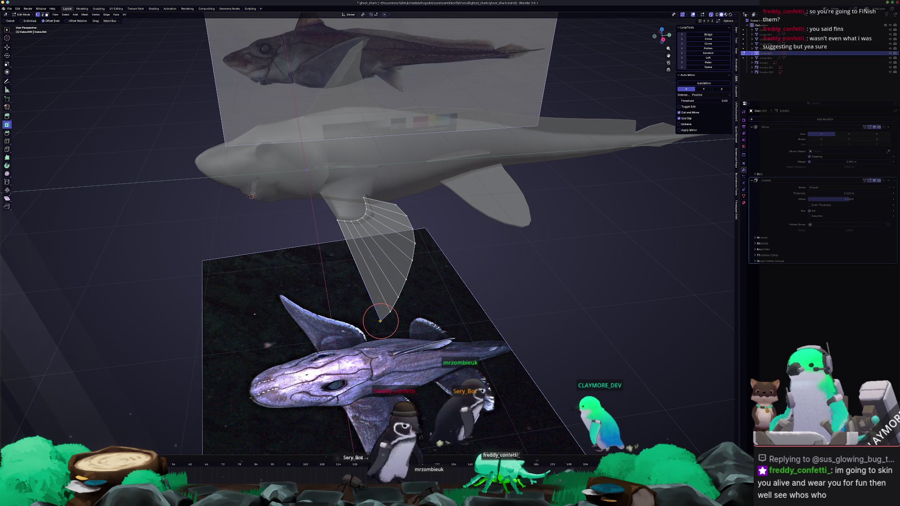
pyautogui.press('Tab')
pyautogui.scroll(-3, 492, 281)
pyautogui.scroll(-3, 492, 282)
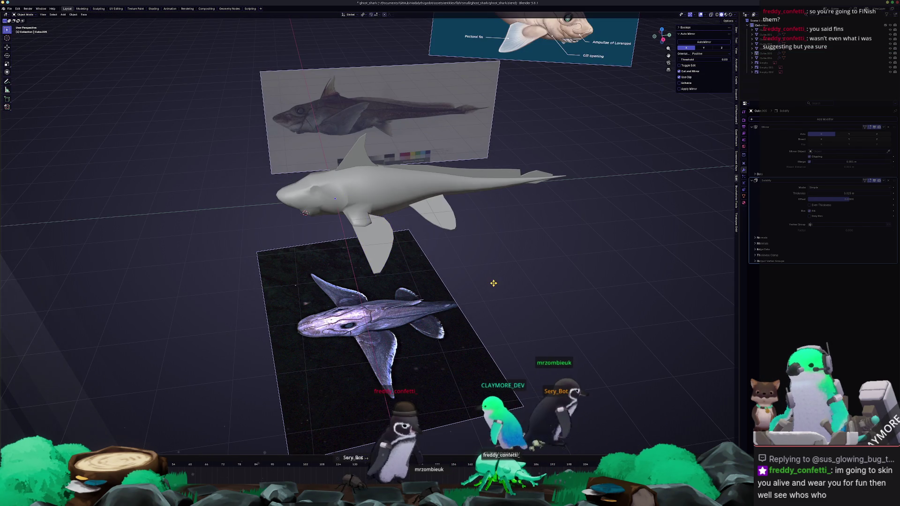
pyautogui.moveTo(493, 281); pyautogui.dragTo(450, 278, button='middle')
pyautogui.scroll(3, 451, 275)
pyautogui.press('Tab')
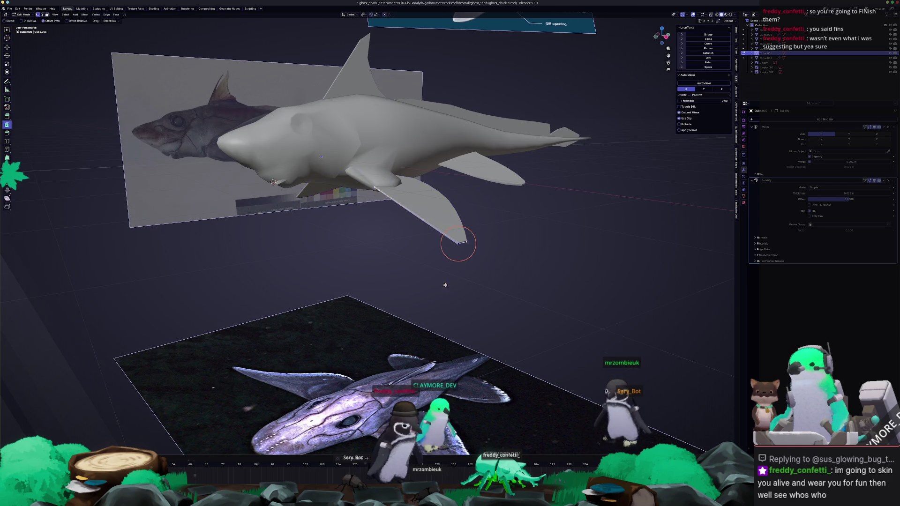
pyautogui.scroll(2, 432, 290)
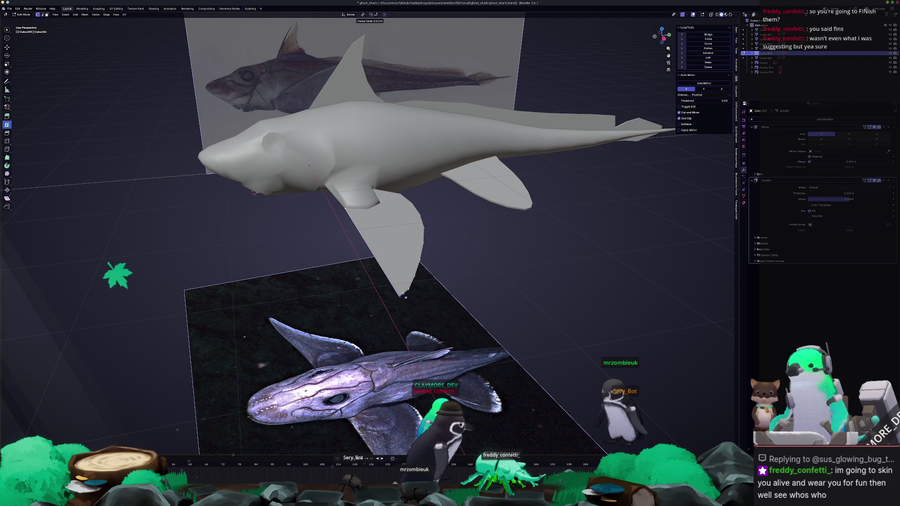
pyautogui.press('Tab')
pyautogui.scroll(-3, 404, 295)
pyautogui.scroll(-1, 405, 295)
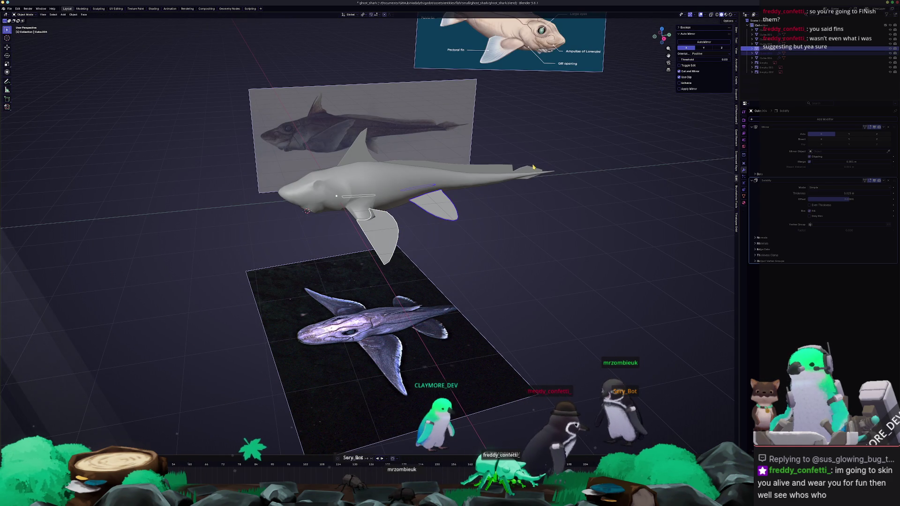
# Convert the thin strip along the shark's back to a plain mesh
pyautogui.click(527, 183)
pyautogui.moveTo(359, 154); pyautogui.dragTo(490, 234, button='middle')
pyautogui.rightClick(490, 234)
pyautogui.moveTo(472, 252)
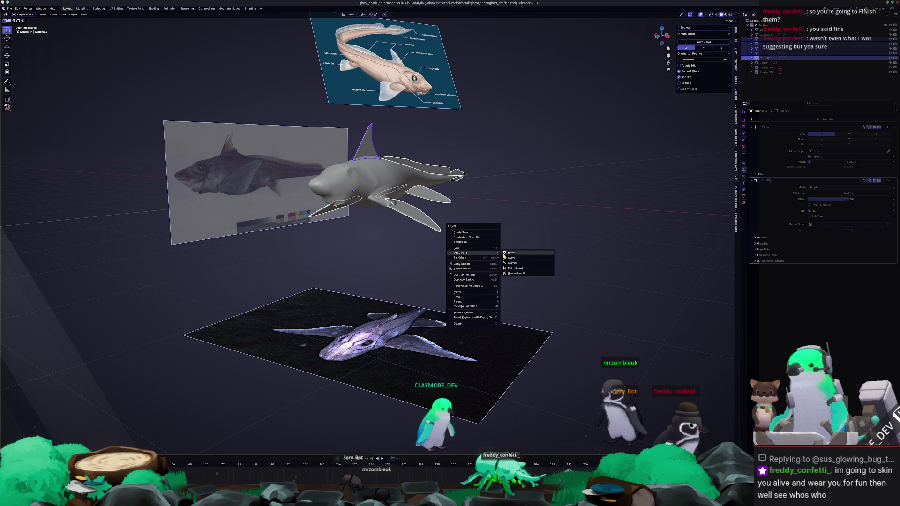
pyautogui.click(514, 256)
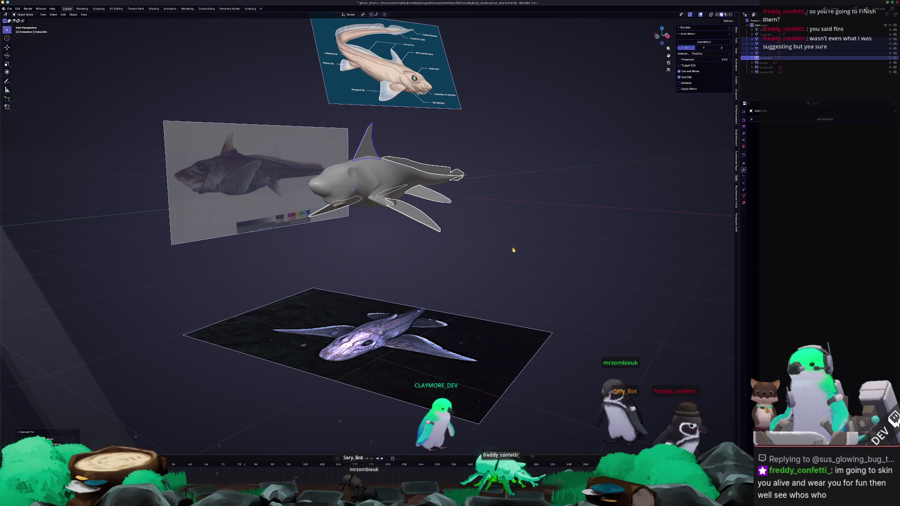
# Convert the remaining shark pieces to plain meshes with modifiers baked in
pyautogui.moveTo(513, 250)
pyautogui.mouseDown(button='middle')
pyautogui.moveTo(518, 212)
pyautogui.moveTo(541, 210)
pyautogui.mouseUp(button='middle')
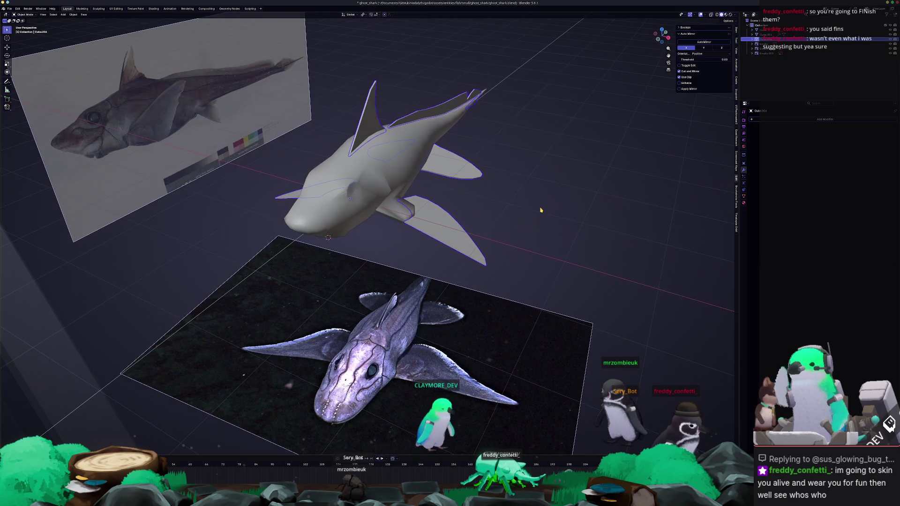
pyautogui.hotkey('ctrl', 'z')
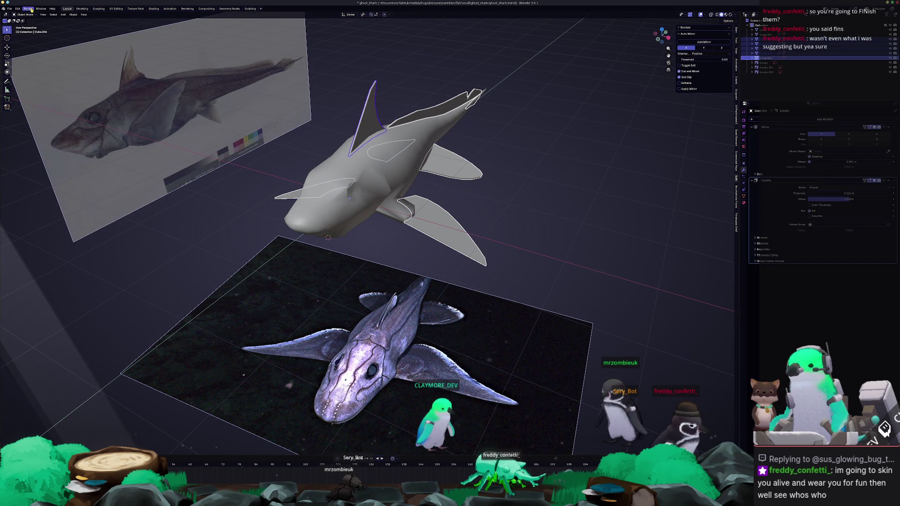
pyautogui.rightClick(504, 163)
pyautogui.click(524, 162)
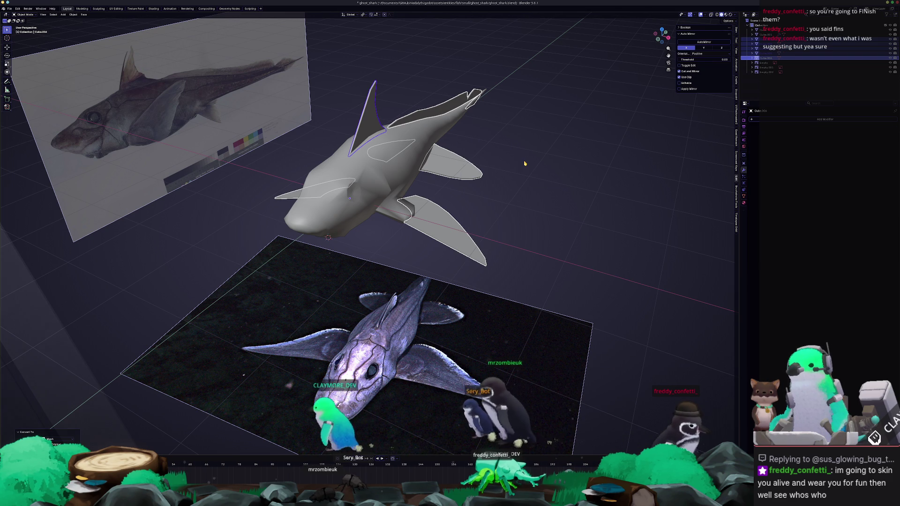
# Join the shark pieces into one object and view it head-on for editing
pyautogui.hotkey('ctrl', 'z')
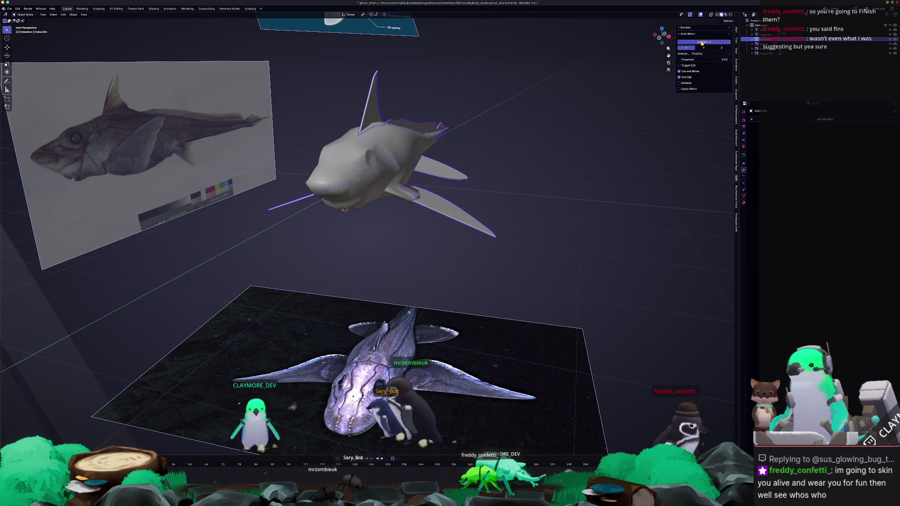
pyautogui.press('Tab')
pyautogui.moveTo(345, 209)
pyautogui.mouseDown(button='middle')
pyautogui.moveTo(556, 183)
pyautogui.moveTo(553, 168)
pyautogui.mouseUp(button='middle')
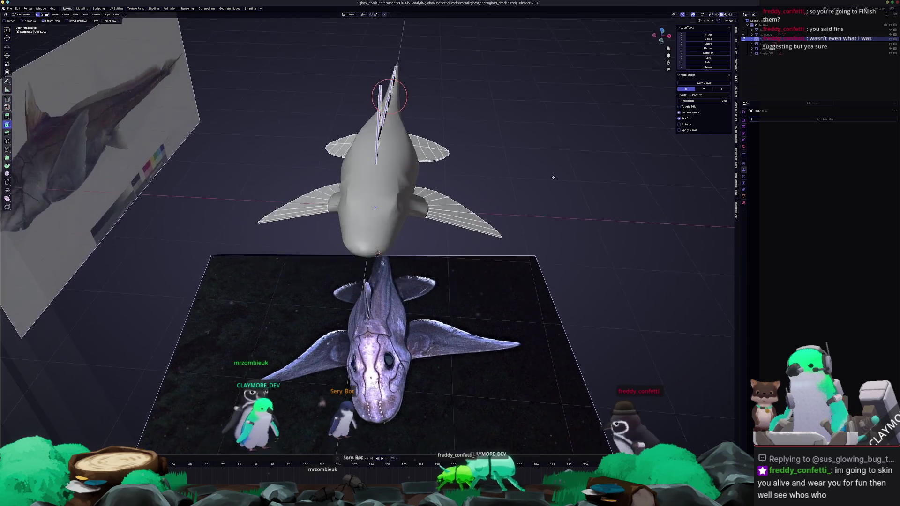
pyautogui.press('KP_1')
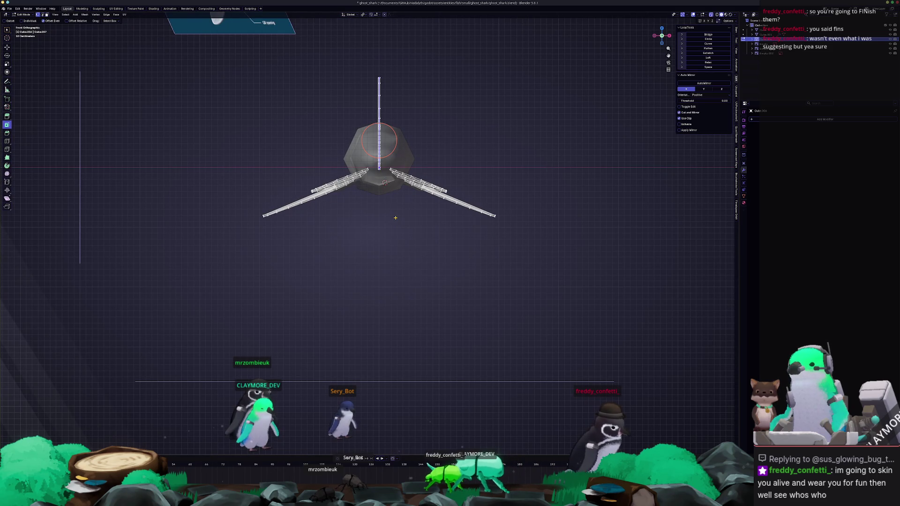
# Box-select the dorsal fin and scale it along X to adjust its thickness
pyautogui.moveTo(389, 220); pyautogui.dragTo(367, 49)
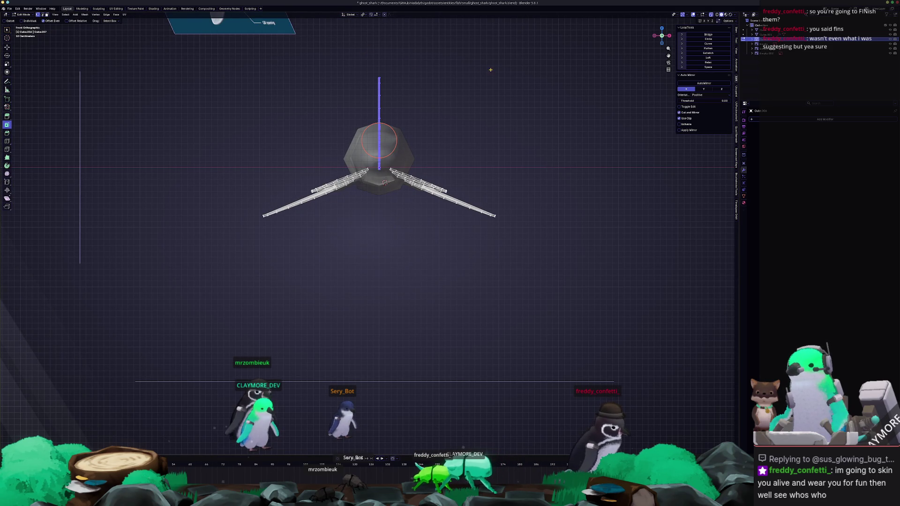
pyautogui.hotkey('alt', 'z')
pyautogui.scroll(2, 496, 72)
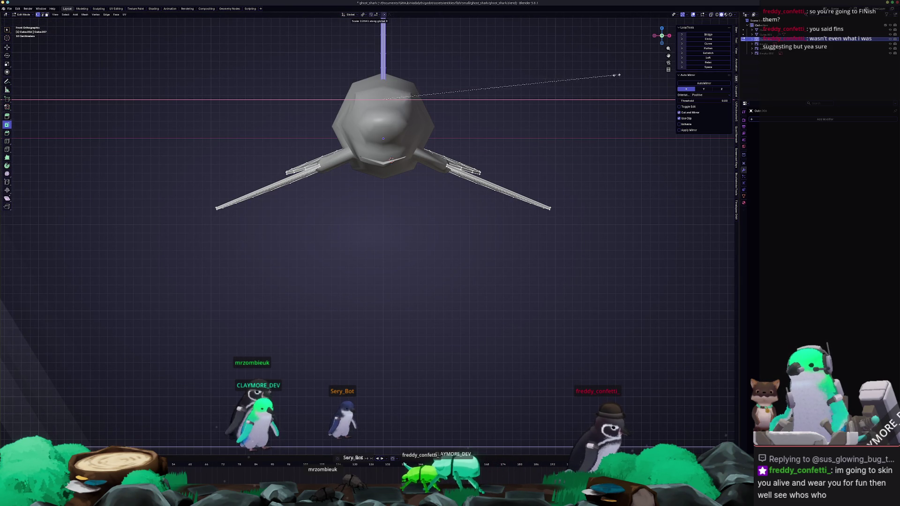
pyautogui.click(659, 73)
pyautogui.moveTo(659, 73); pyautogui.dragTo(535, 128, button='middle')
pyautogui.press('s')
pyautogui.press('x')
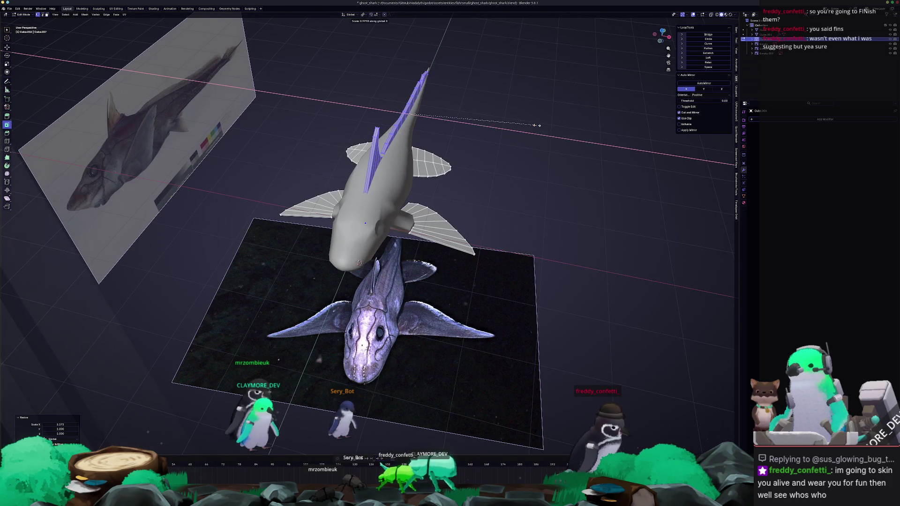
pyautogui.click(513, 118)
pyautogui.press('Tab')
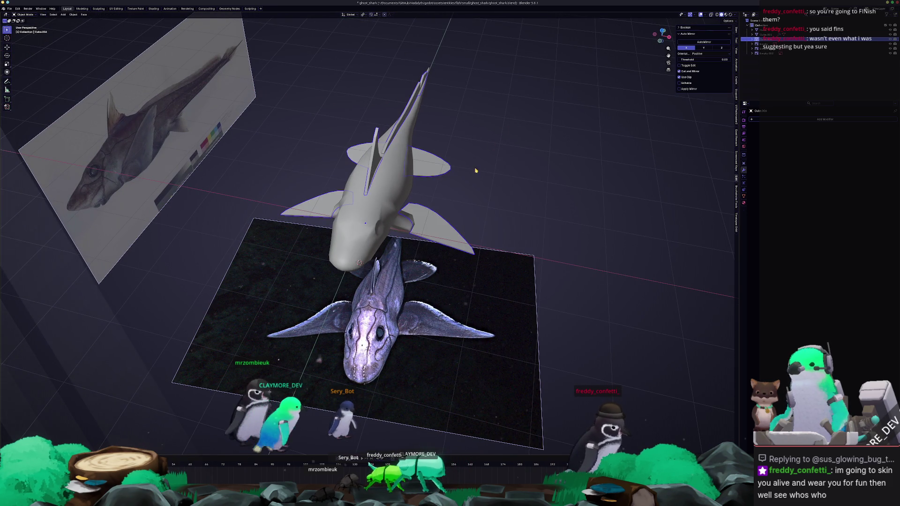
# Select both side fins with their connected geometry and fatten them with Alt+S
pyautogui.moveTo(502, 135); pyautogui.dragTo(453, 194, button='middle')
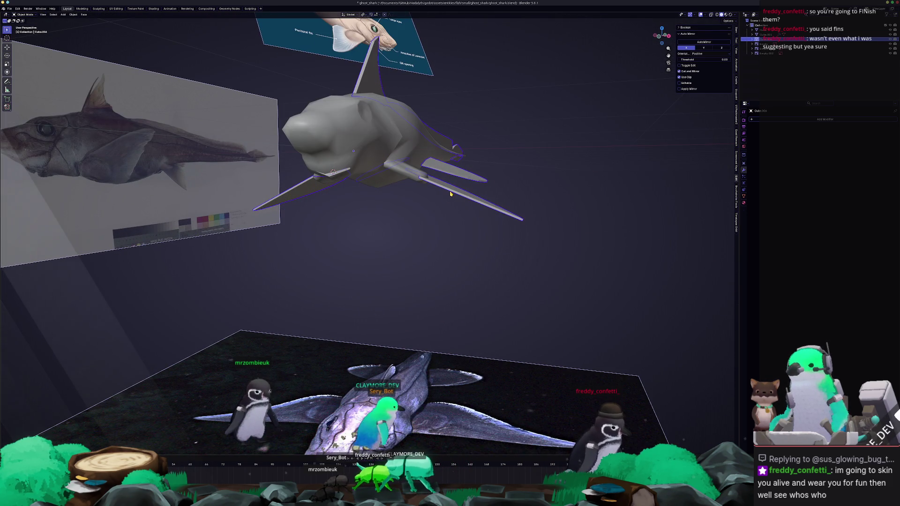
pyautogui.press('KP_1')
pyautogui.press('Tab')
pyautogui.moveTo(536, 232)
pyautogui.mouseDown()
pyautogui.moveTo(452, 177)
pyautogui.moveTo(338, 183)
pyautogui.moveTo(392, 184)
pyautogui.mouseUp()
pyautogui.hotkey('ctrl', 'l')
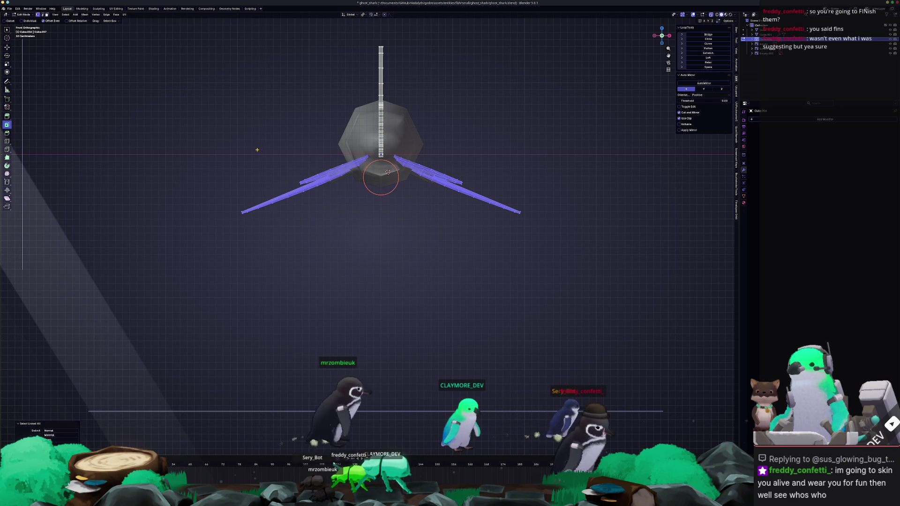
pyautogui.scroll(2, 422, 168)
pyautogui.hotkey('alt', 's')
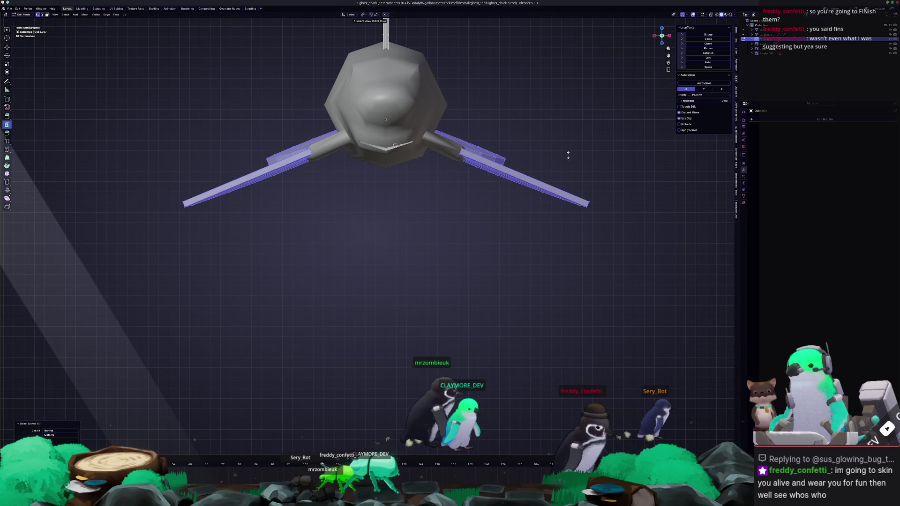
pyautogui.moveTo(385, 154)
pyautogui.mouseDown(button='middle')
pyautogui.moveTo(533, 111)
pyautogui.moveTo(482, 182)
pyautogui.mouseUp(button='middle')
# From a see-through top view, slide the selected fin edges along the Y axis
pyautogui.hotkey('alt', 'z')
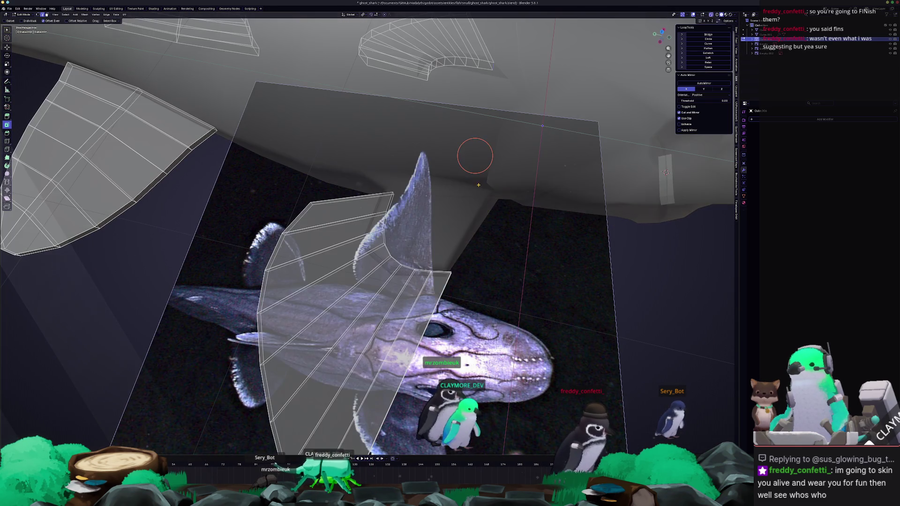
pyautogui.press('KP_7')
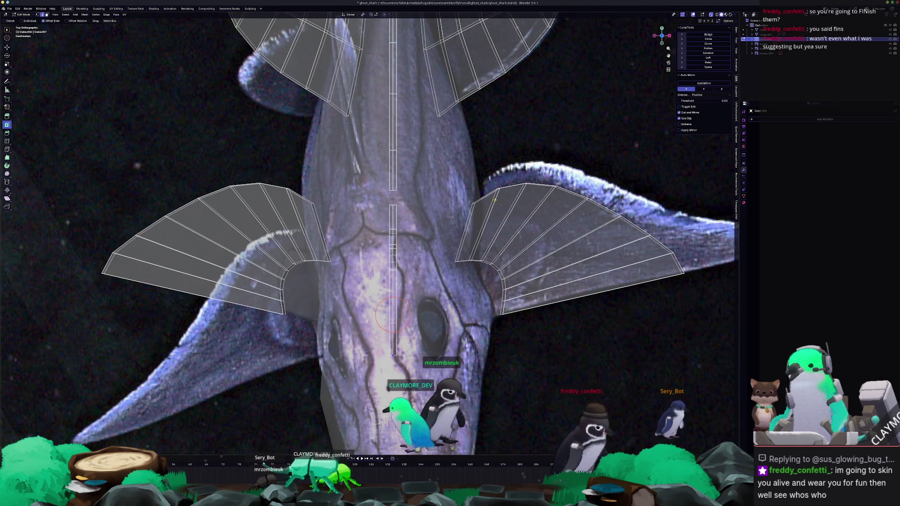
pyautogui.scroll(1, 582, 226)
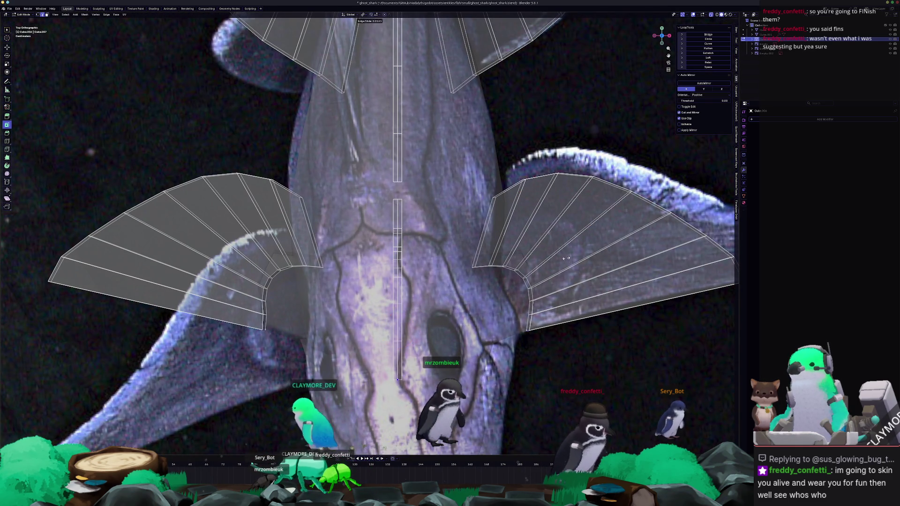
pyautogui.press('i')
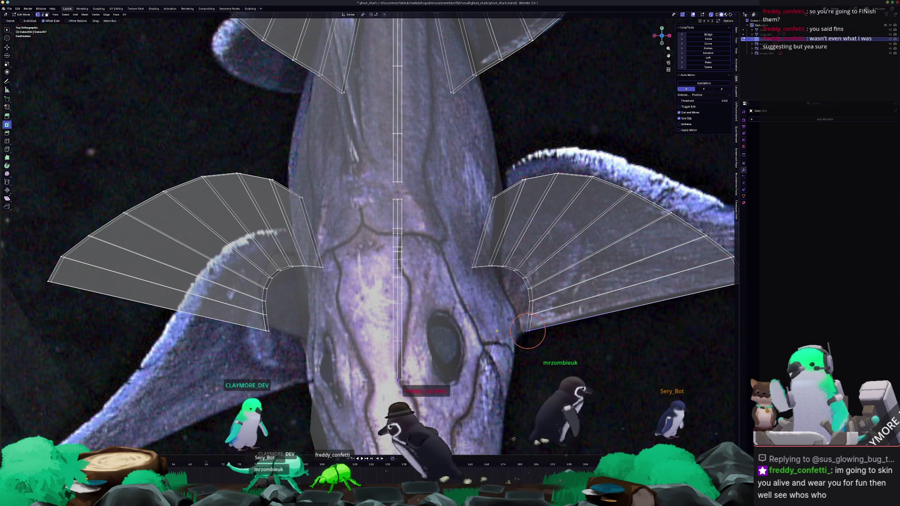
pyautogui.press('y')
pyautogui.moveTo(495, 325); pyautogui.dragTo(480, 215, button='middle')
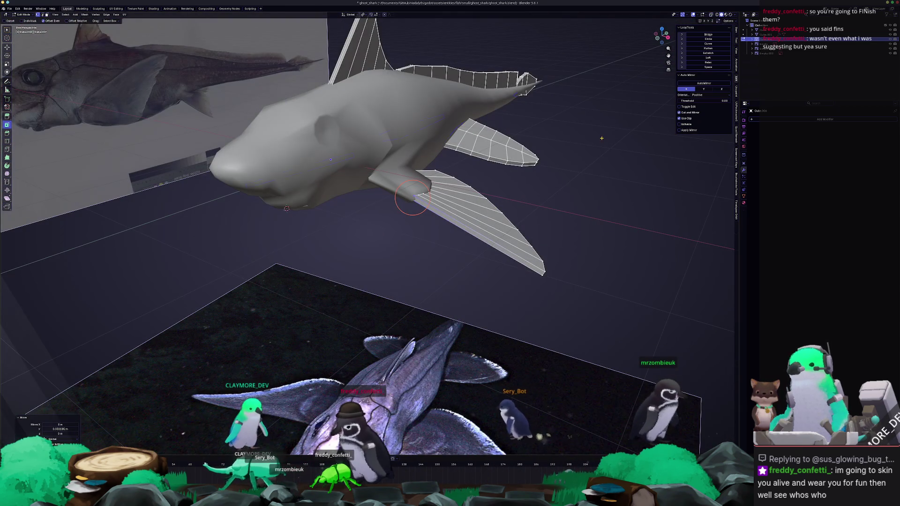
# Toggle mesh editing while orbiting to inspect the fins until the whole shark shows solid
pyautogui.press('Tab')
pyautogui.moveTo(639, 95)
pyautogui.mouseDown(button='middle')
pyautogui.moveTo(604, 155)
pyautogui.moveTo(530, 180)
pyautogui.moveTo(456, 169)
pyautogui.moveTo(266, 170)
pyautogui.mouseUp(button='middle')
pyautogui.press('Tab')
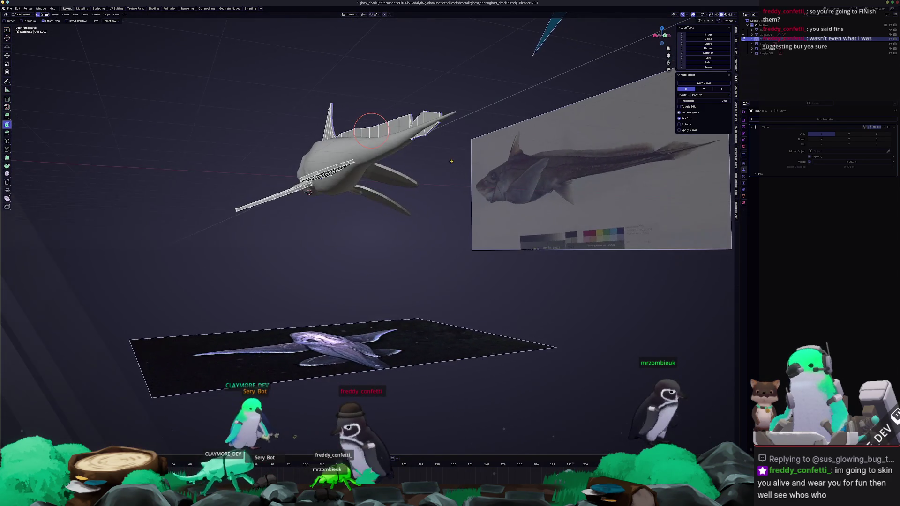
pyautogui.moveTo(382, 99)
pyautogui.mouseDown(button='middle')
pyautogui.moveTo(355, 147)
pyautogui.moveTo(330, 162)
pyautogui.mouseUp(button='middle')
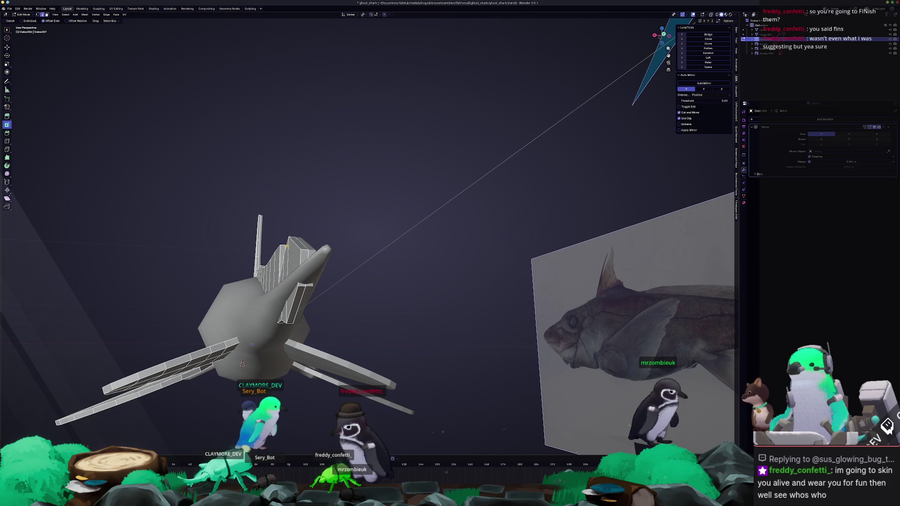
pyautogui.press('Tab')
pyautogui.scroll(-5, 472, 246)
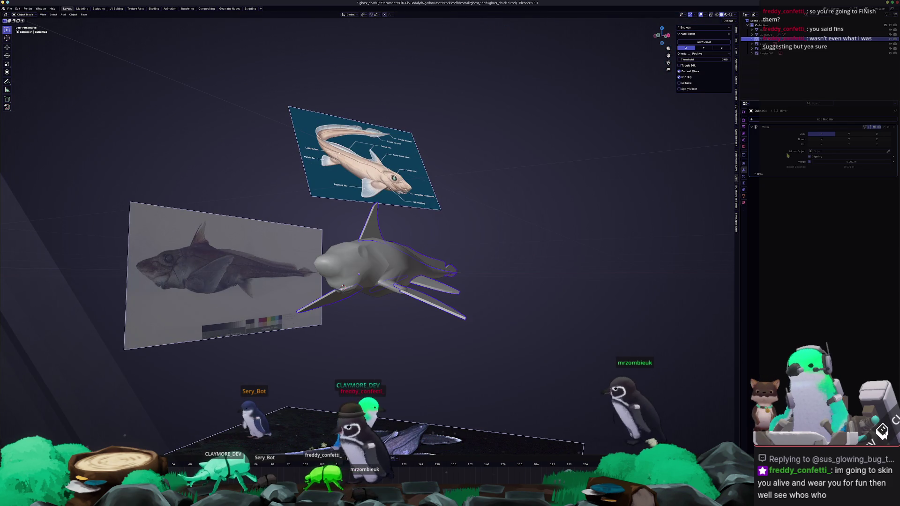
pyautogui.scroll(2, 473, 246)
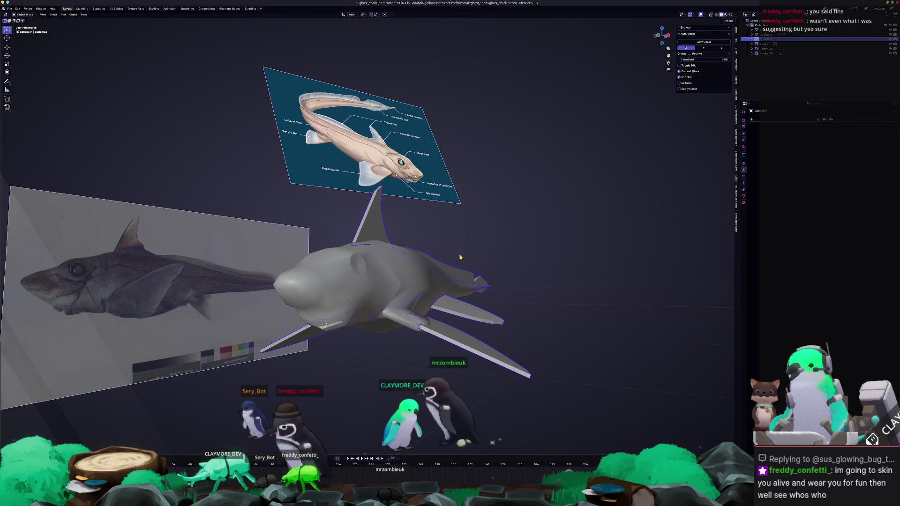
pyautogui.press('Tab')
pyautogui.scroll(1, 460, 257)
pyautogui.scroll(2, 450, 281)
pyautogui.scroll(3, 422, 303)
pyautogui.scroll(3, 394, 334)
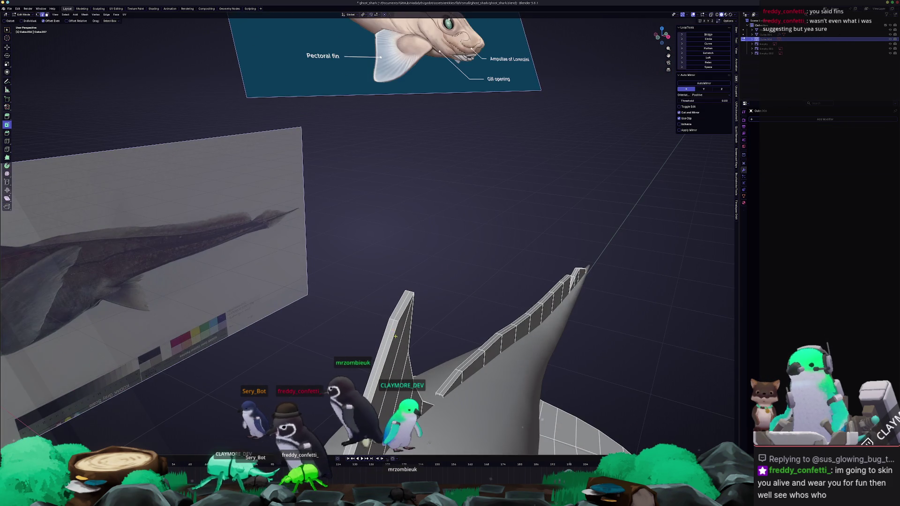
pyautogui.press('Tab')
pyautogui.scroll(-5, 394, 281)
pyautogui.moveTo(394, 281); pyautogui.dragTo(436, 267, button='middle')
pyautogui.scroll(-2, 393, 281)
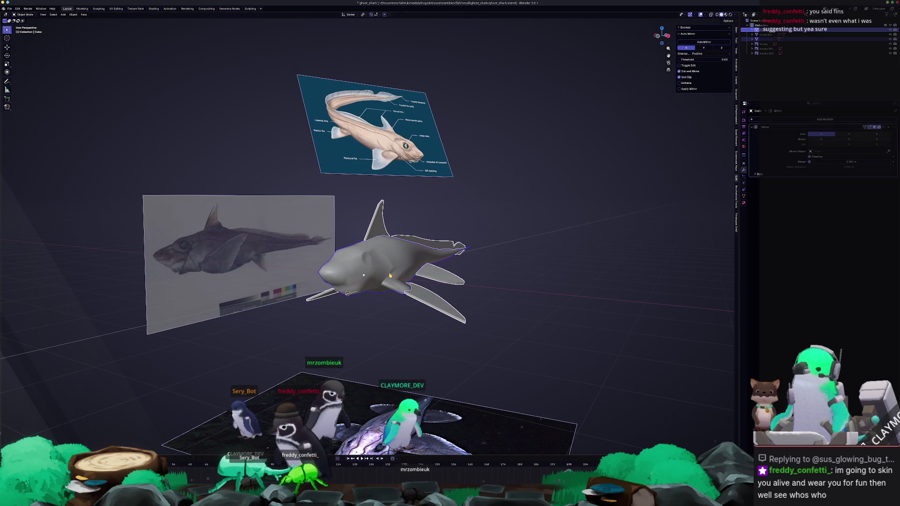
# Bring up the shark's object options ready to convert it
pyautogui.rightClick(391, 277)
pyautogui.press('Escape')
pyautogui.moveTo(399, 277)
pyautogui.mouseDown(button='middle')
pyautogui.moveTo(393, 198)
pyautogui.moveTo(414, 189)
pyautogui.moveTo(457, 231)
pyautogui.mouseUp(button='middle')
pyautogui.scroll(2, 390, 232)
pyautogui.scroll(3, 386, 204)
pyautogui.scroll(-5, 414, 189)
pyautogui.rightClick(464, 230)
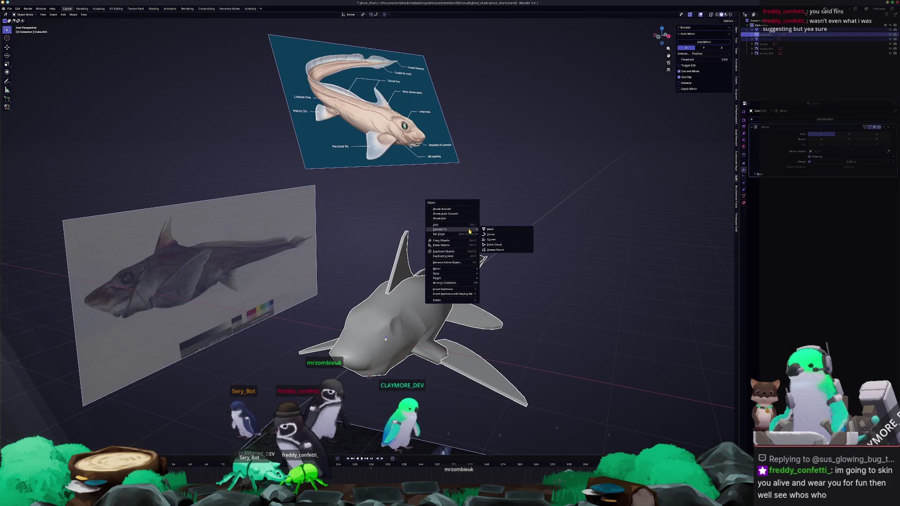
# Convert the shark to a plain mesh and give it smooth then auto-smooth shading
pyautogui.click(502, 231)
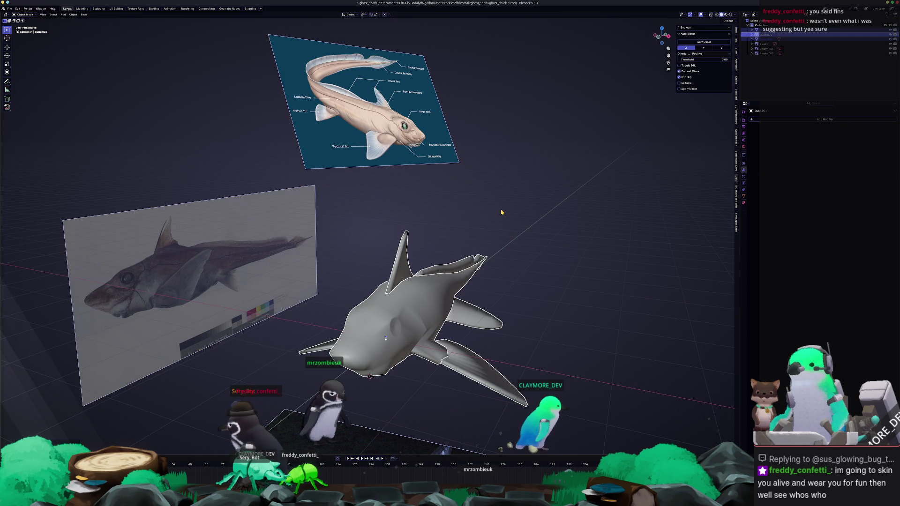
pyautogui.rightClick(502, 212)
pyautogui.click(504, 219)
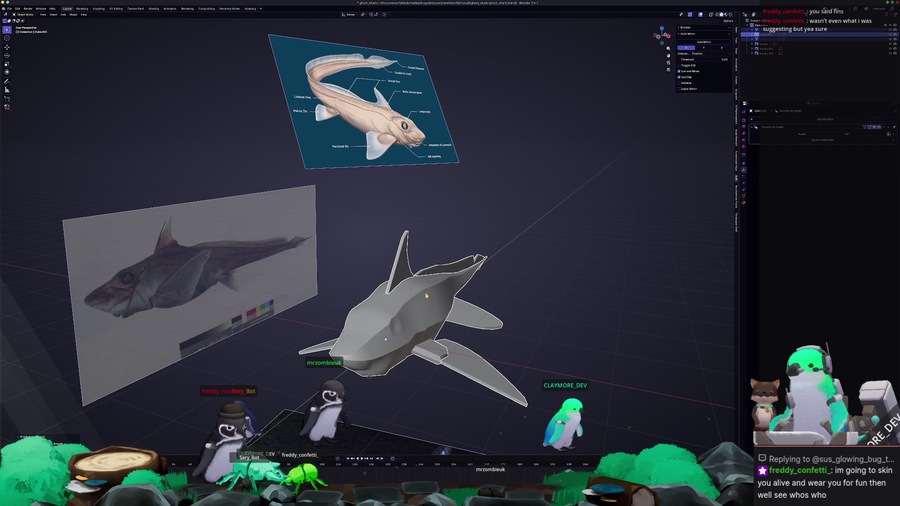
pyautogui.rightClick(424, 311)
pyautogui.click(419, 306)
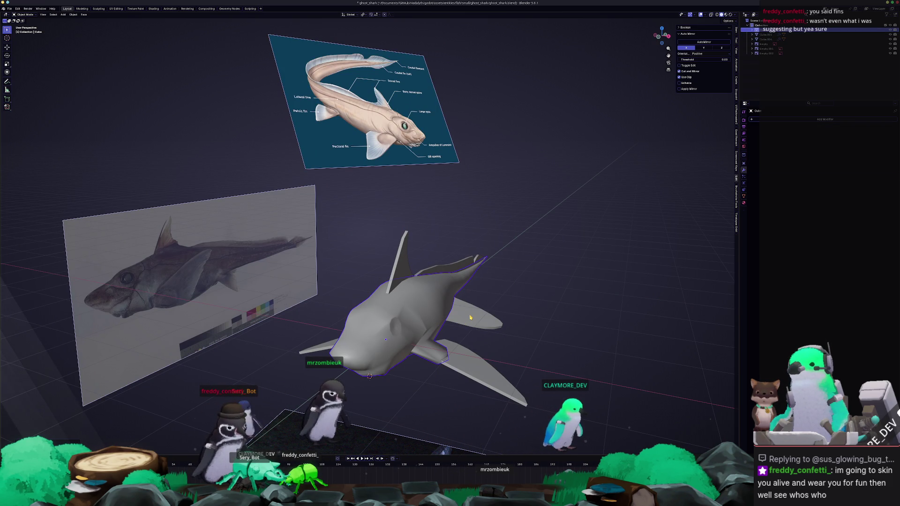
pyautogui.moveTo(471, 318)
pyautogui.mouseDown(button='middle')
pyautogui.moveTo(450, 329)
pyautogui.moveTo(464, 330)
pyautogui.mouseUp(button='middle')
# Box-select all the shark's parts and convert them to mesh again
pyautogui.moveTo(523, 384); pyautogui.dragTo(341, 261)
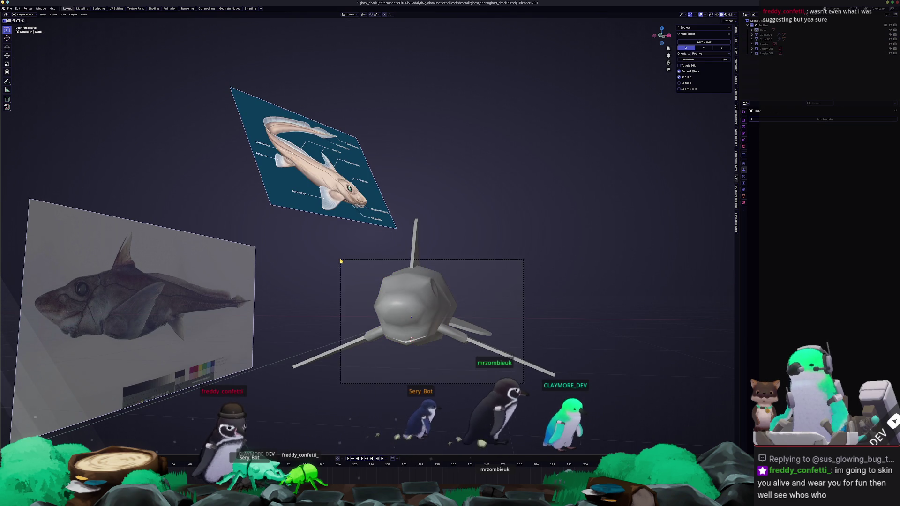
pyautogui.moveTo(341, 262); pyautogui.dragTo(475, 309, button='middle')
pyautogui.rightClick(481, 317)
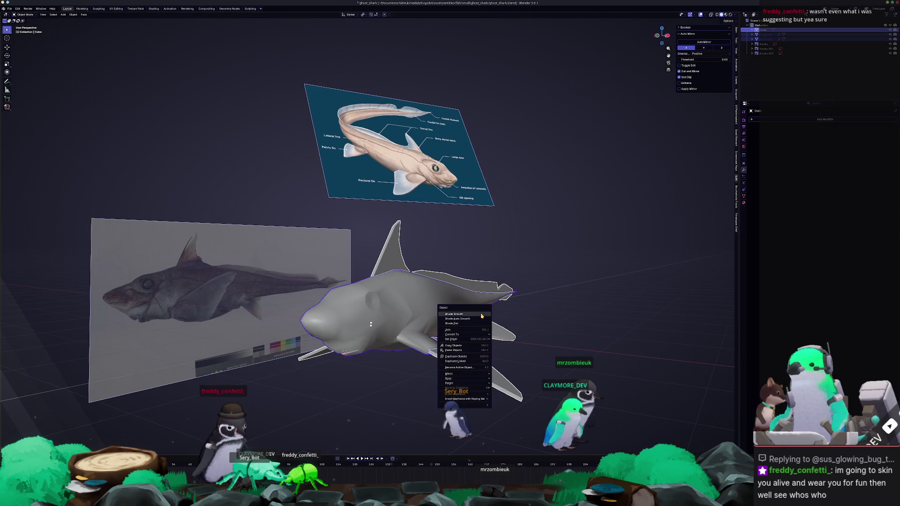
pyautogui.click(505, 336)
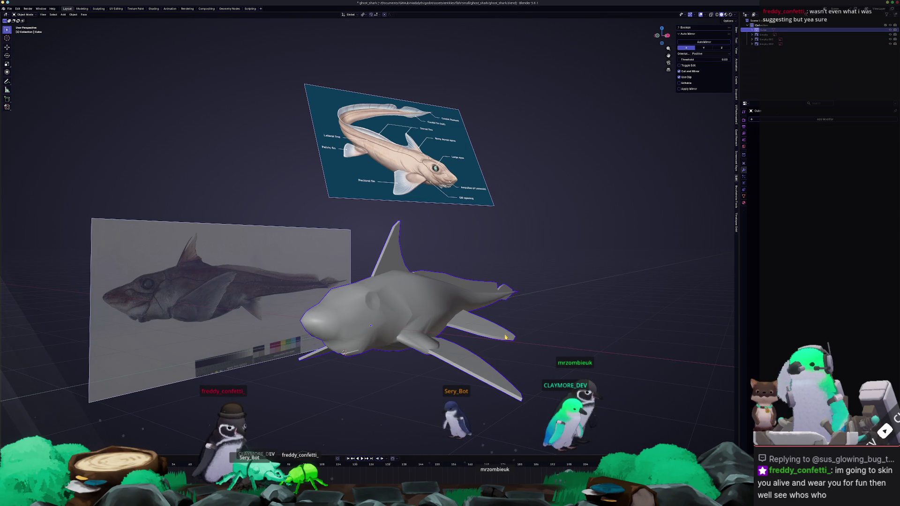
pyautogui.moveTo(501, 323)
pyautogui.mouseDown(button='middle')
pyautogui.moveTo(455, 313)
pyautogui.moveTo(443, 285)
pyautogui.mouseUp(button='middle')
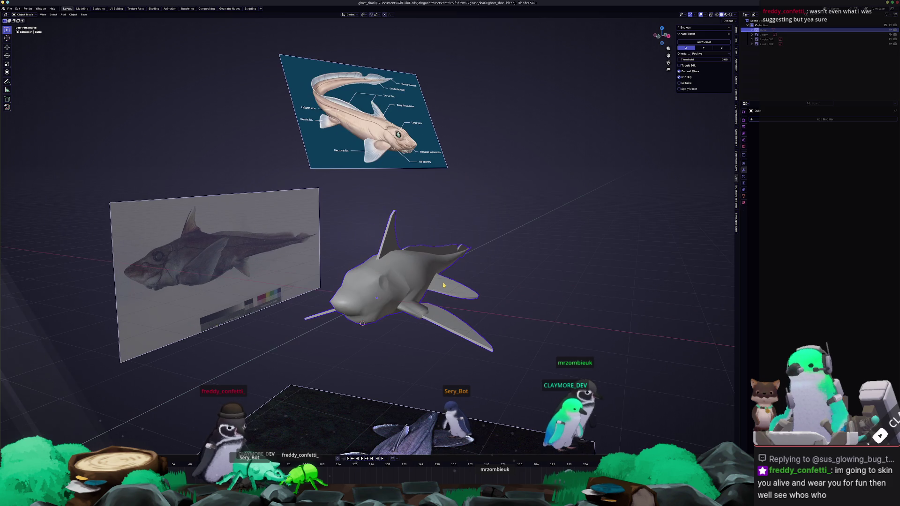
# Duplicate the shark to the right and smooth the copy with an edge operation on its whole mesh
pyautogui.hotkey('shift', 'd')
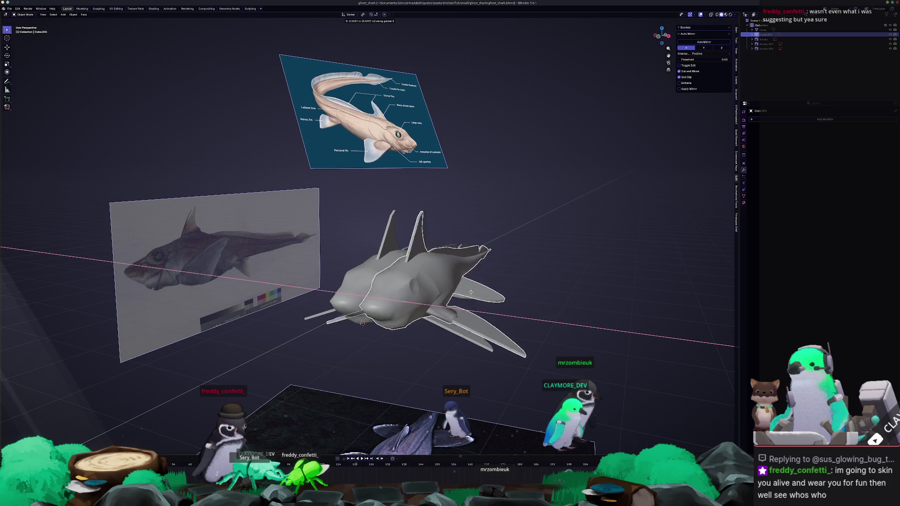
pyautogui.click(472, 293)
pyautogui.scroll(2, 473, 293)
pyautogui.press('Tab')
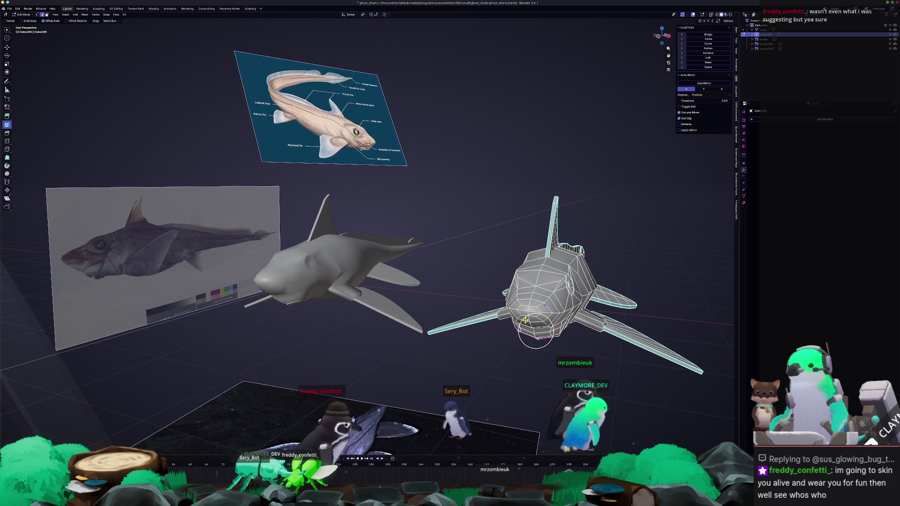
pyautogui.press('a')
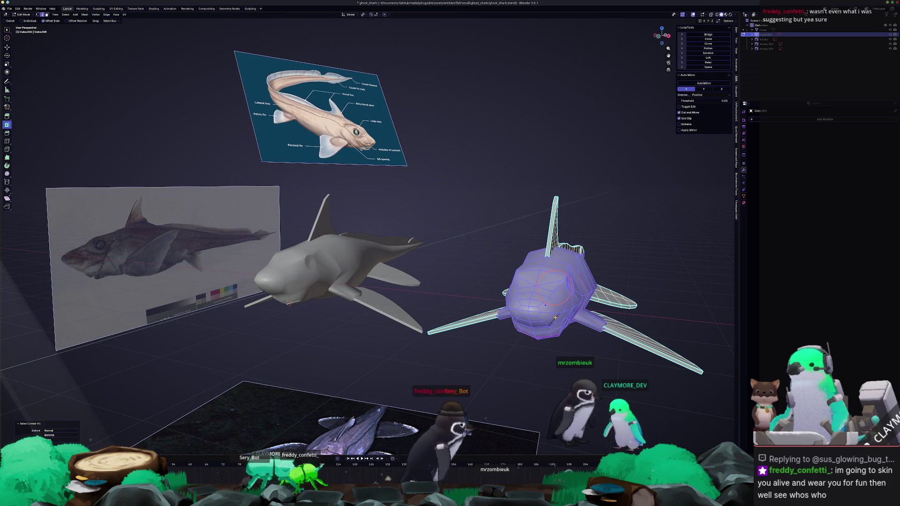
pyautogui.hotkey('ctrl', 'e')
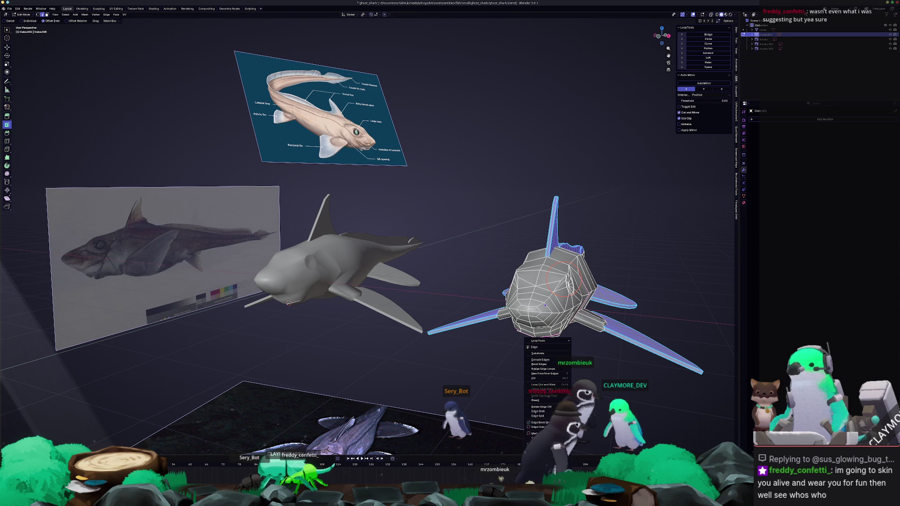
pyautogui.click(538, 480)
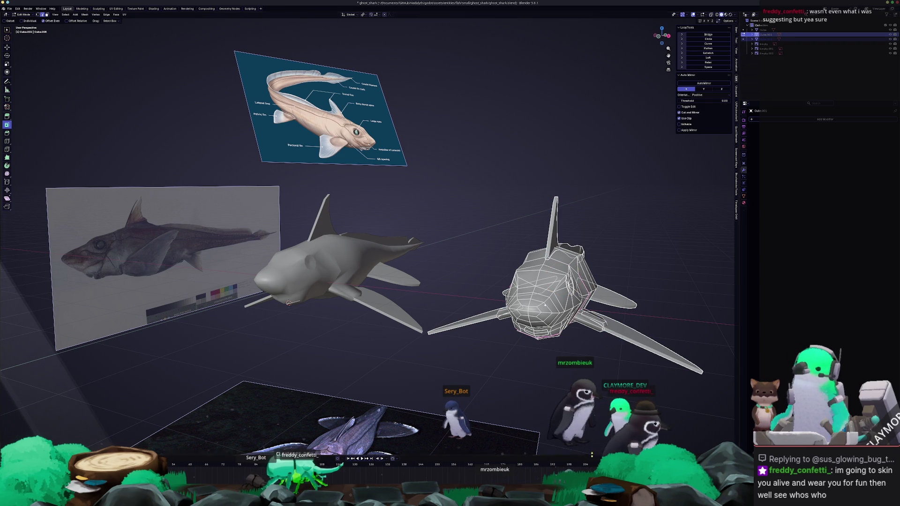
pyautogui.click(411, 378)
# Select the right shark and frame both sharks in a front orthographic view
pyautogui.moveTo(548, 321)
pyautogui.mouseDown(button='middle')
pyautogui.moveTo(450, 330)
pyautogui.moveTo(463, 374)
pyautogui.moveTo(498, 363)
pyautogui.moveTo(501, 326)
pyautogui.mouseUp(button='middle')
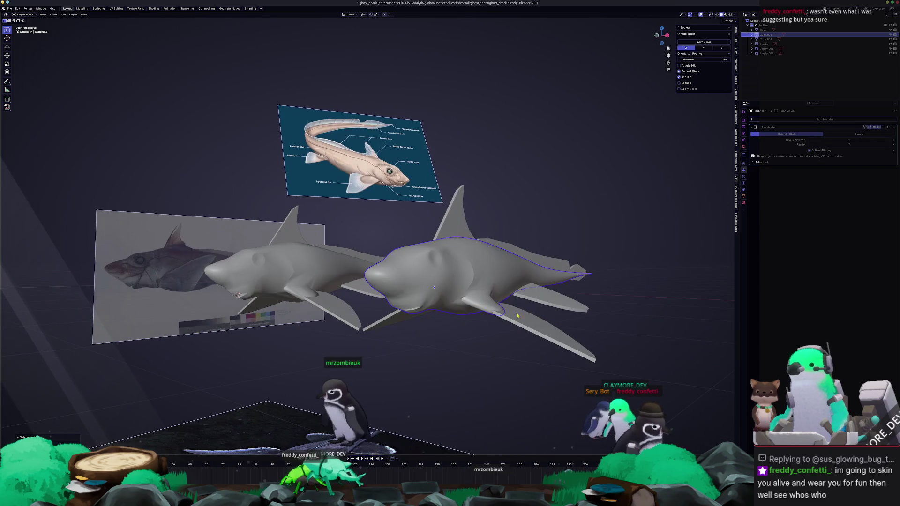
pyautogui.click(479, 265)
pyautogui.moveTo(482, 268); pyautogui.dragTo(490, 308, button='middle')
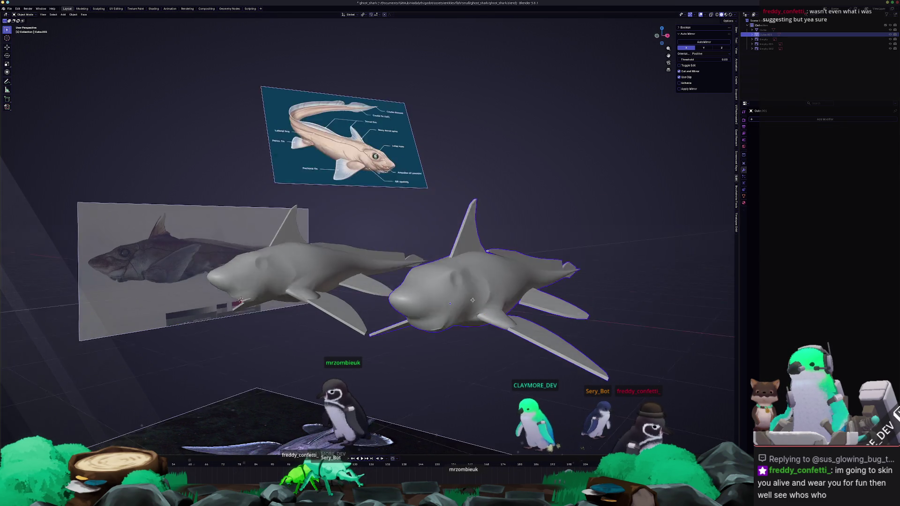
pyautogui.press('KP_1')
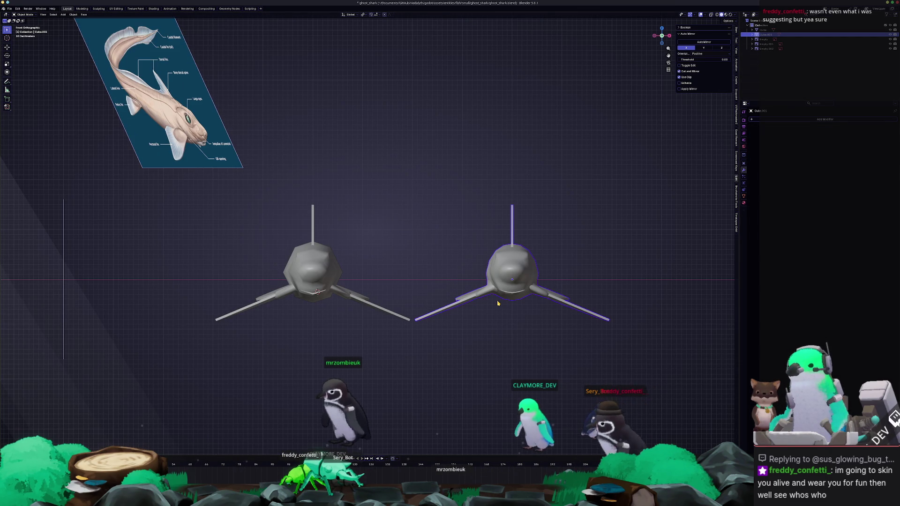
pyautogui.keyDown('shift'); pyautogui.moveTo(432, 287); pyautogui.dragTo(499, 281, button='middle'); pyautogui.keyUp('shift')
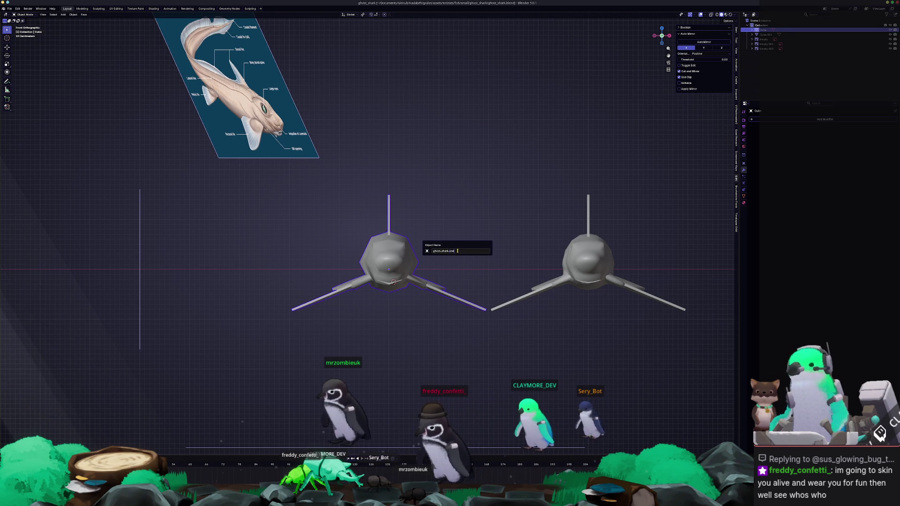
# Name the left shark ghost_shark_low and the right shark ghost_shark_high
pyautogui.press('Return')
pyautogui.press('F2')
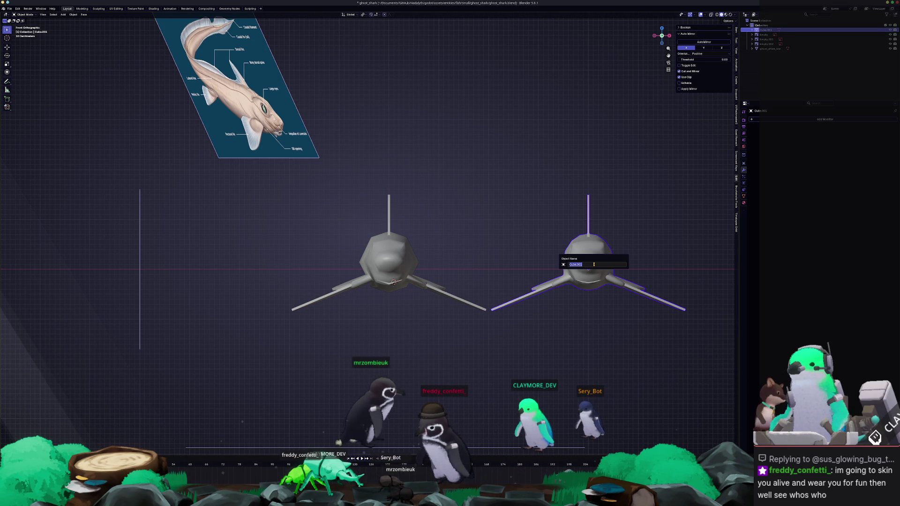
pyautogui.write('_high')
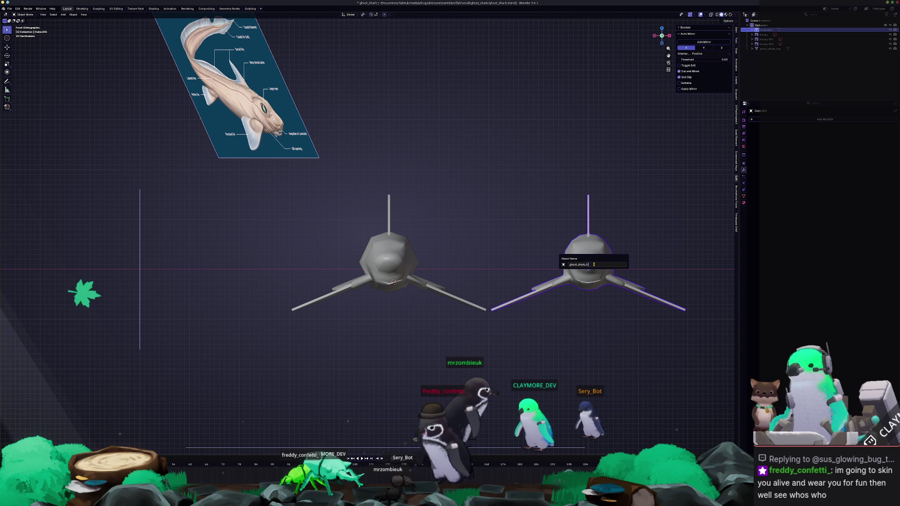
pyautogui.press('Return')
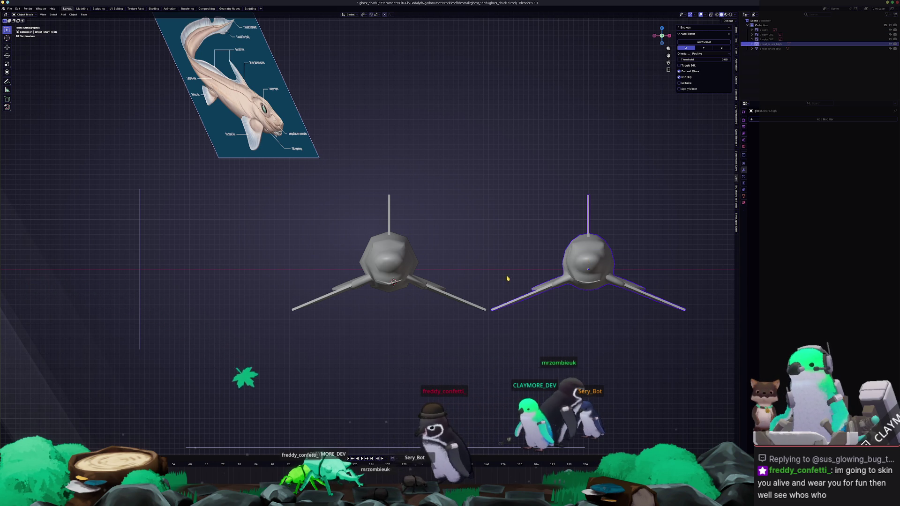
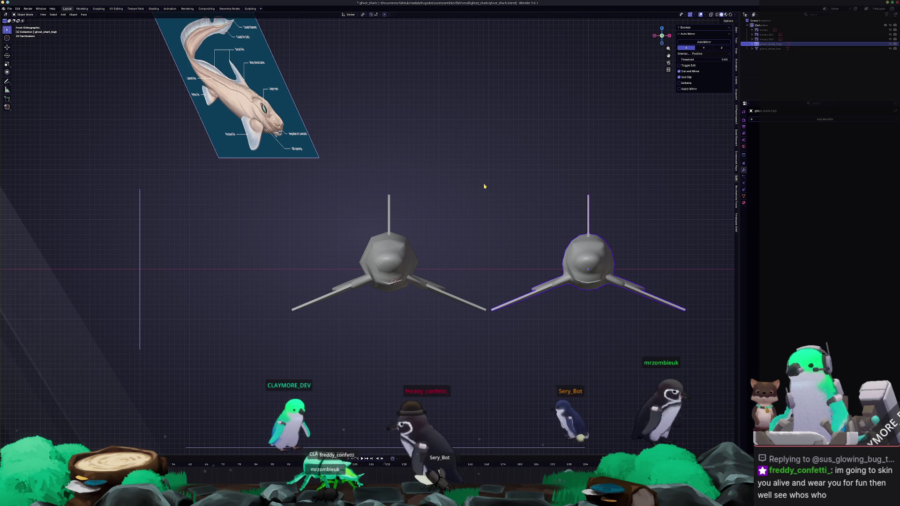
pyautogui.keyDown('shift'); pyautogui.scroll(-2, 501, 256); pyautogui.keyUp('shift')
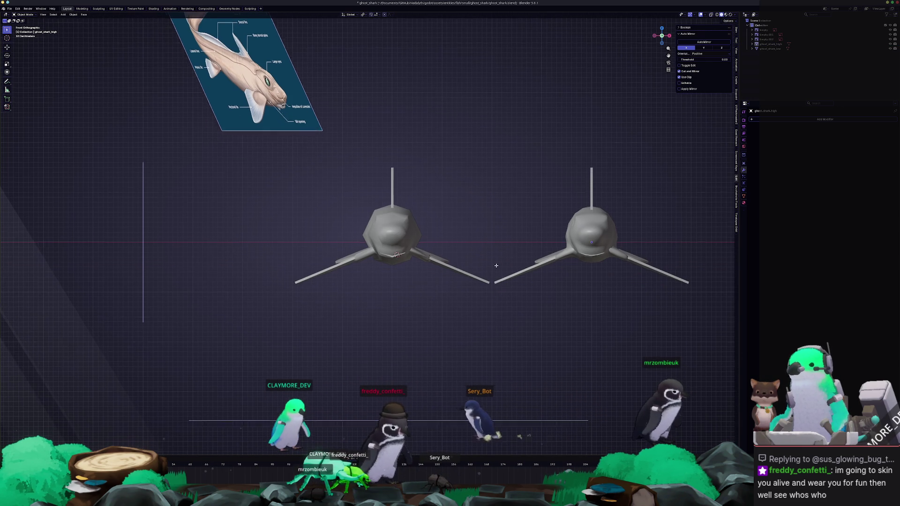
pyautogui.scroll(2, 503, 278)
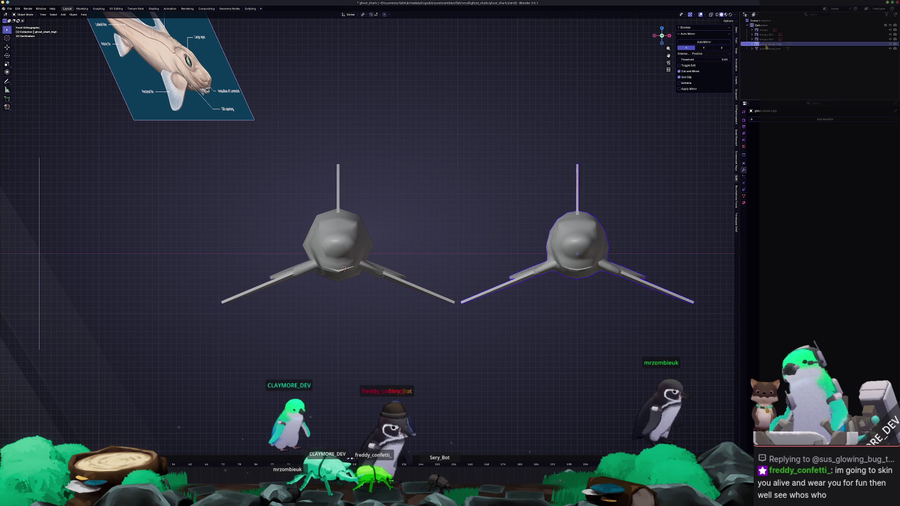
pyautogui.scroll(1, 423, 243)
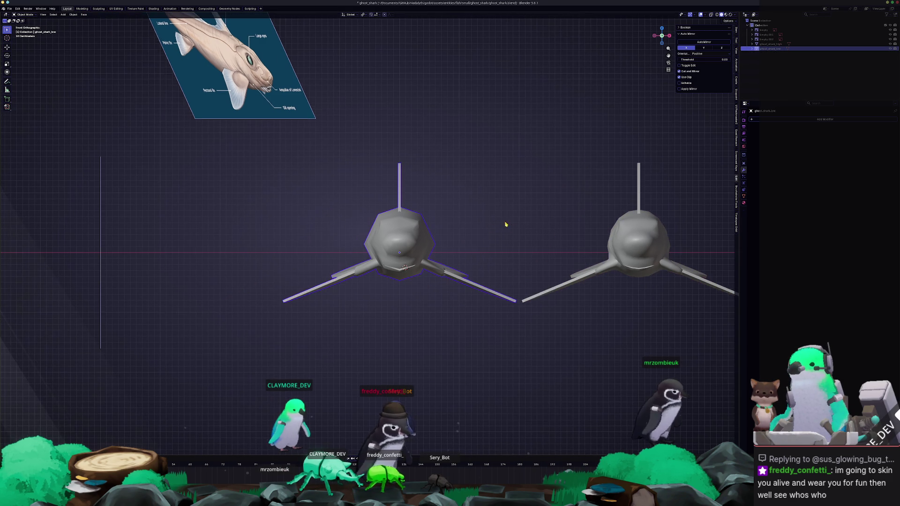
pyautogui.scroll(3, 499, 225)
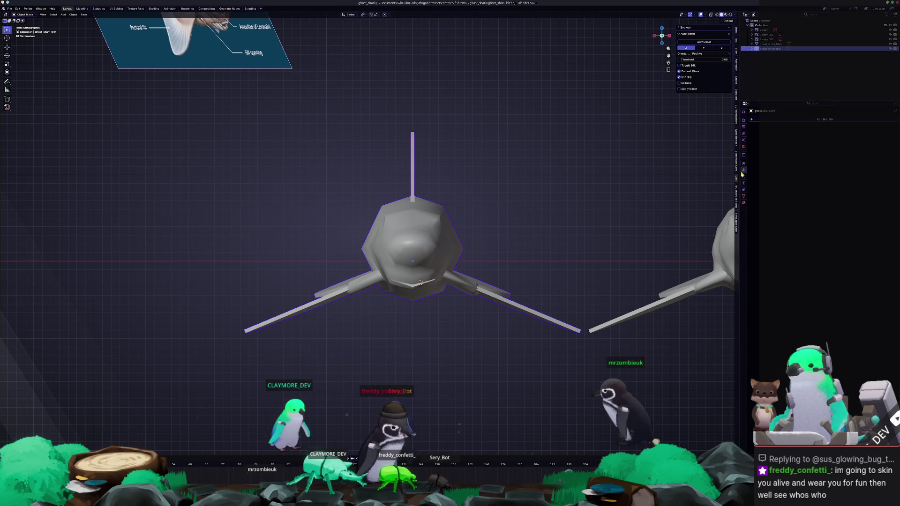
# Show the shark mesh's Object Data Properties and switch to the UV Editing workspace
pyautogui.click(744, 197)
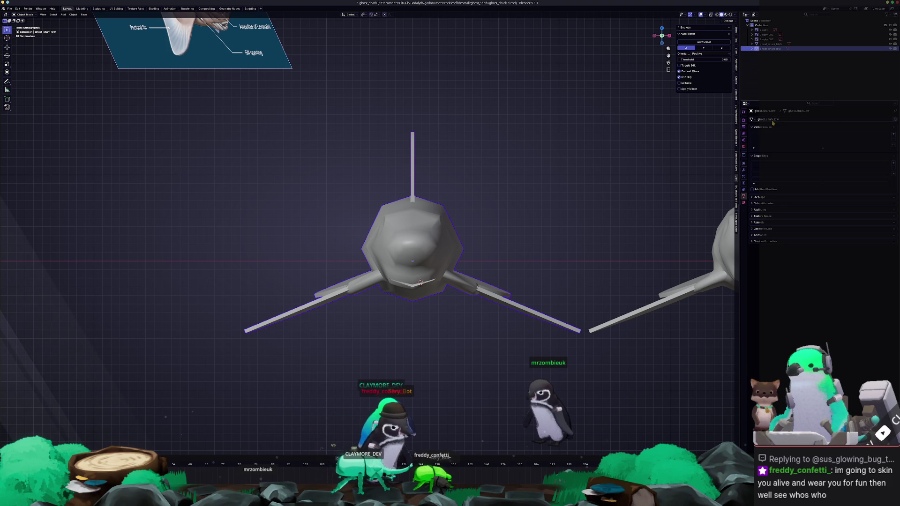
pyautogui.click(115, 8)
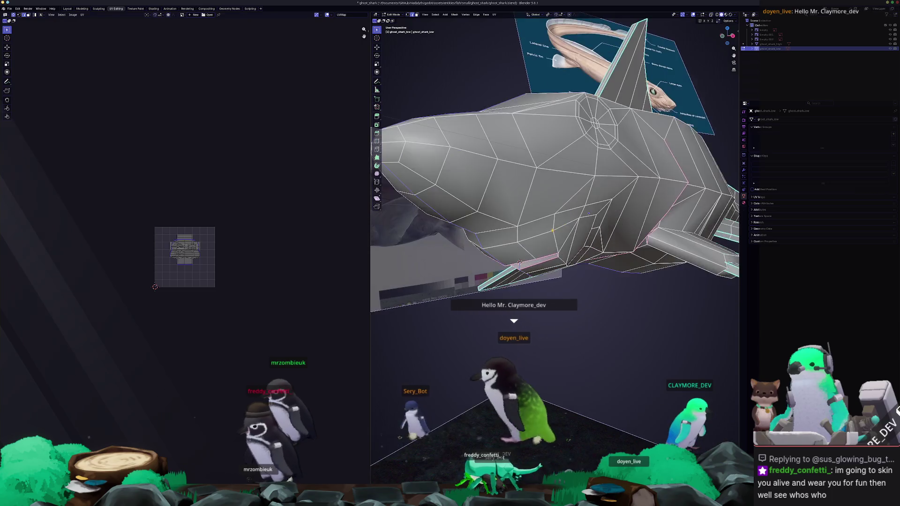
pyautogui.moveTo(563, 211)
pyautogui.mouseDown(button='middle')
pyautogui.moveTo(581, 232)
pyautogui.moveTo(598, 206)
pyautogui.moveTo(510, 198)
pyautogui.moveTo(492, 176)
pyautogui.moveTo(534, 150)
pyautogui.mouseUp(button='middle')
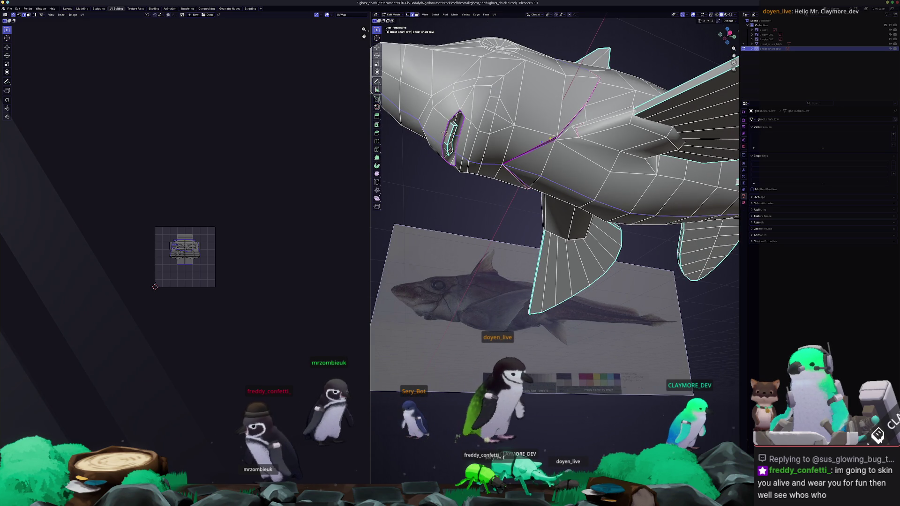
pyautogui.moveTo(535, 150)
pyautogui.mouseDown(button='middle')
pyautogui.moveTo(534, 176)
pyautogui.moveTo(506, 214)
pyautogui.mouseUp(button='middle')
pyautogui.moveTo(514, 172)
pyautogui.mouseDown(button='middle')
pyautogui.moveTo(485, 219)
pyautogui.moveTo(554, 286)
pyautogui.moveTo(549, 273)
pyautogui.moveTo(592, 295)
pyautogui.mouseUp(button='middle')
pyautogui.scroll(3, 589, 155)
pyautogui.scroll(2, 588, 155)
pyautogui.moveTo(588, 156)
pyautogui.mouseDown(button='middle')
pyautogui.moveTo(530, 149)
pyautogui.moveTo(607, 198)
pyautogui.mouseUp(button='middle')
pyautogui.moveTo(672, 183)
pyautogui.mouseDown(button='middle')
pyautogui.moveTo(678, 166)
pyautogui.moveTo(548, 252)
pyautogui.moveTo(599, 322)
pyautogui.moveTo(457, 223)
pyautogui.moveTo(453, 313)
pyautogui.mouseUp(button='middle')
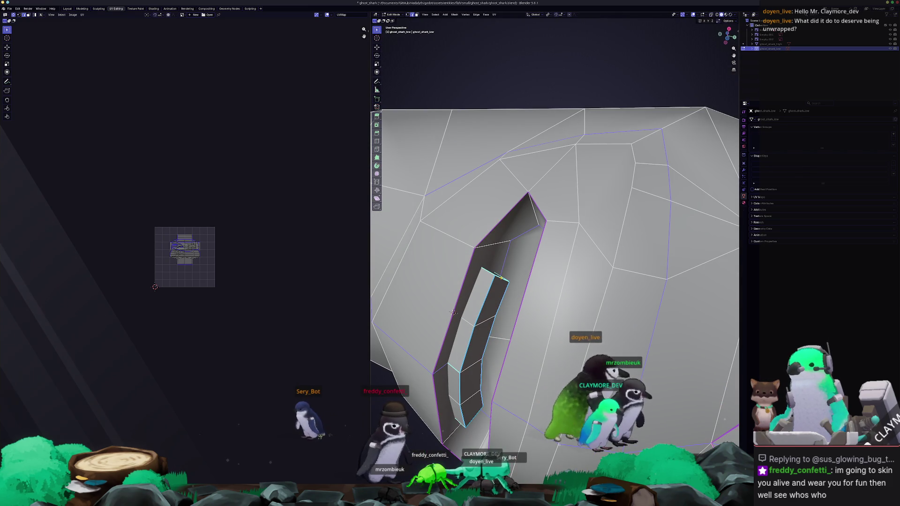
pyautogui.hotkey('alt', 'z')
pyautogui.hotkey('alt', 'z')
pyautogui.moveTo(454, 311)
pyautogui.mouseDown(button='middle')
pyautogui.moveTo(456, 400)
pyautogui.moveTo(597, 315)
pyautogui.moveTo(378, 342)
pyautogui.moveTo(590, 343)
pyautogui.moveTo(609, 332)
pyautogui.moveTo(562, 324)
pyautogui.mouseUp(button='middle')
# Mark the selected mouth edges as a seam and unwrap the whole shark mesh
pyautogui.rightClick(562, 323)
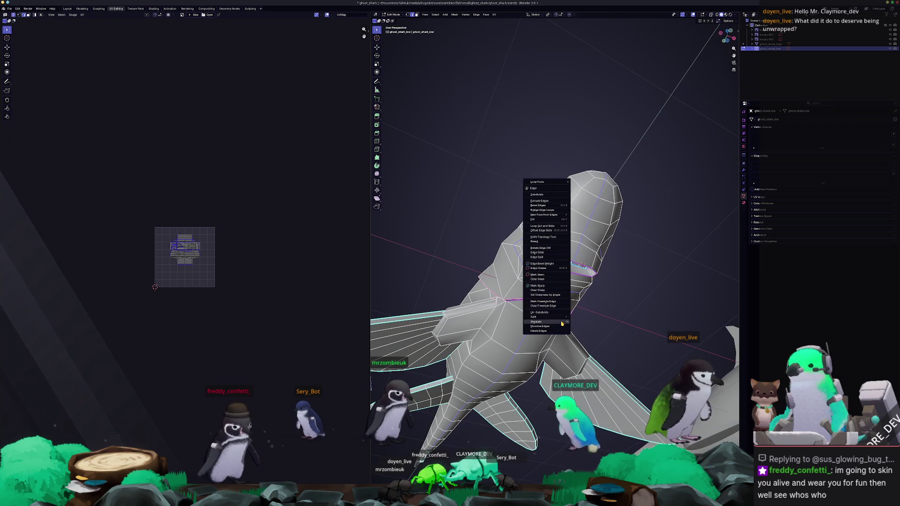
pyautogui.click(546, 276)
pyautogui.press('a')
pyautogui.click(496, 16)
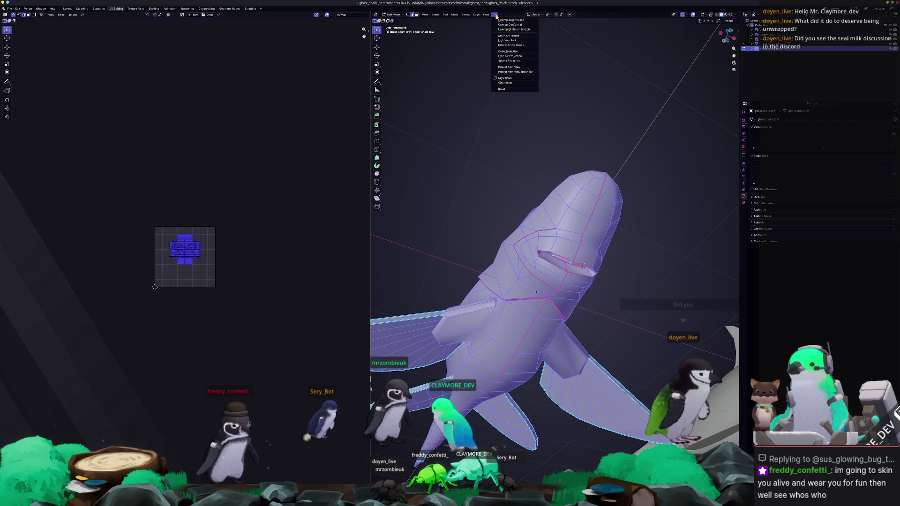
pyautogui.click(504, 30)
pyautogui.scroll(8, 210, 261)
# Select the faces of the mouth UV strip in the UV editor to check it
pyautogui.click(186, 269)
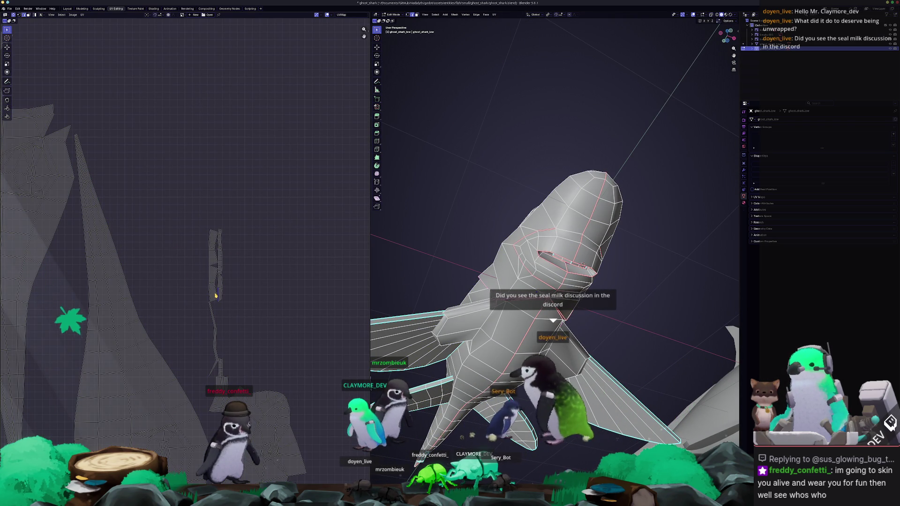
pyautogui.click(216, 296)
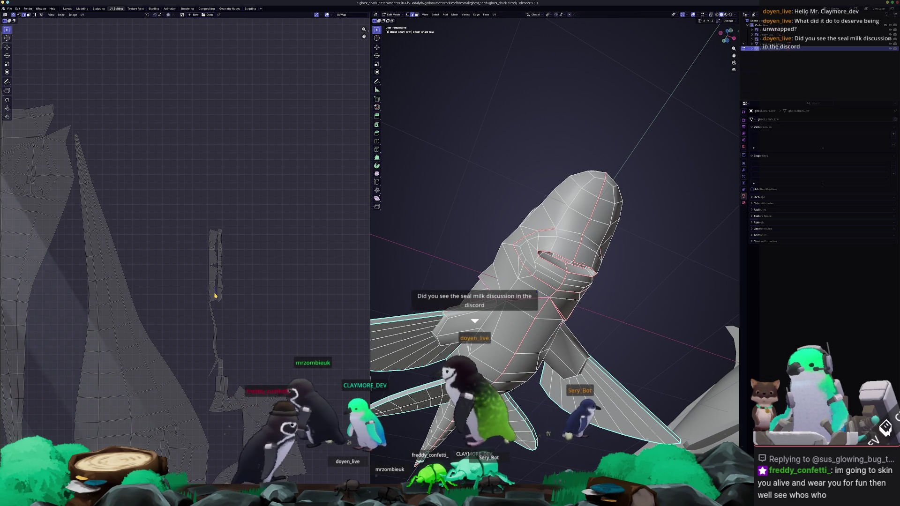
pyautogui.moveTo(549, 295); pyautogui.dragTo(541, 330, button='middle')
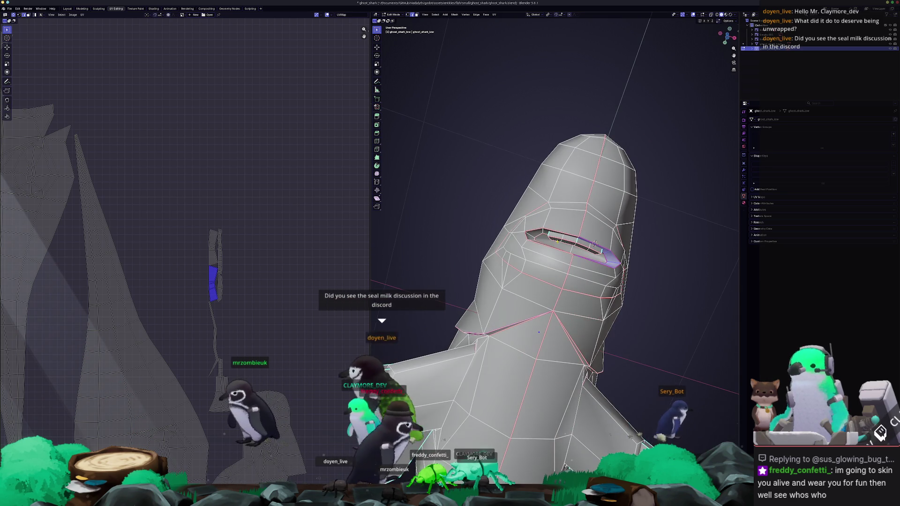
pyautogui.click(220, 253)
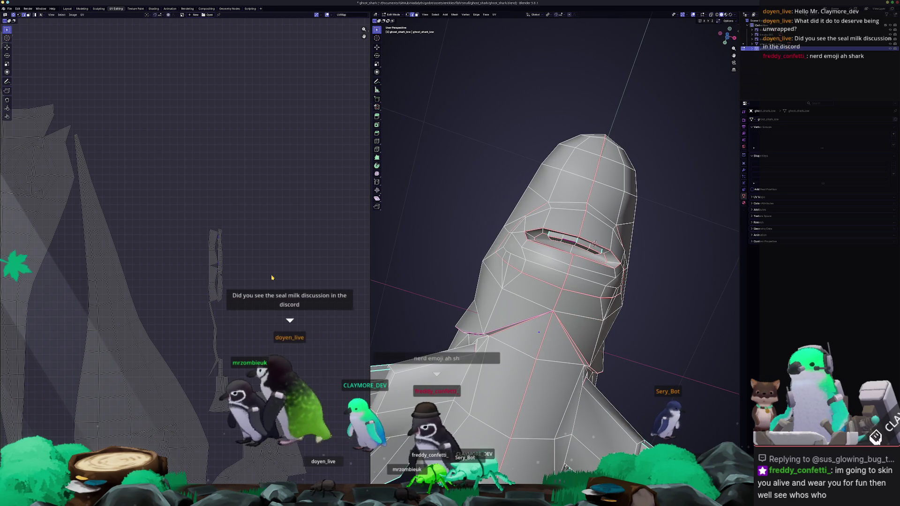
pyautogui.scroll(5, 274, 251)
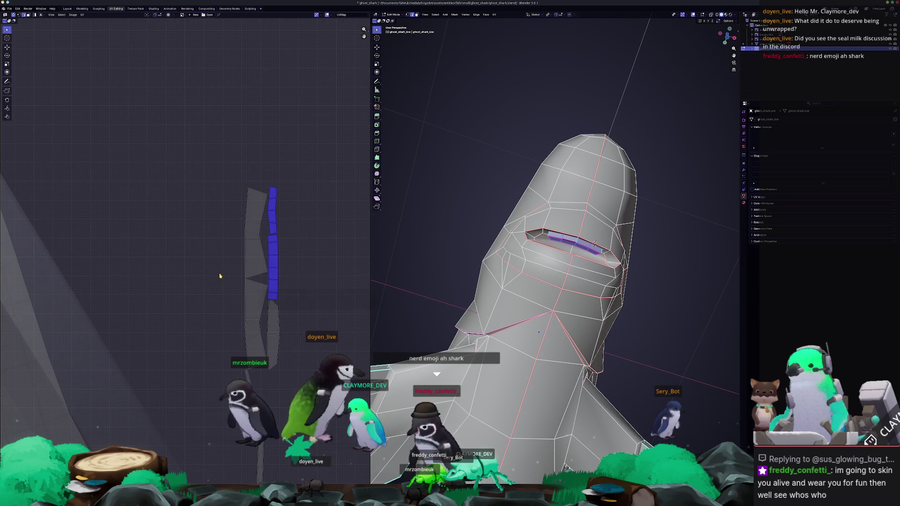
# Toggle between object and edit mode while inspecting the mouth opening from several angles
pyautogui.press('Tab')
pyautogui.moveTo(436, 256); pyautogui.dragTo(479, 268, button='middle')
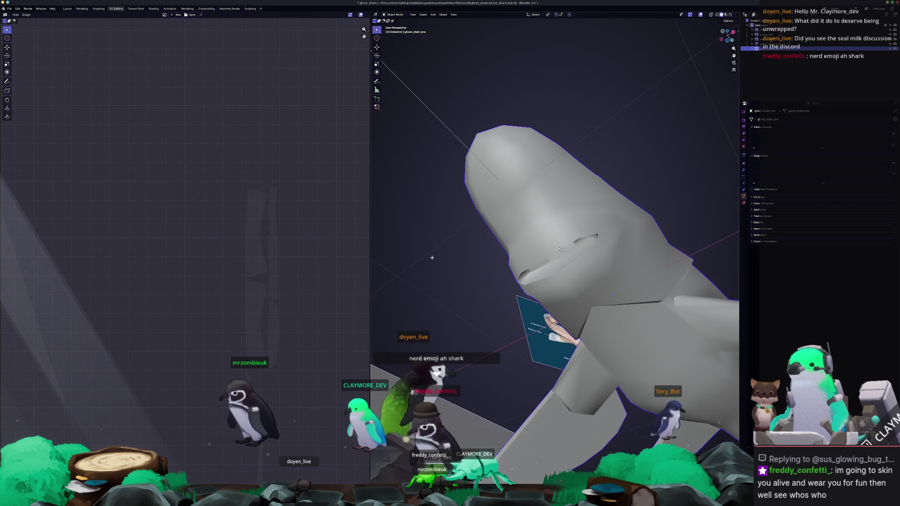
pyautogui.press('Tab')
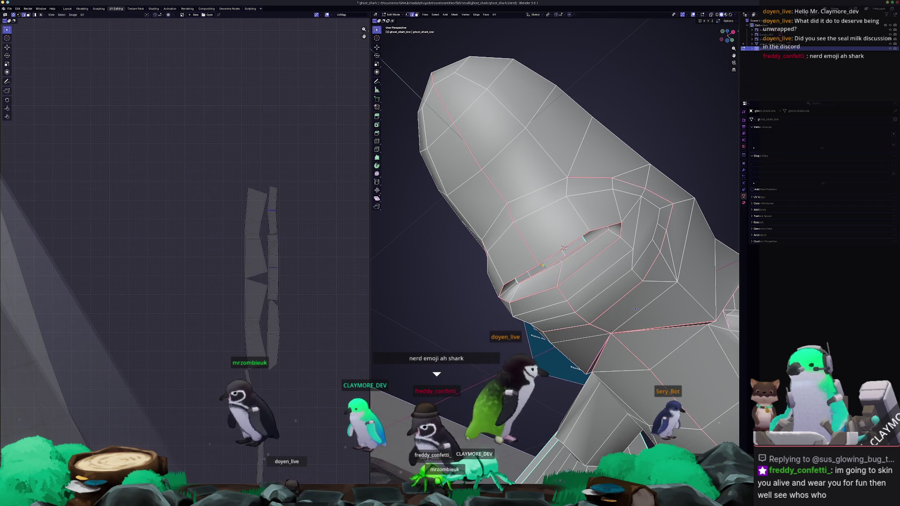
pyautogui.moveTo(543, 271); pyautogui.dragTo(431, 302, button='middle')
pyautogui.rightClick(431, 301)
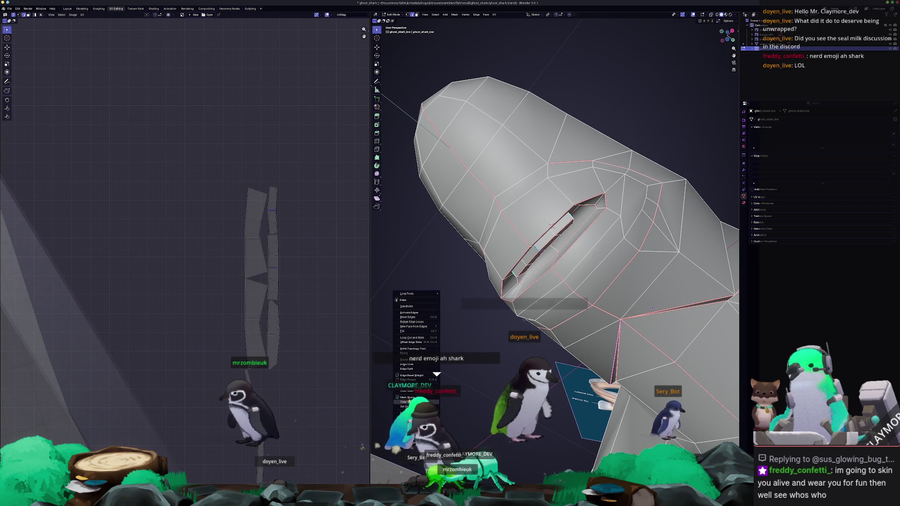
pyautogui.press('Tab')
pyautogui.moveTo(472, 347)
pyautogui.mouseDown(button='middle')
pyautogui.moveTo(446, 368)
pyautogui.moveTo(560, 276)
pyautogui.moveTo(151, 363)
pyautogui.mouseUp(button='middle')
pyautogui.press('Tab')
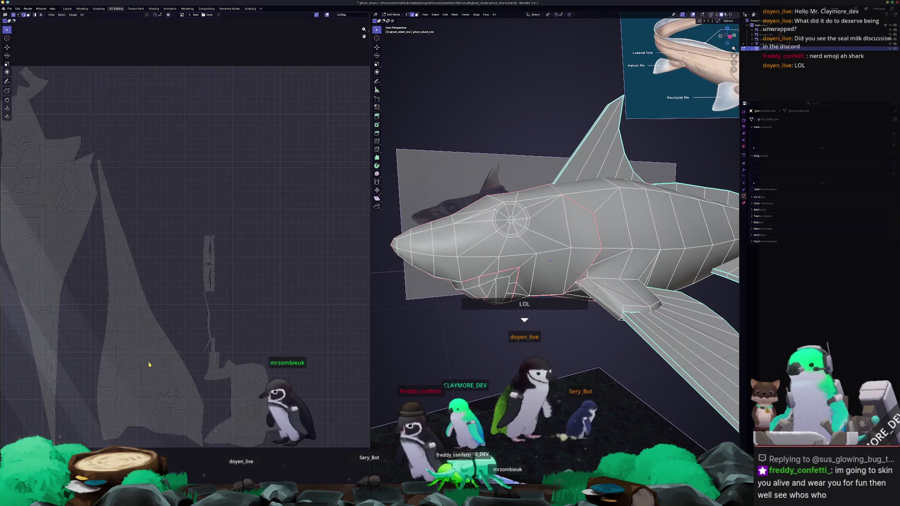
pyautogui.scroll(-2, 151, 363)
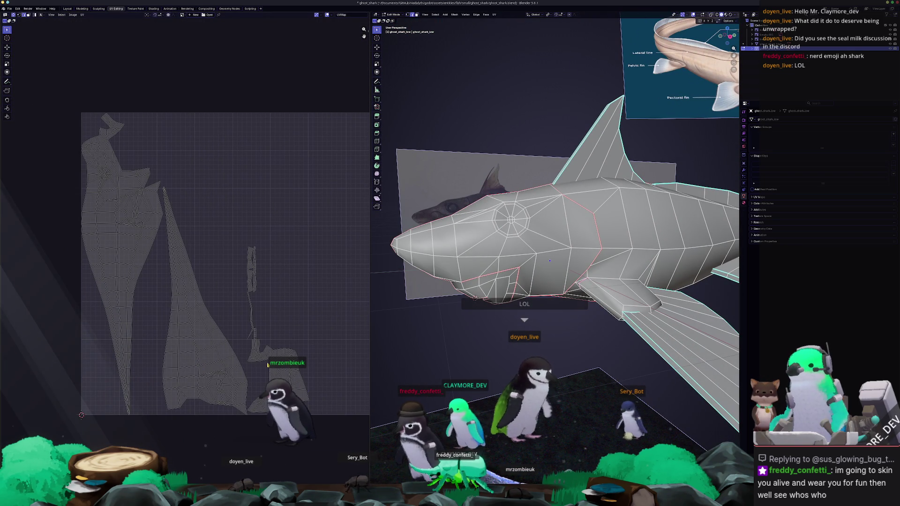
# Mark the selected edges as a seam from the front view and unwrap the shark again
pyautogui.moveTo(549, 260); pyautogui.dragTo(541, 260, button='middle')
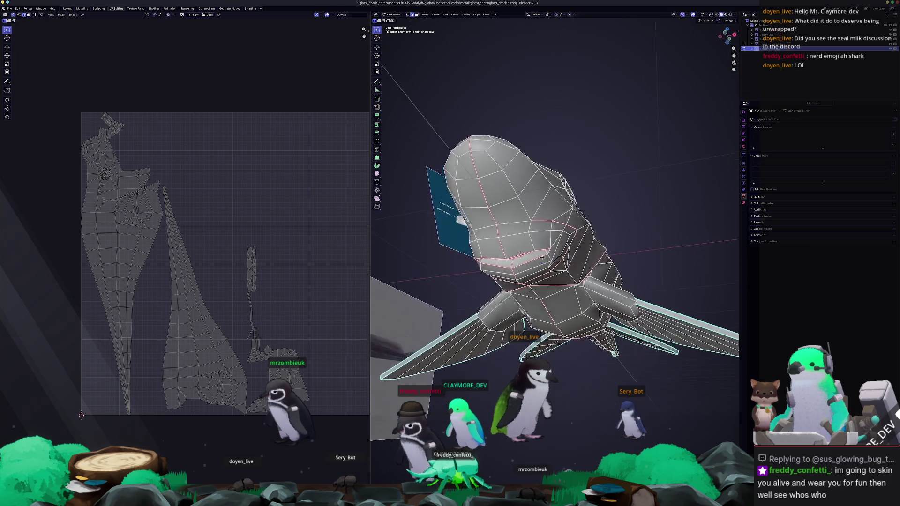
pyautogui.hotkey('ctrl', 'e')
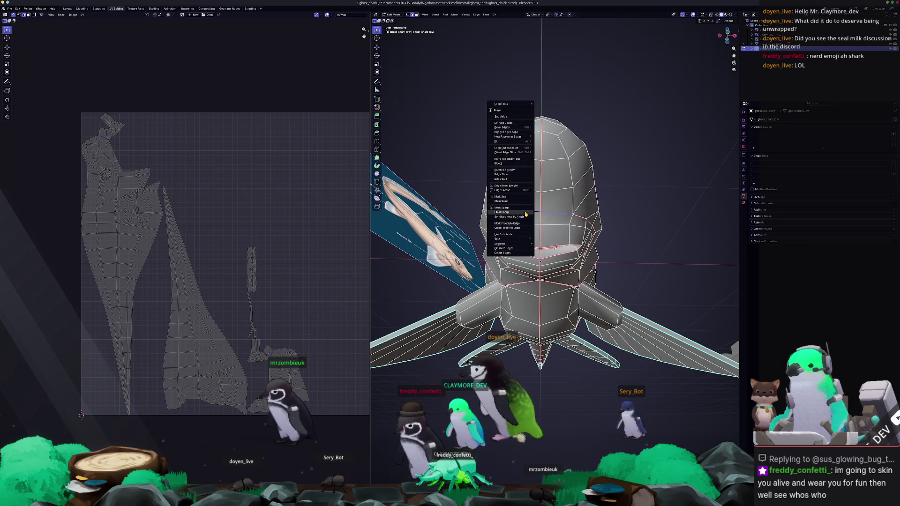
pyautogui.click(524, 204)
pyautogui.press('a')
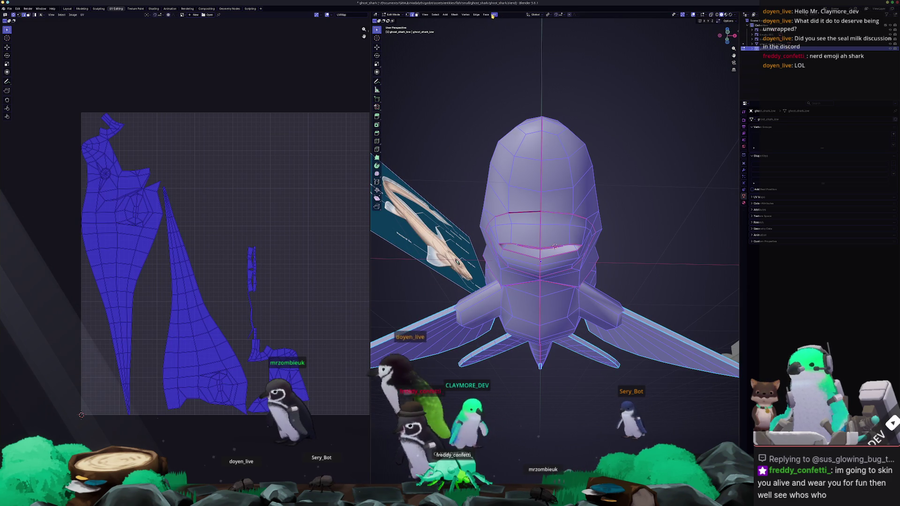
pyautogui.click(494, 15)
pyautogui.click(507, 27)
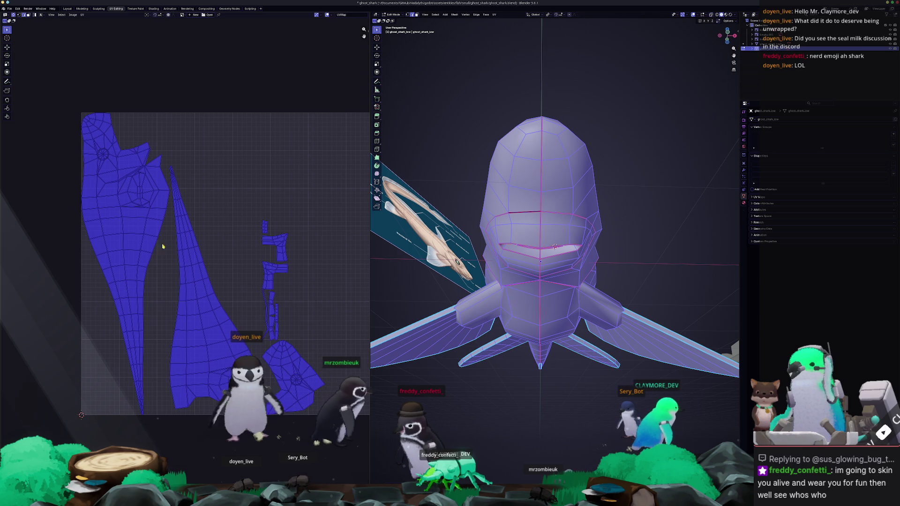
pyautogui.scroll(2, 163, 274)
# Mark another seam along the shark's body from the side view and re-unwrap the mesh
pyautogui.moveTo(421, 211); pyautogui.dragTo(535, 228, button='middle')
pyautogui.hotkey('alt', 'a')
pyautogui.hotkey('ctrl', 'e')
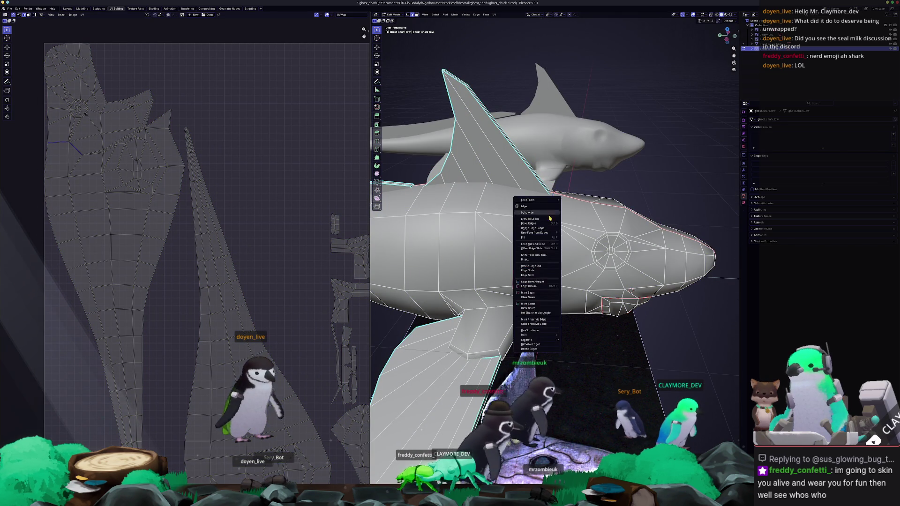
pyautogui.click(531, 294)
pyautogui.press('a')
pyautogui.click(495, 14)
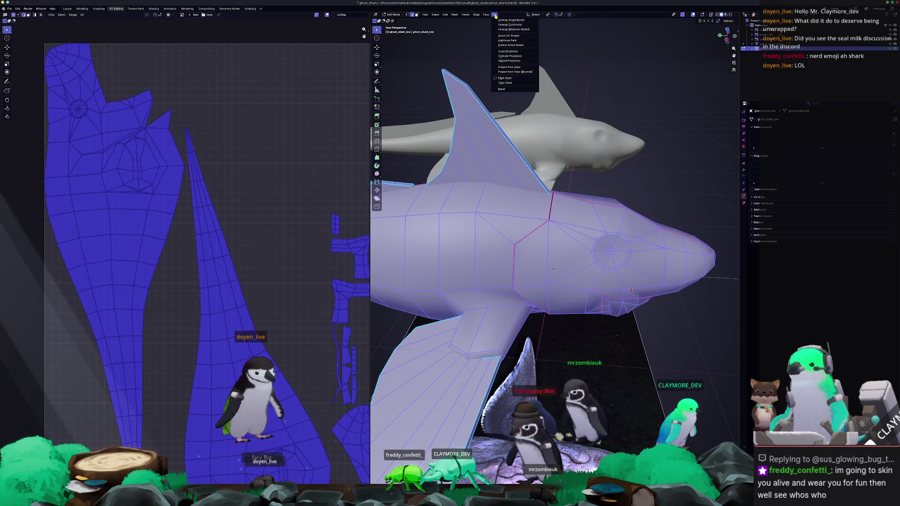
pyautogui.click(506, 34)
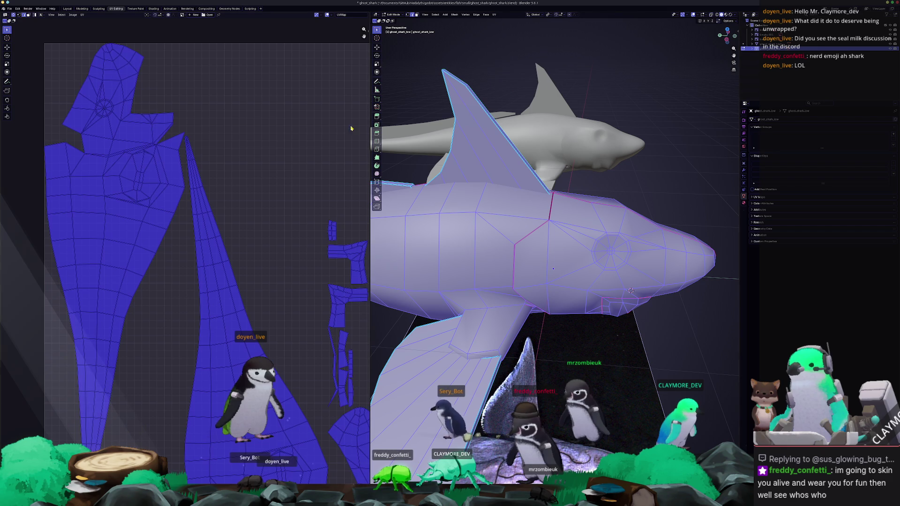
pyautogui.scroll(-2, 246, 206)
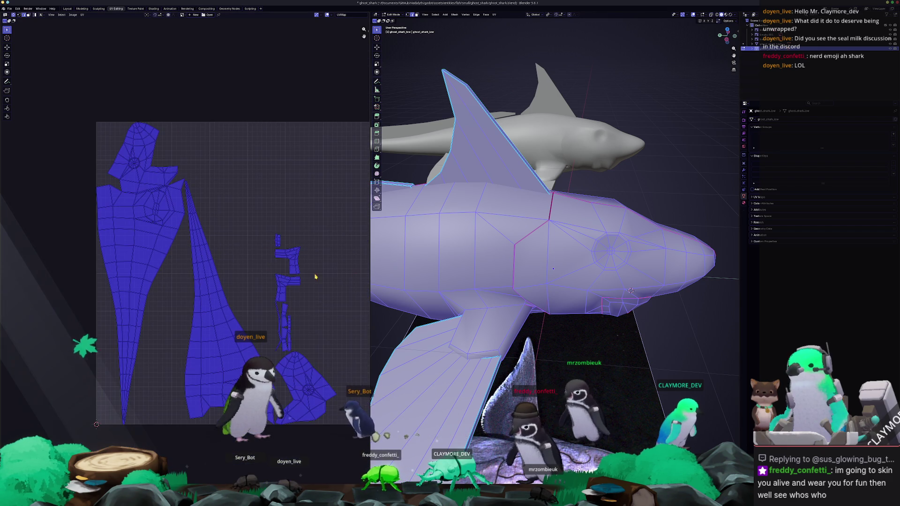
# Deselect the mesh and orbit to inspect the head from below
pyautogui.hotkey('alt', 'a')
pyautogui.moveTo(630, 290); pyautogui.dragTo(576, 271, button='middle')
pyautogui.scroll(3, 625, 281)
pyautogui.moveTo(645, 297)
pyautogui.mouseDown(button='middle')
pyautogui.moveTo(625, 215)
pyautogui.moveTo(594, 285)
pyautogui.moveTo(618, 274)
pyautogui.mouseUp(button='middle')
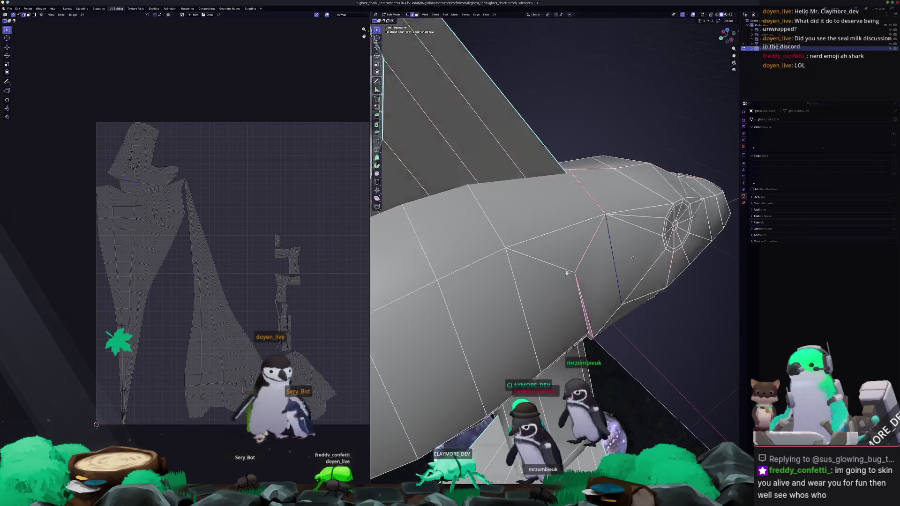
# Select faces on the shark's head and grow the selection to the connected islands
pyautogui.press('l')
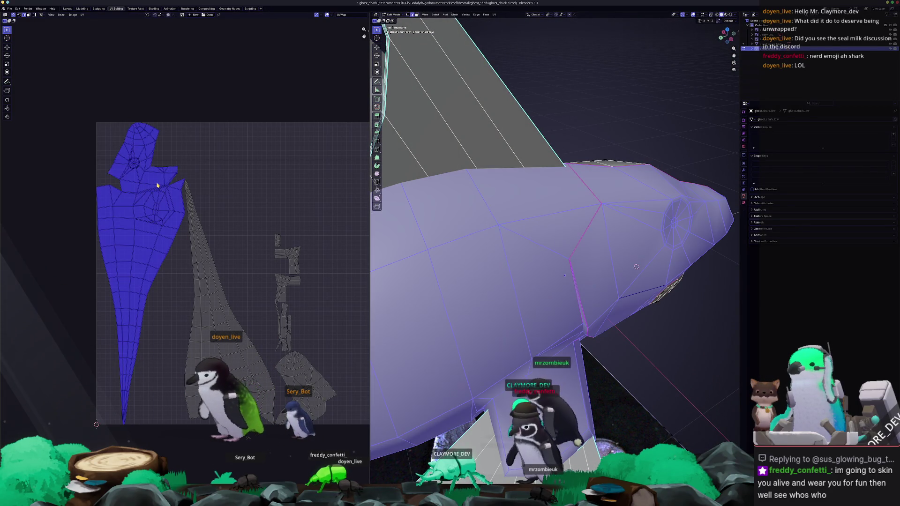
pyautogui.hotkey('alt', 'a')
pyautogui.moveTo(565, 274); pyautogui.dragTo(556, 275, button='middle')
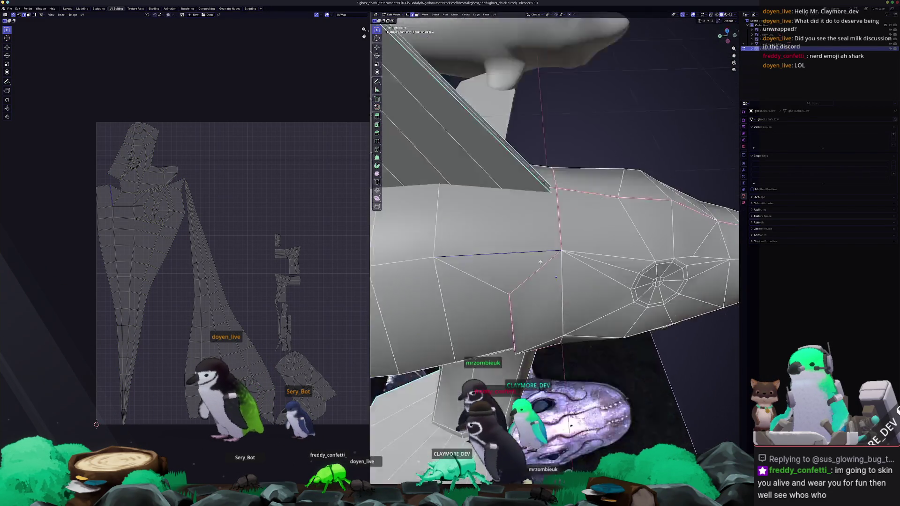
pyautogui.click(557, 275)
pyautogui.click(654, 257)
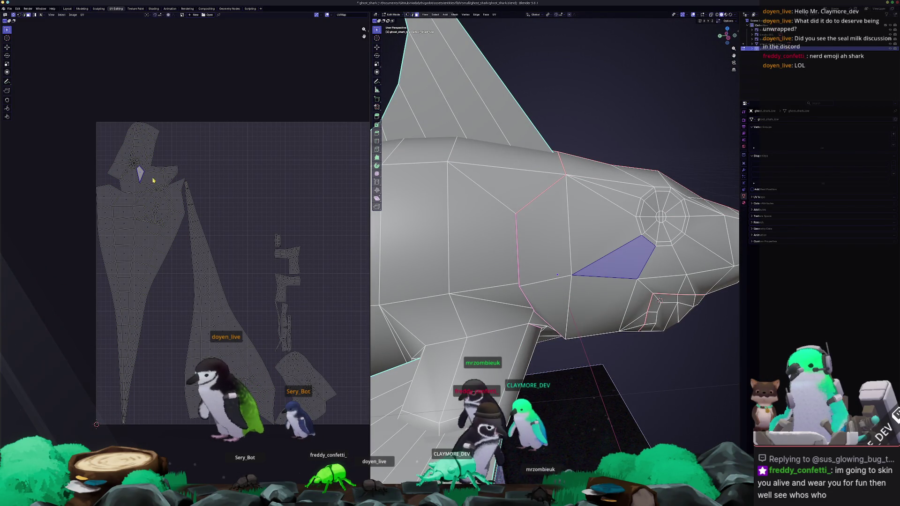
pyautogui.click(601, 304)
pyautogui.press('l')
pyautogui.moveTo(556, 274)
pyautogui.mouseDown(button='middle')
pyautogui.moveTo(491, 221)
pyautogui.moveTo(549, 316)
pyautogui.moveTo(524, 413)
pyautogui.mouseUp(button='middle')
pyautogui.press('l')
# Check the vertex options, run a UV menu command on the selection, then deselect everything
pyautogui.rightClick(524, 414)
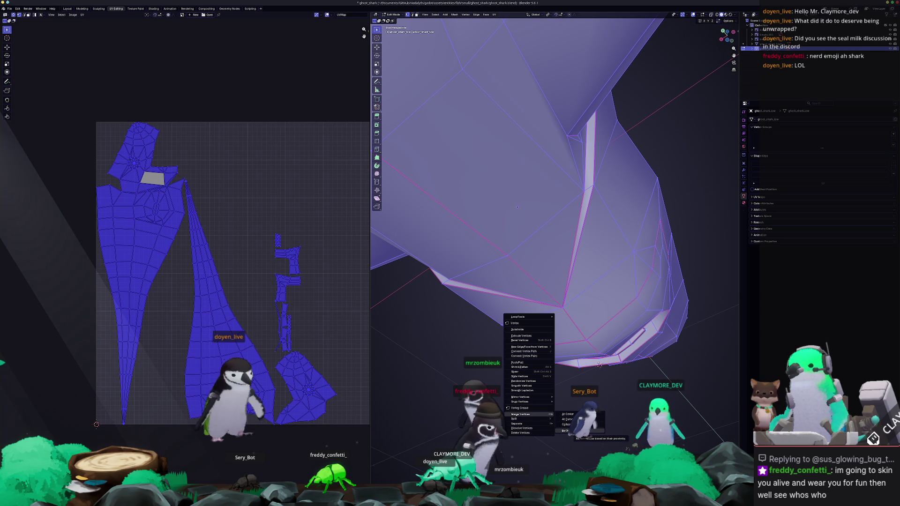
pyautogui.click(569, 430)
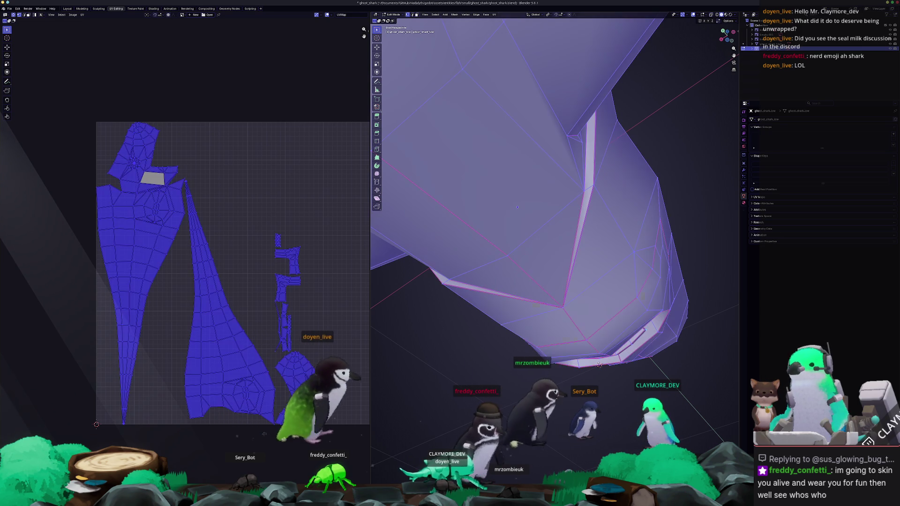
pyautogui.click(490, 15)
pyautogui.click(497, 36)
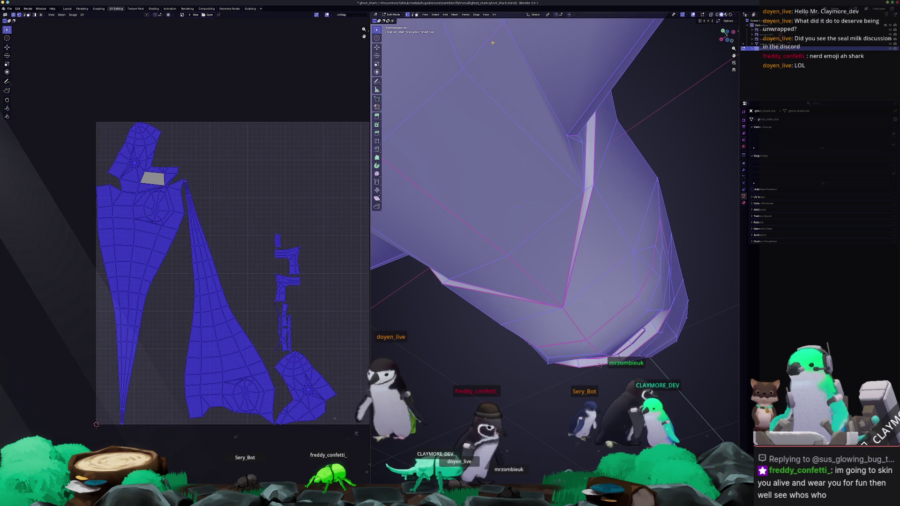
pyautogui.click(269, 204)
pyautogui.scroll(8, 160, 157)
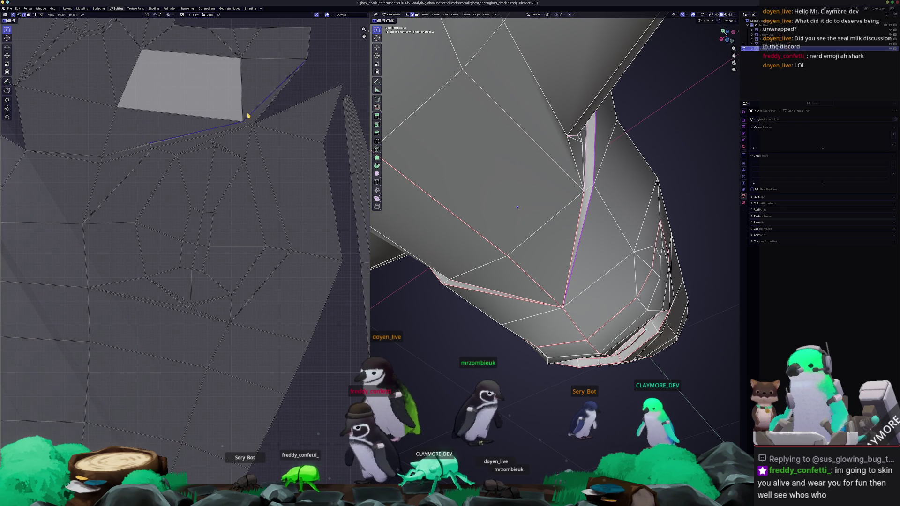
pyautogui.scroll(2, 133, 153)
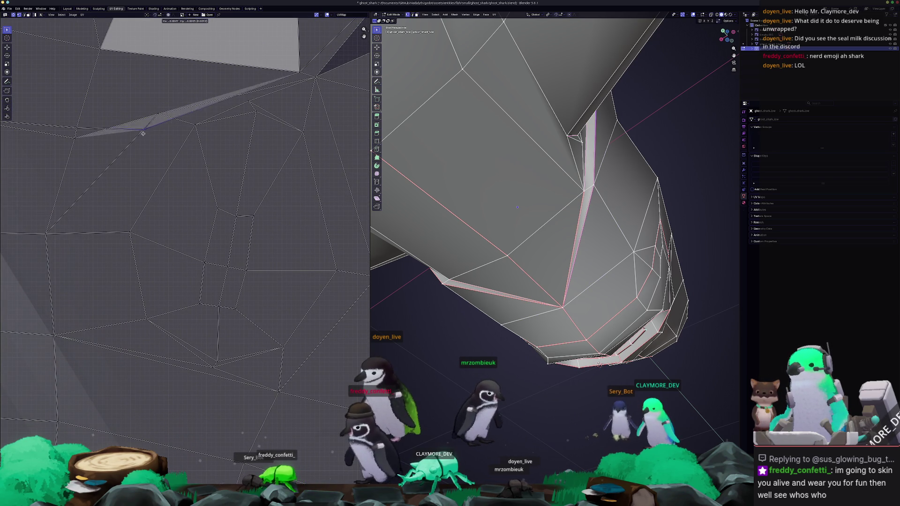
# Move a UV vertex into place and slide a mesh vertex along the seam edge under the head
pyautogui.moveTo(142, 132); pyautogui.dragTo(114, 120)
pyautogui.moveTo(170, 111); pyautogui.dragTo(155, 121)
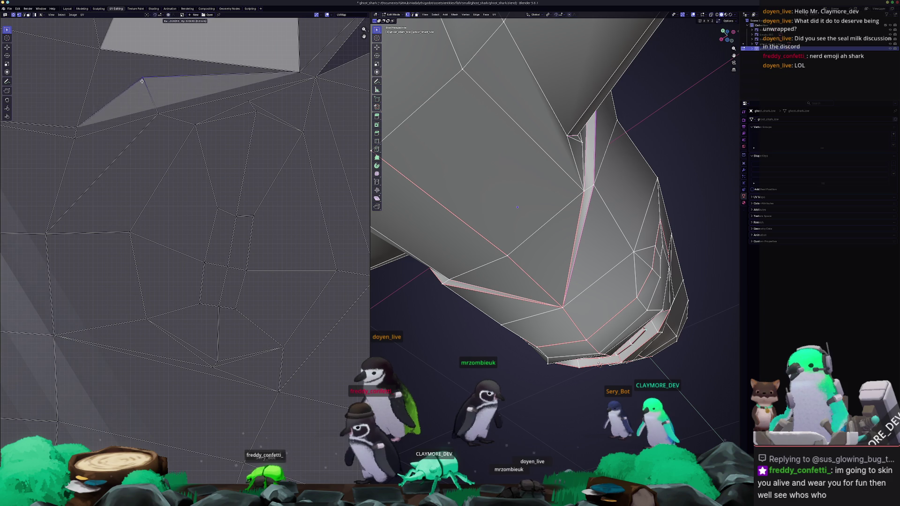
pyautogui.click(147, 86)
pyautogui.moveTo(534, 211)
pyautogui.mouseDown(button='middle')
pyautogui.moveTo(523, 240)
pyautogui.moveTo(562, 232)
pyautogui.mouseUp(button='middle')
pyautogui.press('g')
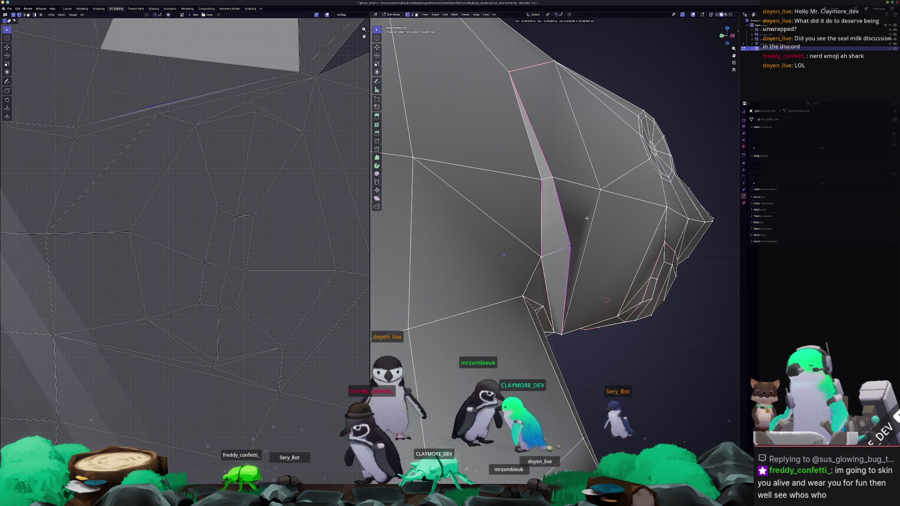
pyautogui.click(553, 237)
# Mark the edge behind the head as a seam and select the whole mesh for unwrapping
pyautogui.moveTo(553, 237)
pyautogui.mouseDown(button='middle')
pyautogui.moveTo(503, 264)
pyautogui.moveTo(517, 255)
pyautogui.mouseUp(button='middle')
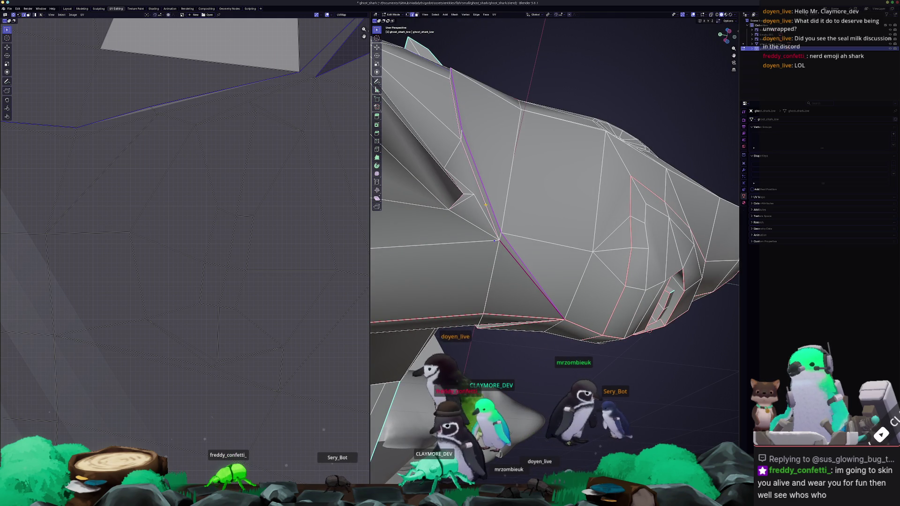
pyautogui.moveTo(495, 239); pyautogui.dragTo(556, 296, button='middle')
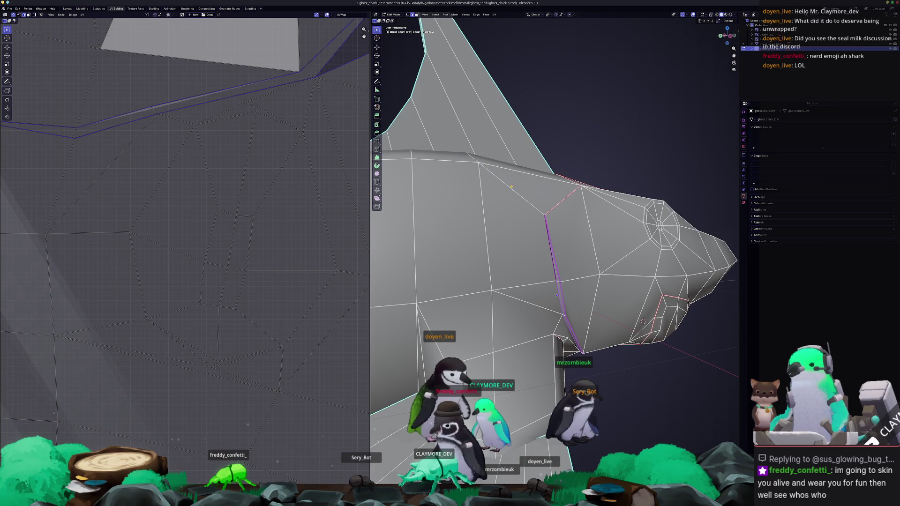
pyautogui.rightClick(509, 232)
pyautogui.click(497, 317)
pyautogui.scroll(-3, 497, 318)
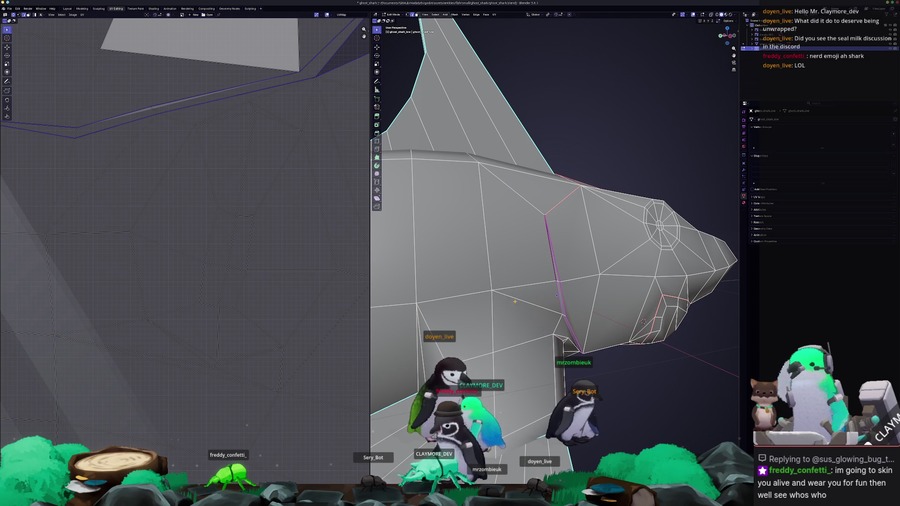
pyautogui.press('a')
pyautogui.click(494, 14)
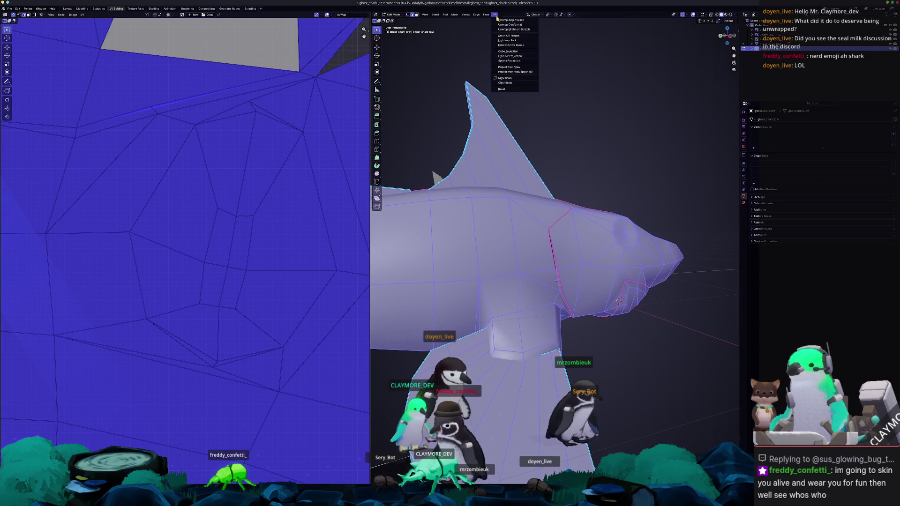
# Unwrap the mesh along its seams, deselect it and orbit to inspect the pectoral fins
pyautogui.click(515, 29)
pyautogui.scroll(-5, 205, 276)
pyautogui.scroll(-1, 205, 279)
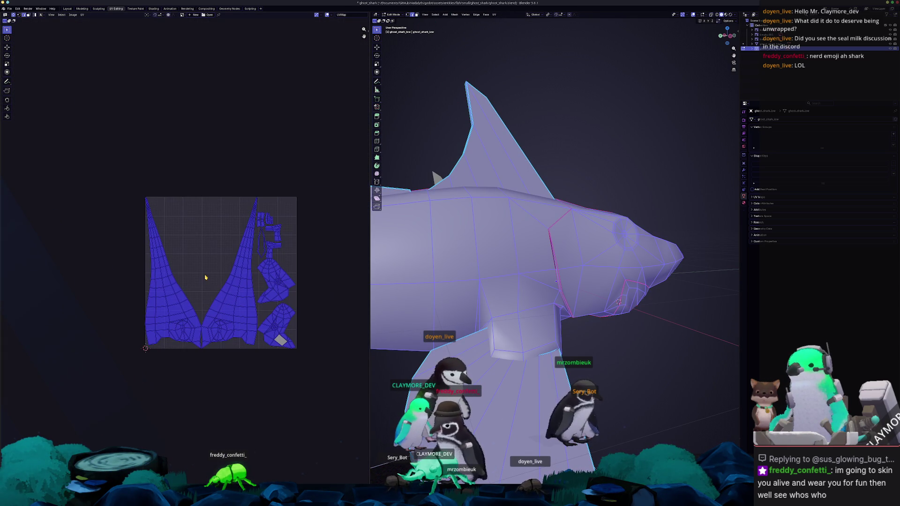
pyautogui.click(599, 165)
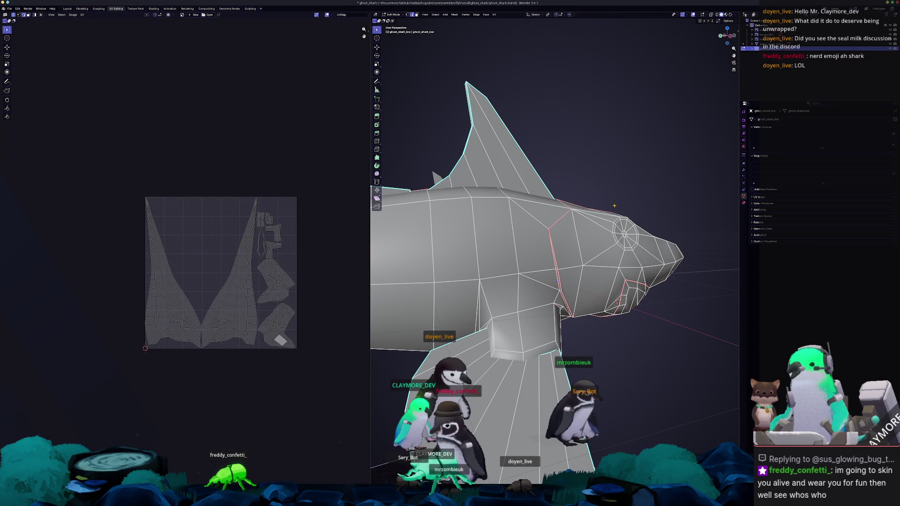
pyautogui.moveTo(616, 214); pyautogui.dragTo(512, 217, button='middle')
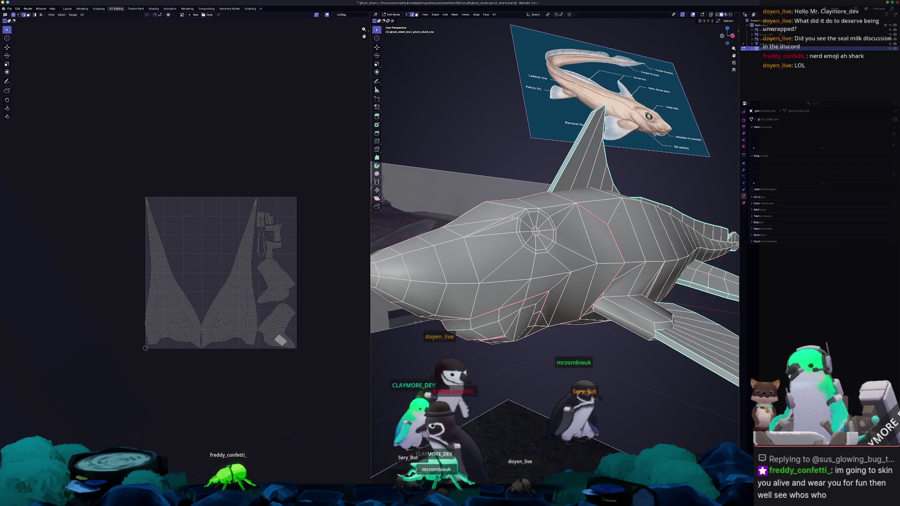
pyautogui.scroll(2, 224, 311)
pyautogui.scroll(2, 508, 252)
pyautogui.scroll(2, 507, 253)
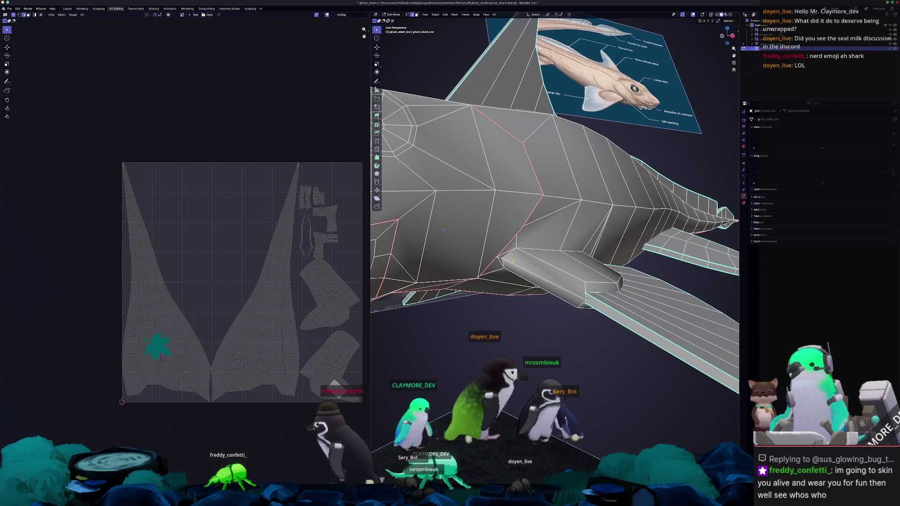
pyautogui.scroll(1, 508, 253)
pyautogui.scroll(2, 535, 252)
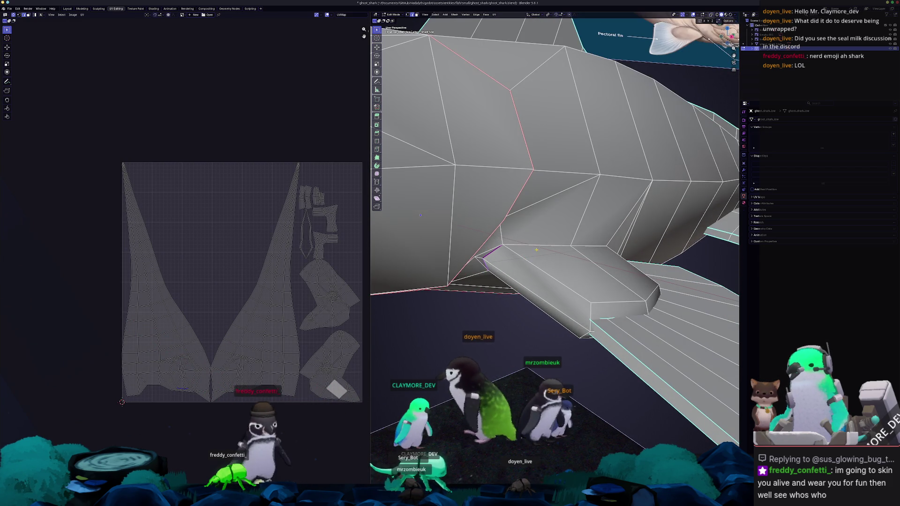
pyautogui.moveTo(535, 252)
pyautogui.mouseDown(button='middle')
pyautogui.moveTo(464, 225)
pyautogui.moveTo(492, 239)
pyautogui.moveTo(513, 232)
pyautogui.mouseUp(button='middle')
pyautogui.moveTo(636, 245)
pyautogui.mouseDown(button='middle')
pyautogui.moveTo(471, 209)
pyautogui.moveTo(560, 204)
pyautogui.moveTo(528, 239)
pyautogui.mouseUp(button='middle')
pyautogui.moveTo(522, 313)
pyautogui.mouseDown(button='middle')
pyautogui.moveTo(533, 316)
pyautogui.moveTo(520, 303)
pyautogui.mouseUp(button='middle')
# Check the edge options from two angles and select the entire shark mesh again
pyautogui.rightClick(532, 317)
pyautogui.moveTo(571, 289)
pyautogui.mouseDown(button='middle')
pyautogui.moveTo(601, 310)
pyautogui.moveTo(496, 278)
pyautogui.mouseUp(button='middle')
pyautogui.rightClick(510, 277)
pyautogui.press('a')
pyautogui.scroll(-2, 492, 232)
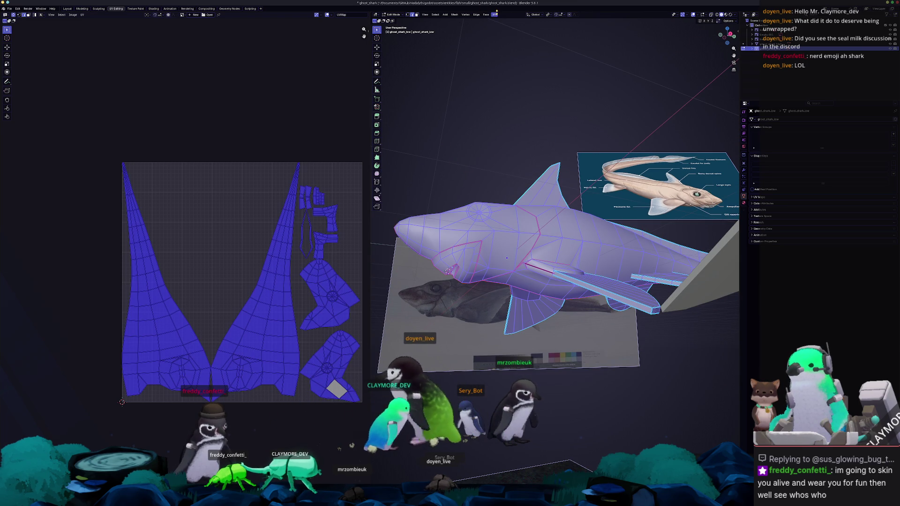
# Re-unwrap the whole shark into new UV islands, then deselect the mesh
pyautogui.click(494, 14)
pyautogui.click(503, 39)
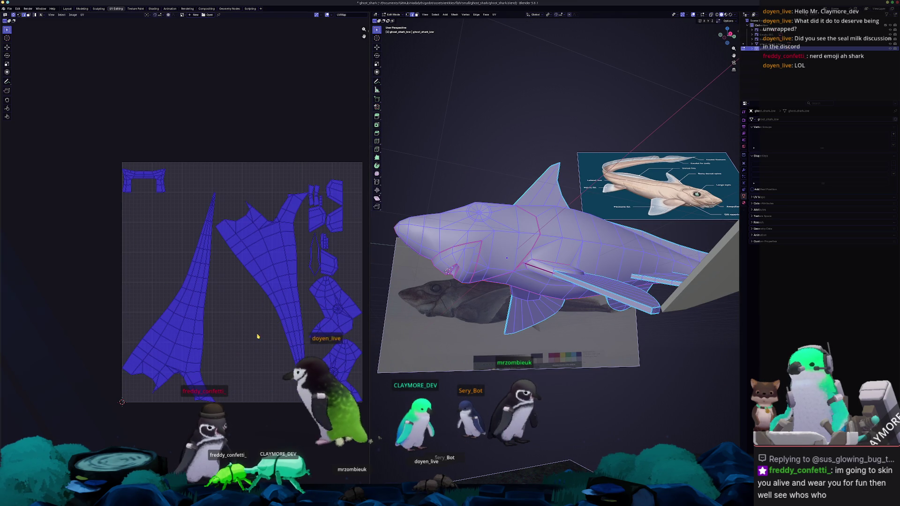
pyautogui.scroll(2, 253, 295)
pyautogui.scroll(2, 249, 303)
pyautogui.scroll(-1, 250, 304)
pyautogui.scroll(-1, 225, 310)
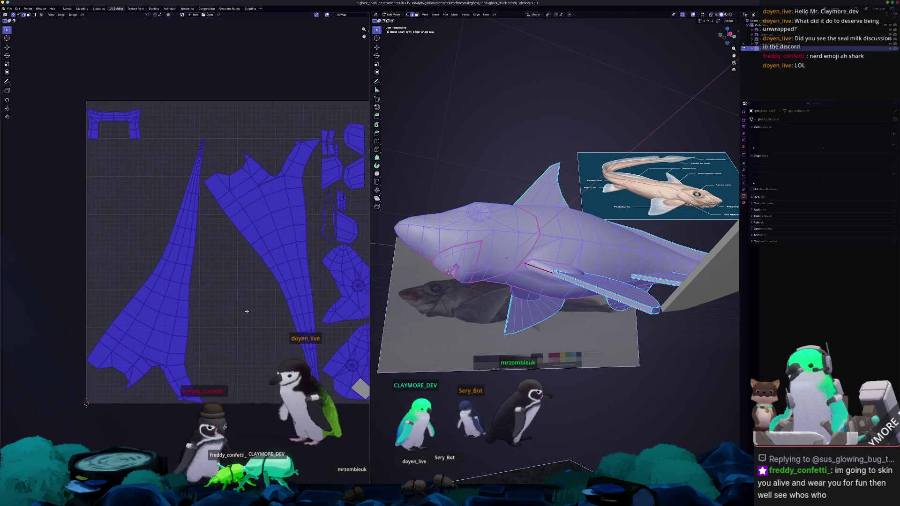
pyautogui.scroll(-1, 202, 320)
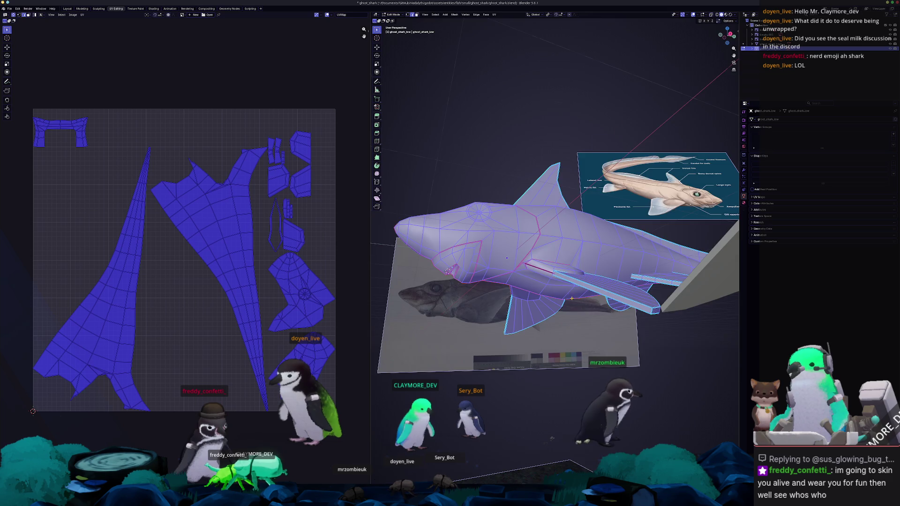
pyautogui.moveTo(507, 257); pyautogui.dragTo(535, 246, button='middle')
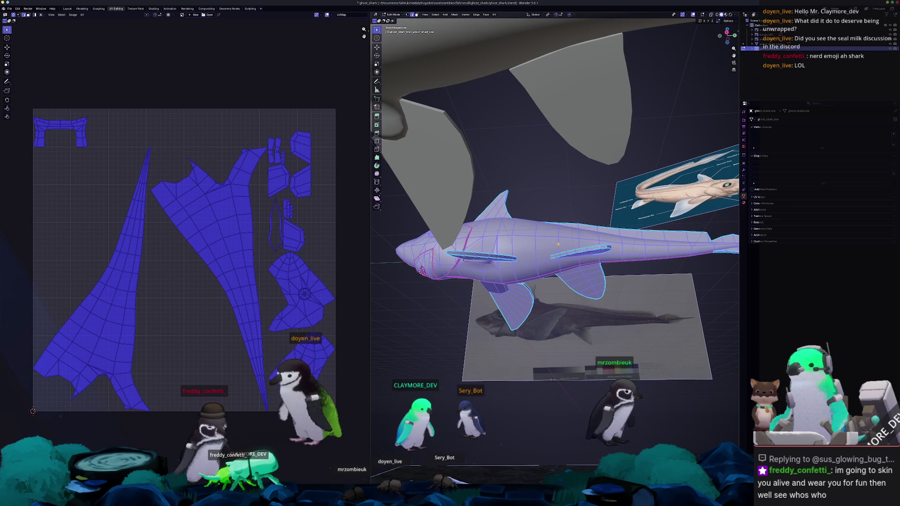
pyautogui.hotkey('alt', 'a')
pyautogui.moveTo(535, 246)
pyautogui.mouseDown(button='middle')
pyautogui.moveTo(552, 241)
pyautogui.moveTo(535, 229)
pyautogui.moveTo(506, 229)
pyautogui.mouseUp(button='middle')
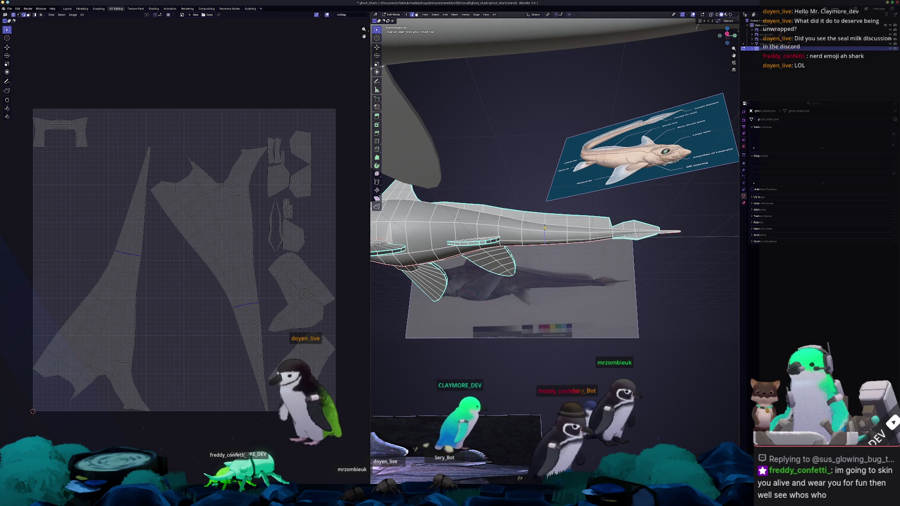
# Mark the chosen edges as seams with Ctrl+E and unwrap the whole shark along them
pyautogui.hotkey('ctrl', 'e')
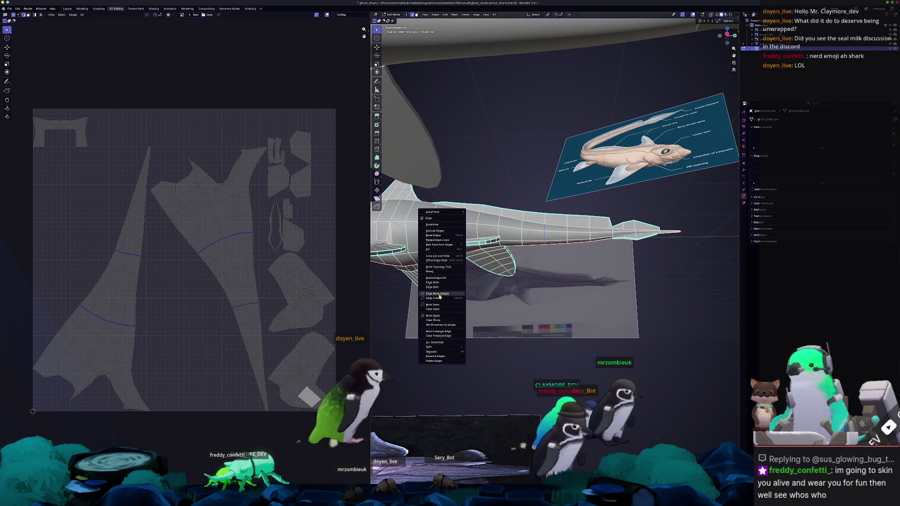
pyautogui.click(434, 305)
pyautogui.press('a')
pyautogui.click(494, 14)
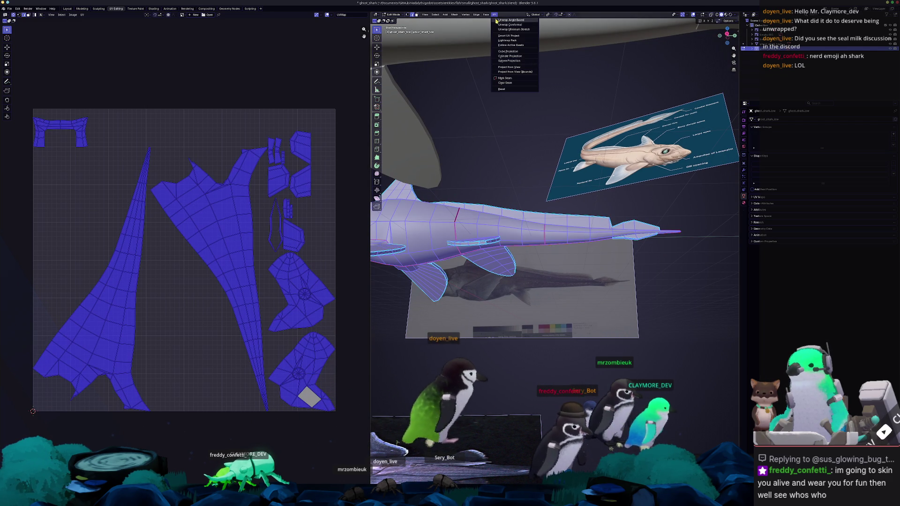
pyautogui.click(511, 20)
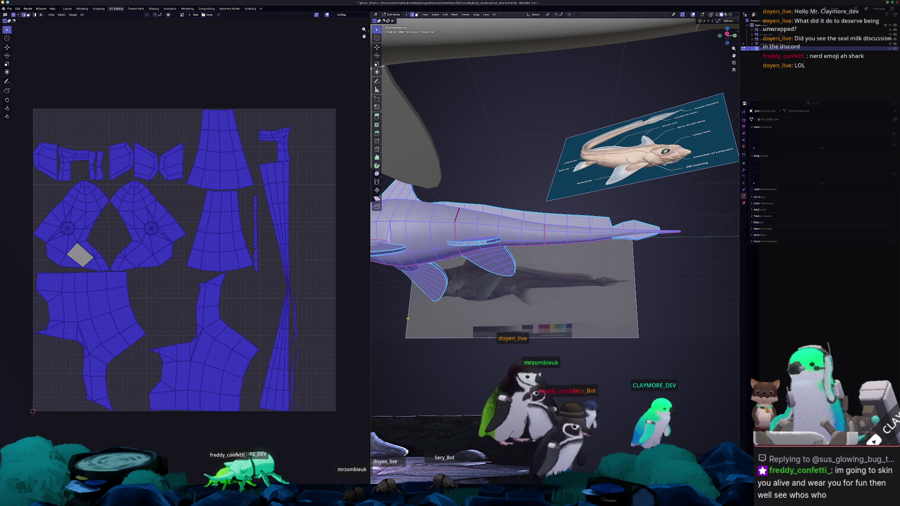
pyautogui.moveTo(476, 270)
pyautogui.mouseDown(button='middle')
pyautogui.moveTo(509, 278)
pyautogui.moveTo(556, 239)
pyautogui.mouseUp(button='middle')
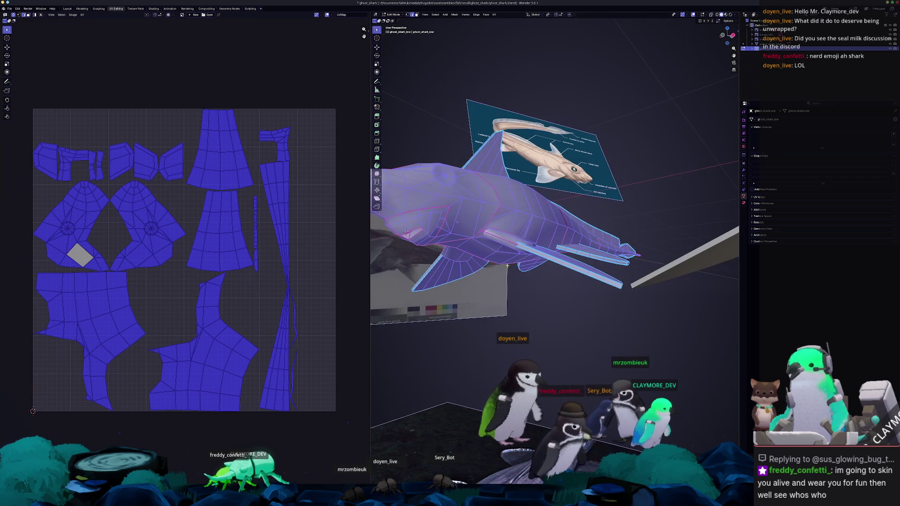
# Keep only the fins selected and auto-project them into their own UV islands
pyautogui.hotkey('alt', 'a')
pyautogui.press('a')
pyautogui.hotkey('shift', 'l')
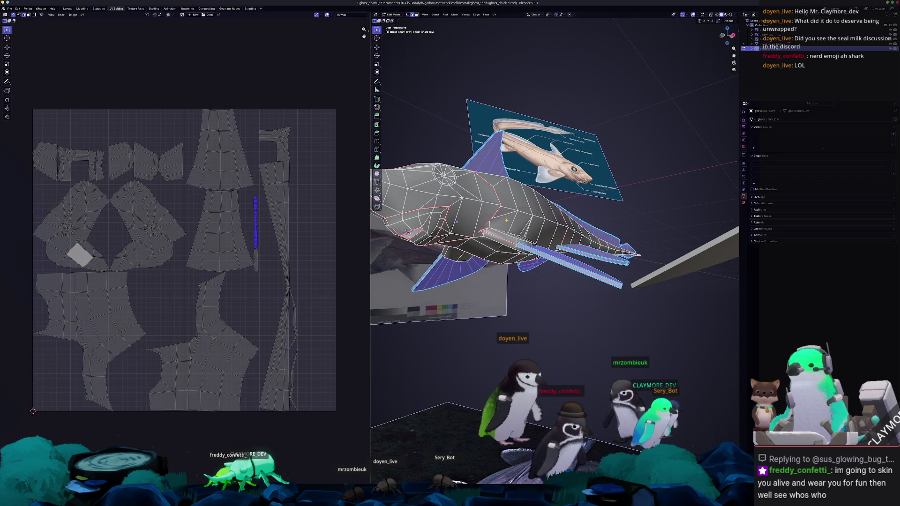
pyautogui.click(495, 15)
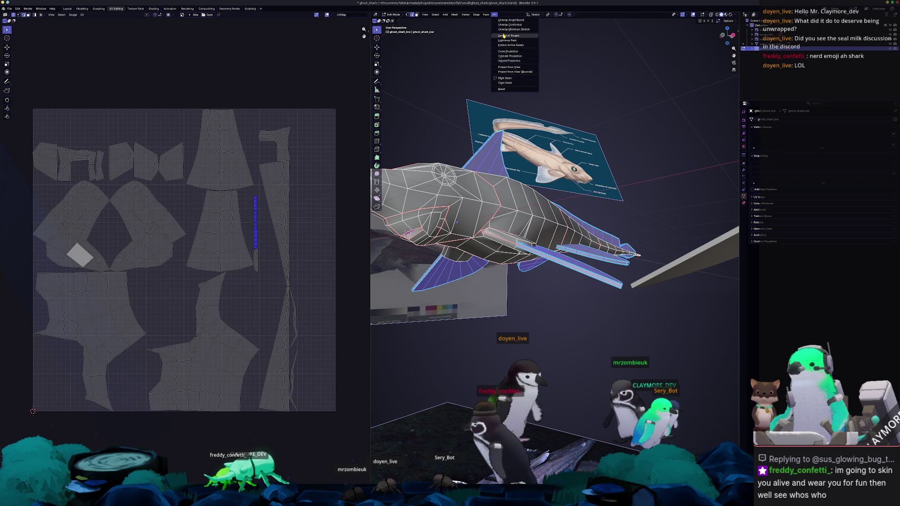
pyautogui.click(504, 35)
pyautogui.click(493, 79)
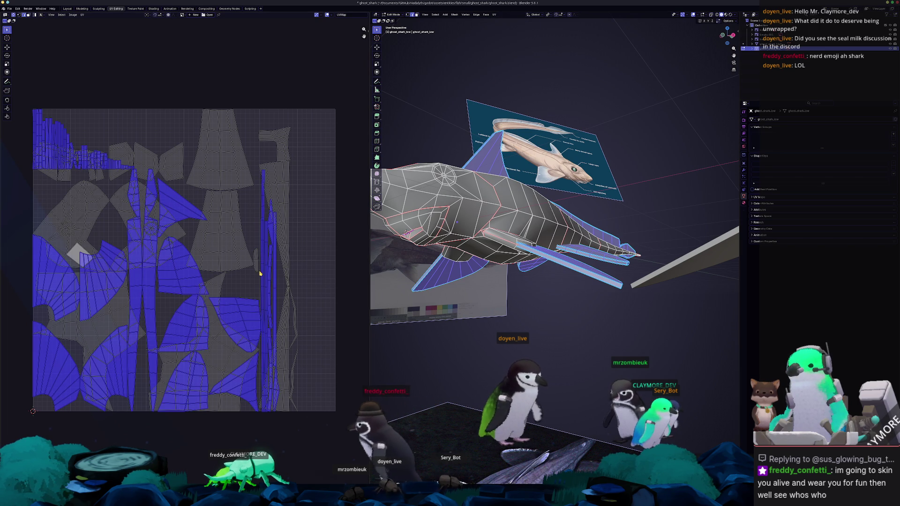
# Select all UVs, pack the islands via the side panel options, and return to object mode
pyautogui.press('a')
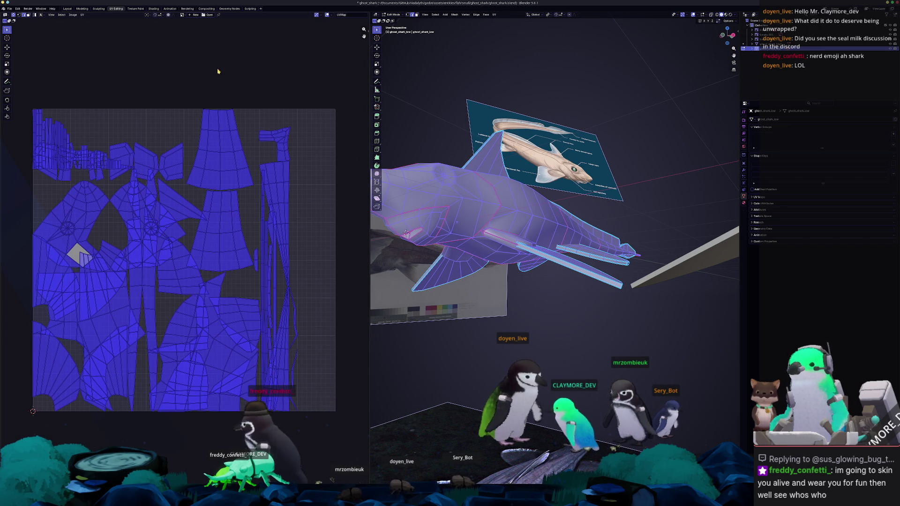
pyautogui.press('n')
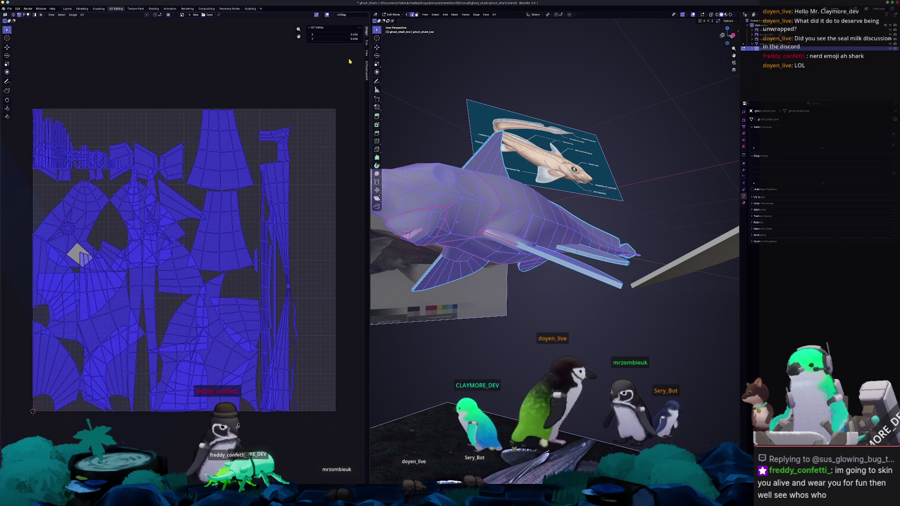
pyautogui.click(366, 71)
pyautogui.click(320, 151)
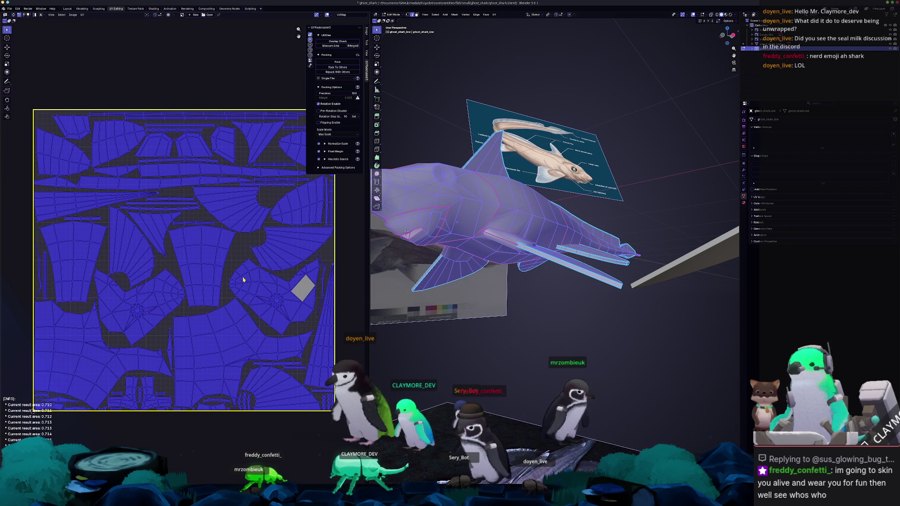
pyautogui.press('Tab')
# Select the right shark model, show its transform values and switch to top view over the reference photo
pyautogui.moveTo(465, 287); pyautogui.dragTo(640, 277, button='middle')
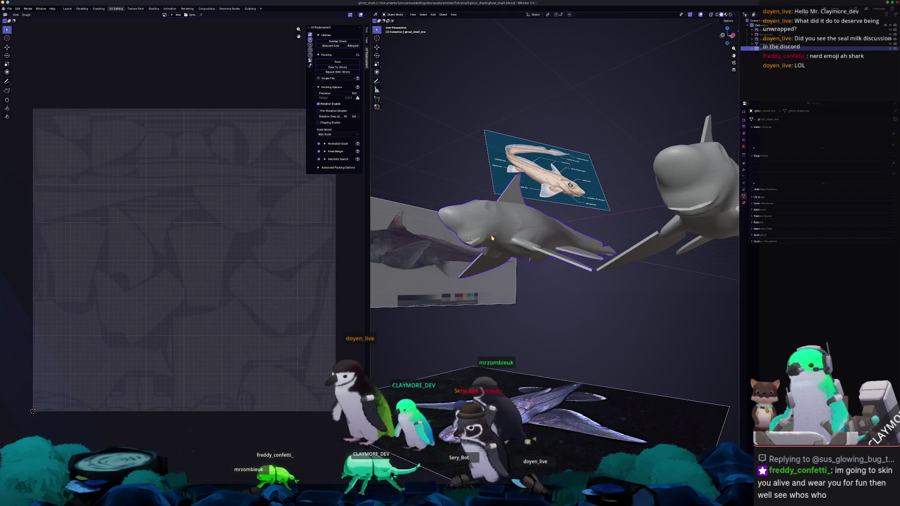
pyautogui.moveTo(558, 248); pyautogui.dragTo(562, 249, button='middle')
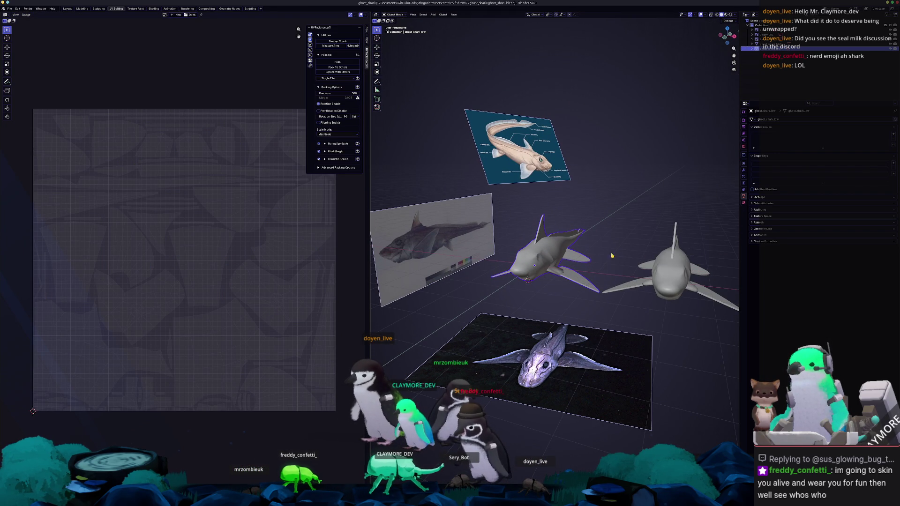
pyautogui.click(672, 271)
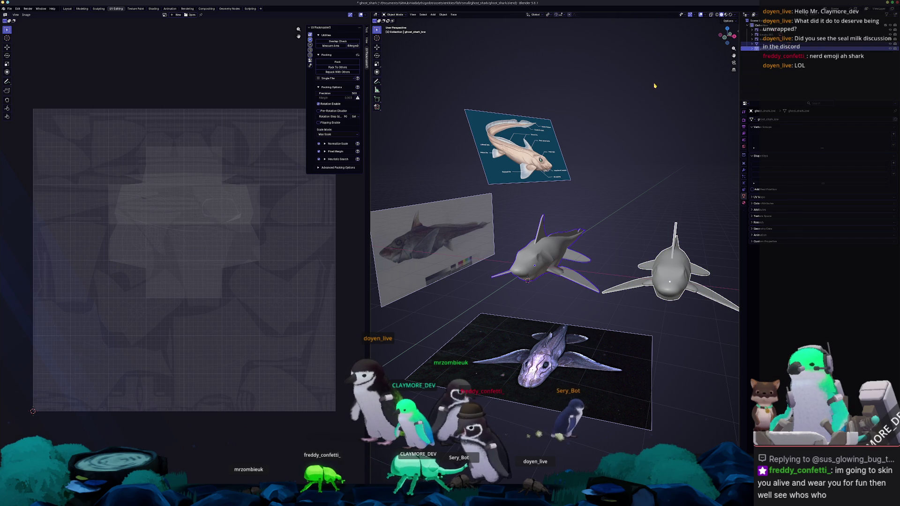
pyautogui.press('n')
pyautogui.press('KP_7')
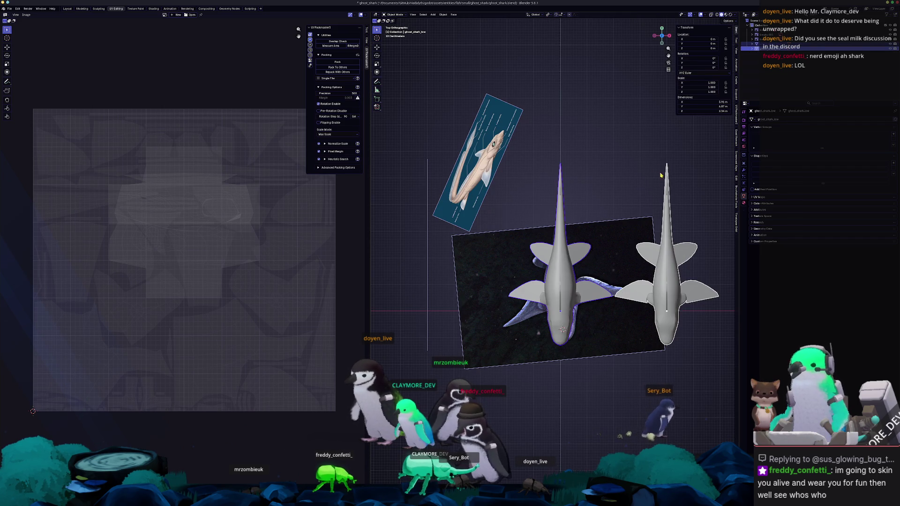
pyautogui.keyDown('shift'); pyautogui.moveTo(659, 170); pyautogui.dragTo(602, 156, button='middle'); pyautogui.keyUp('shift')
# Scale the sharks down to the photo's size and bring up the Apply transforms options
pyautogui.press('s')
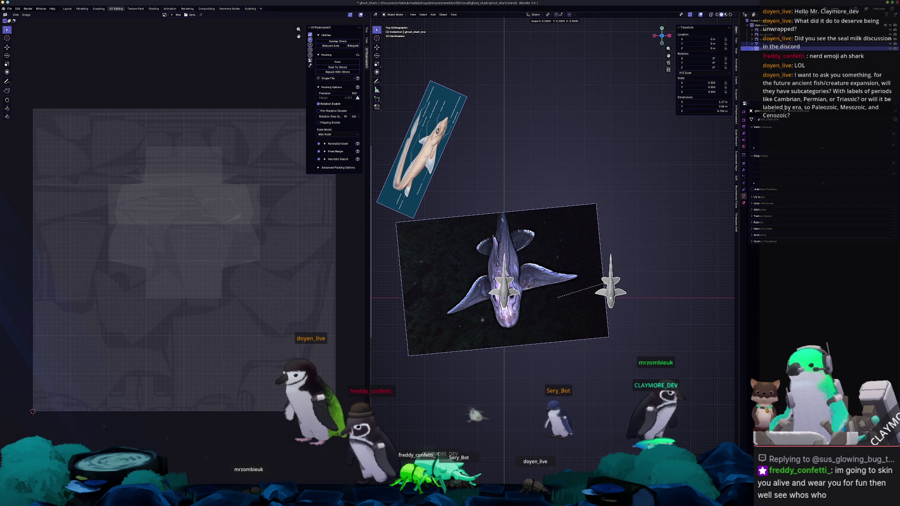
pyautogui.scroll(3, 578, 288)
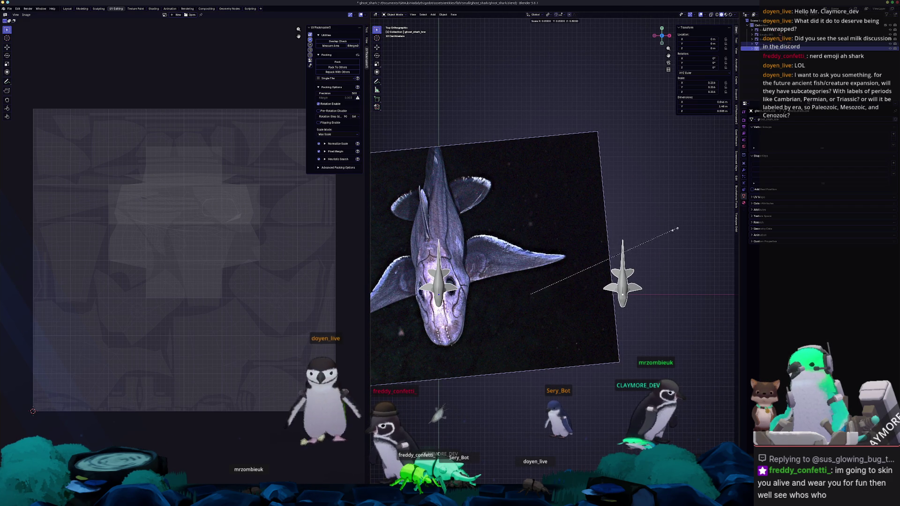
pyautogui.hotkey('ctrl', 'a')
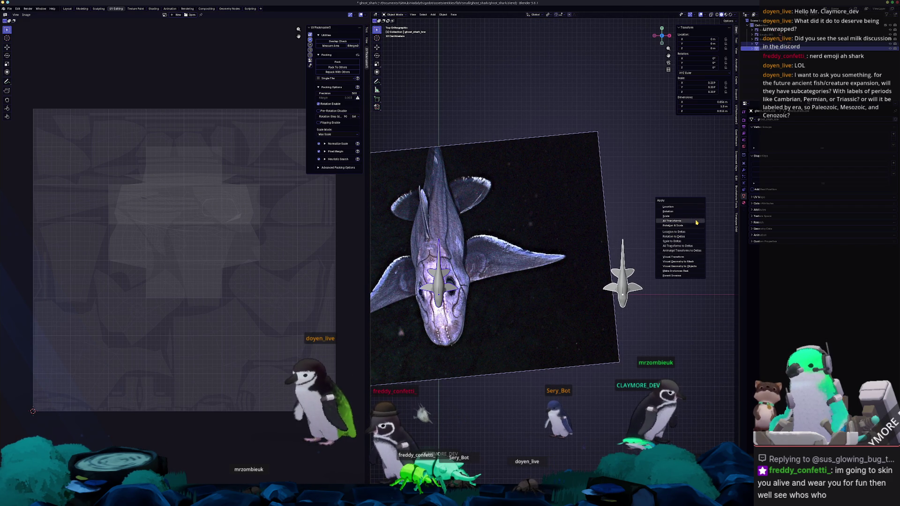
# Apply the shark's scale, delete the extra small shark and check it against the reference plane
pyautogui.click(696, 216)
pyautogui.press('Delete')
pyautogui.moveTo(450, 246)
pyautogui.mouseDown(button='middle')
pyautogui.moveTo(636, 269)
pyautogui.moveTo(521, 228)
pyautogui.mouseUp(button='middle')
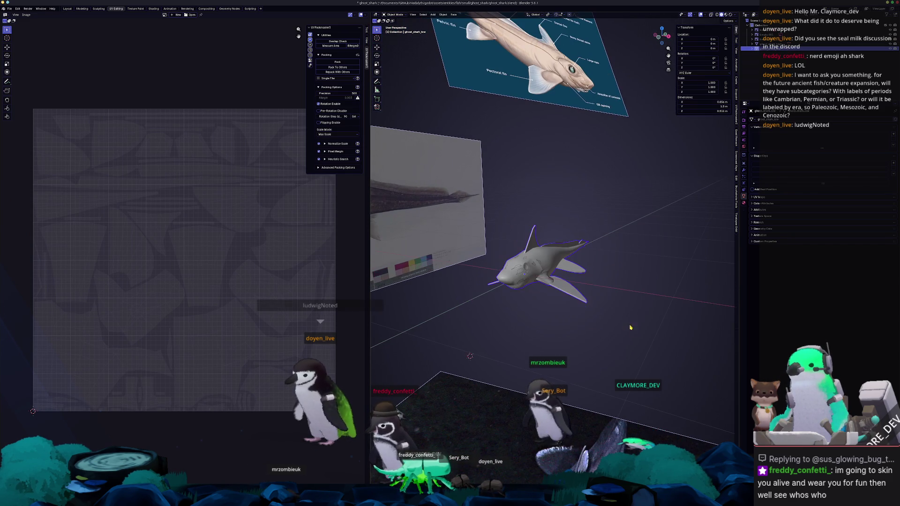
pyautogui.press('KP_3')
pyautogui.scroll(3, 541, 227)
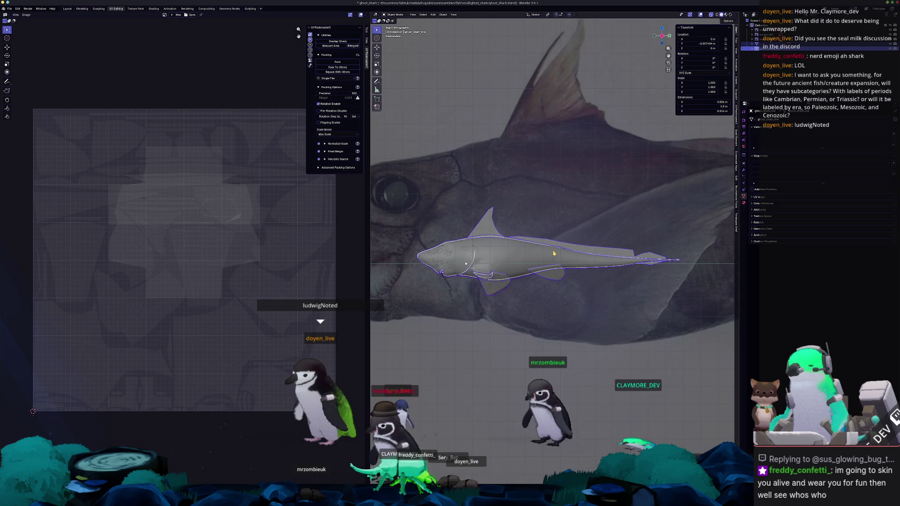
pyautogui.moveTo(561, 227); pyautogui.dragTo(450, 274, button='middle')
pyautogui.scroll(-3, 432, 286)
pyautogui.moveTo(556, 211); pyautogui.dragTo(563, 282, button='middle')
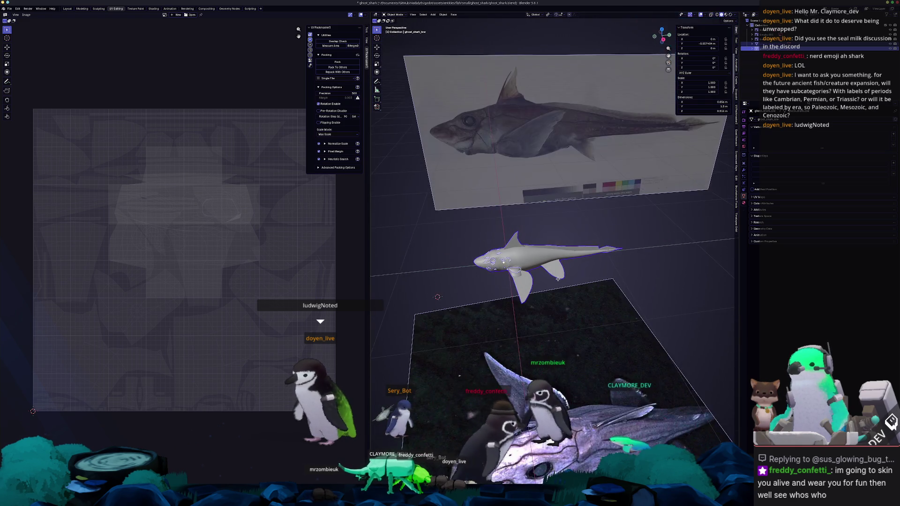
# Apply all of the shark's transforms and enter edit mode to see its UVs
pyautogui.hotkey('ctrl', 'a')
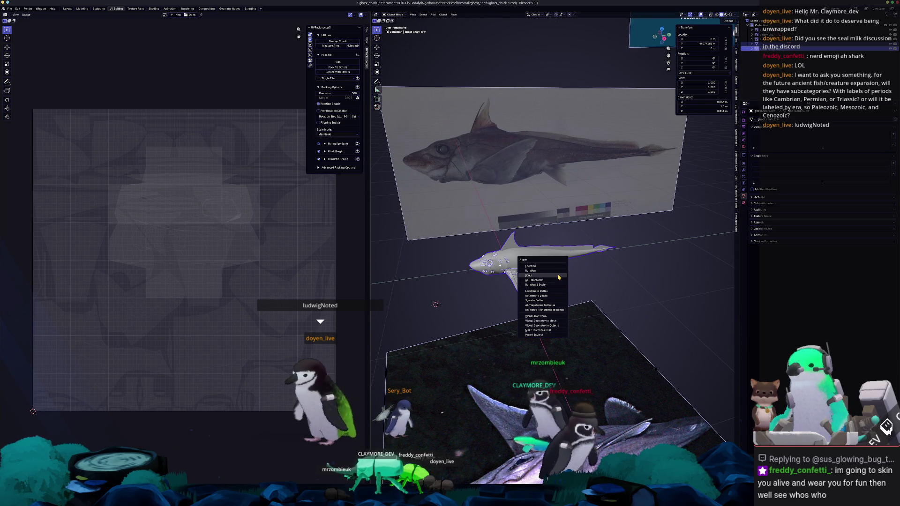
pyautogui.click(557, 280)
pyautogui.moveTo(556, 281); pyautogui.dragTo(606, 271, button='middle')
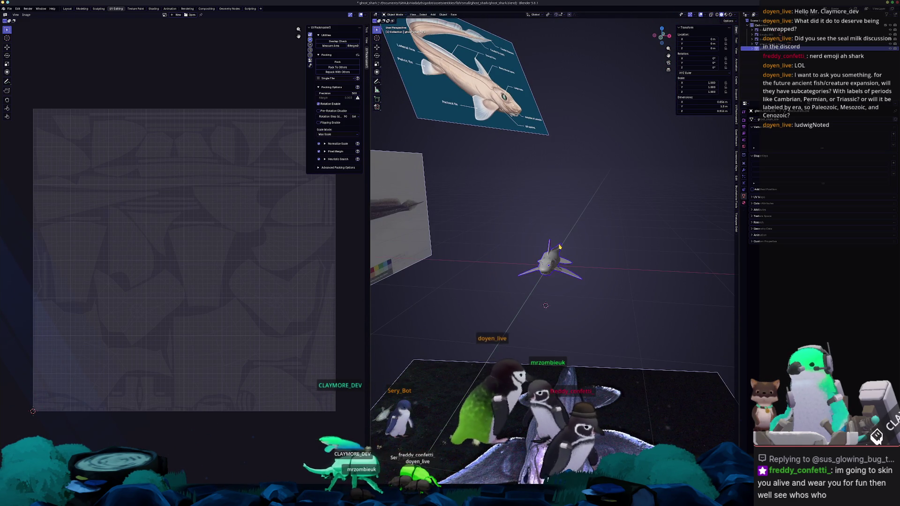
pyautogui.scroll(2, 597, 244)
pyautogui.press('Tab')
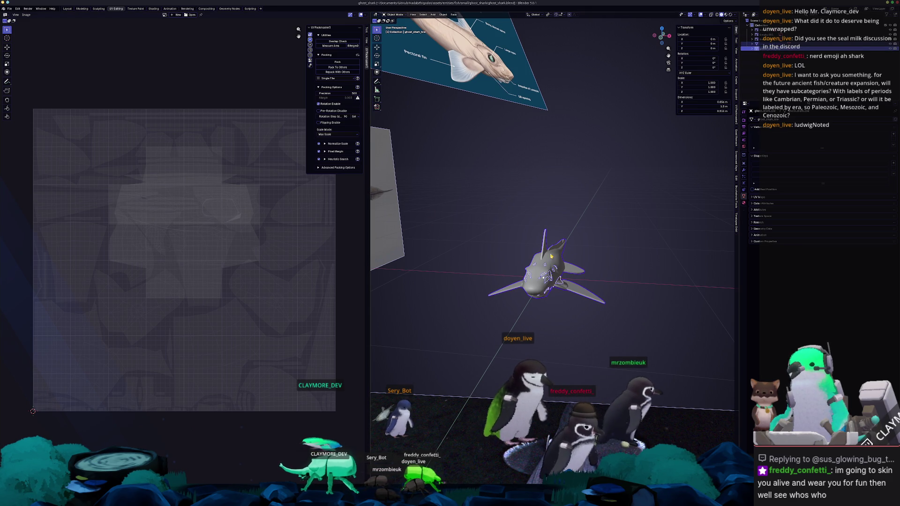
# Open the File > Export dialog and cancel it
pyautogui.click(9, 9)
pyautogui.moveTo(17, 84)
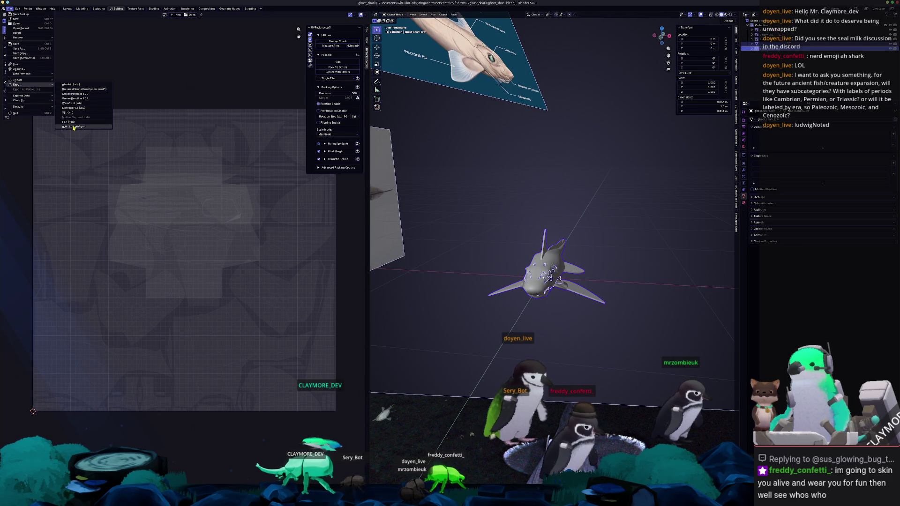
pyautogui.click(72, 124)
pyautogui.press('Escape')
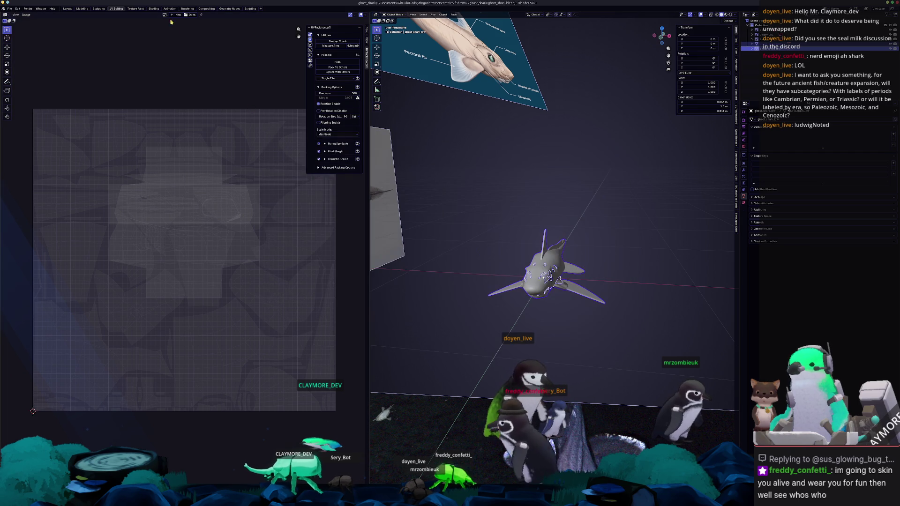
# Add Texture Coordinate and Color Attribute nodes to the shark material in the Shading workspace
pyautogui.click(154, 8)
pyautogui.scroll(2, 539, 173)
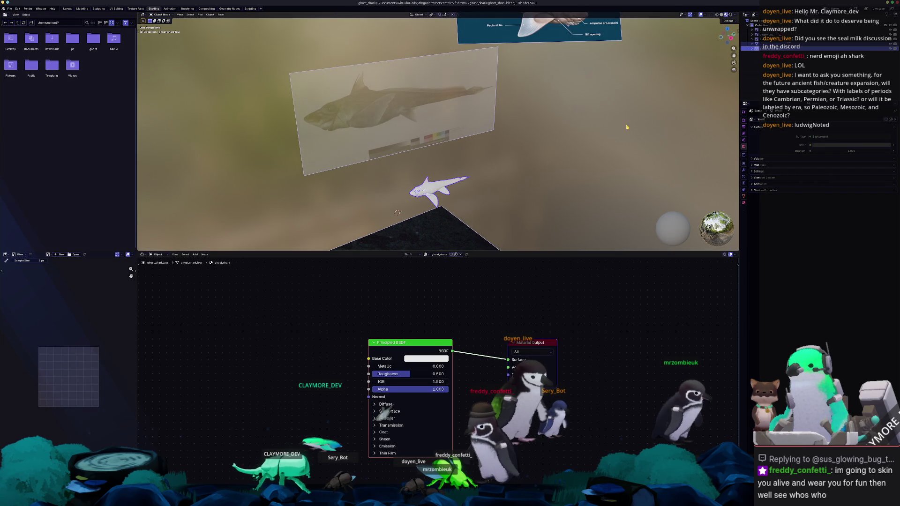
pyautogui.write('texture coo')
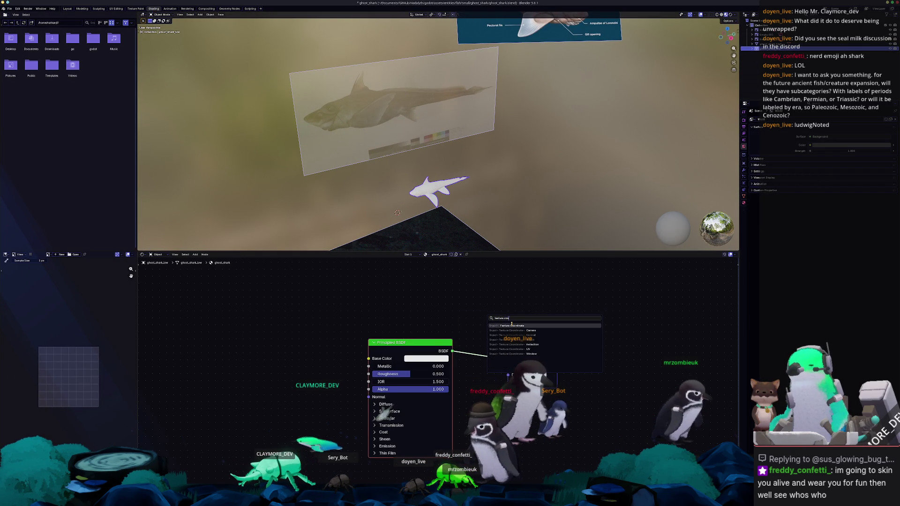
pyautogui.click(512, 324)
pyautogui.click(275, 303)
pyautogui.hotkey('shift', 'a')
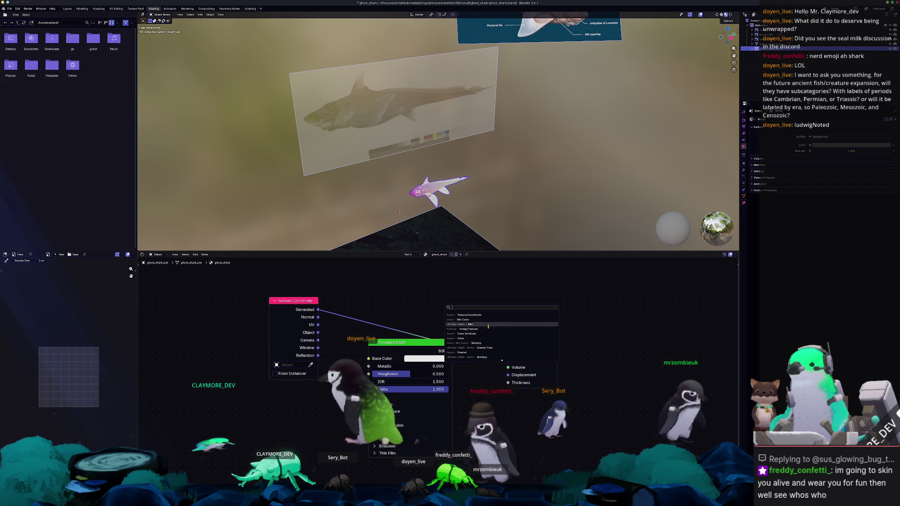
pyautogui.click(485, 328)
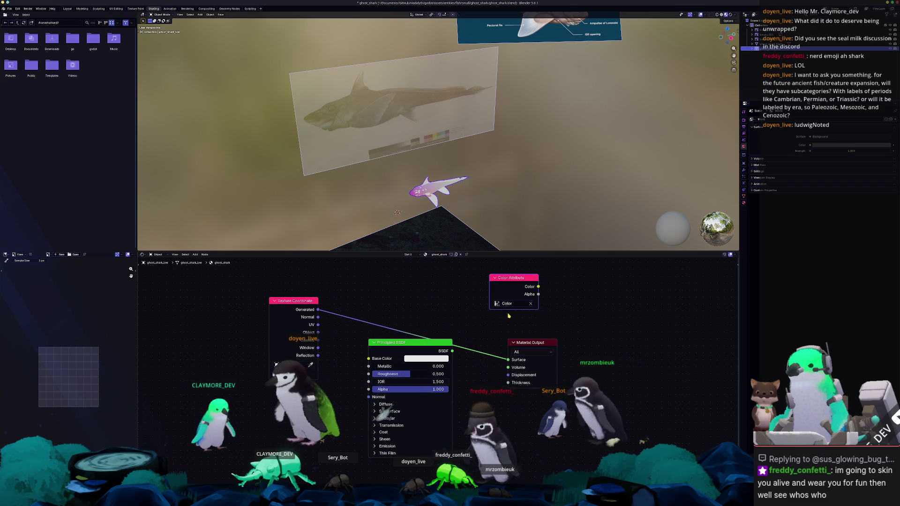
pyautogui.press('KP_Decimal')
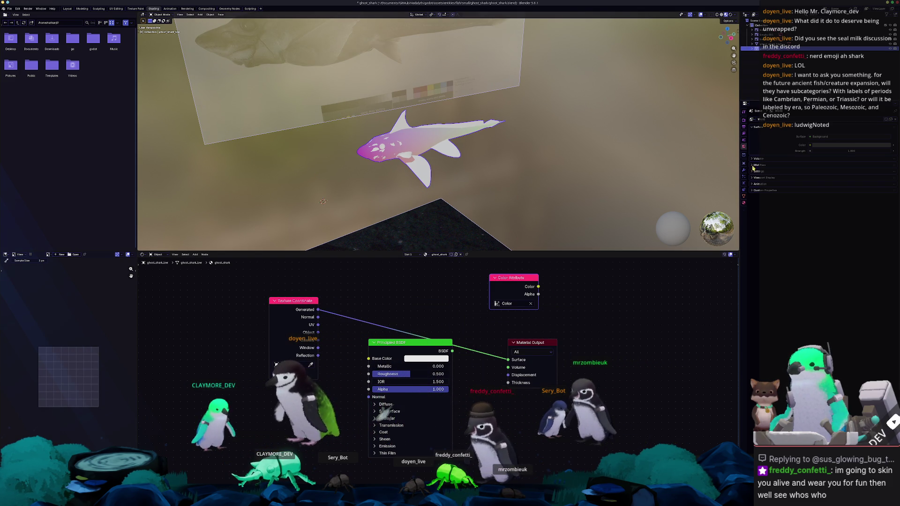
# Expand the Bake section of Render Properties and check the shark's pose in the viewport
pyautogui.click(745, 113)
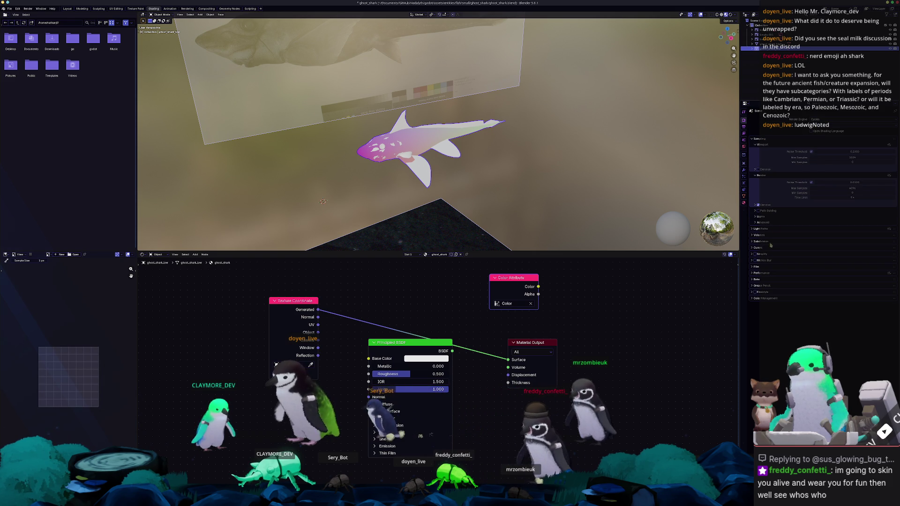
pyautogui.click(762, 279)
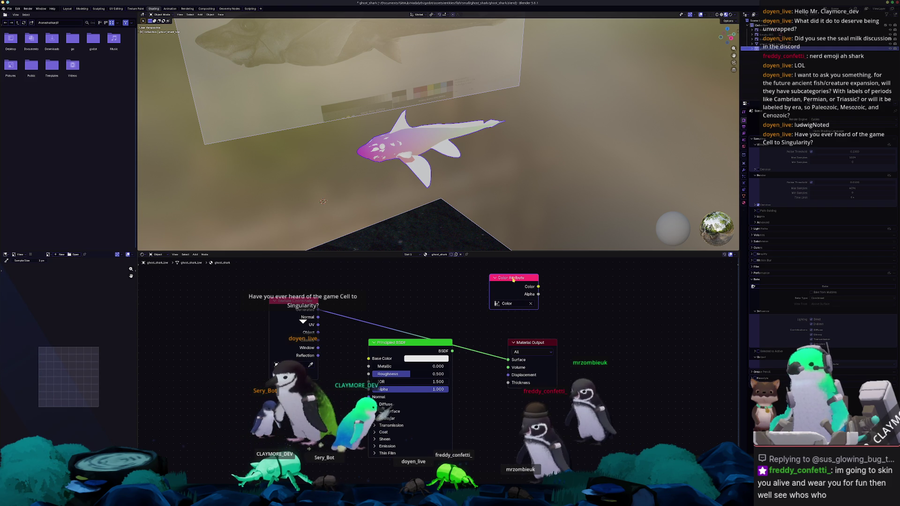
pyautogui.moveTo(422, 169); pyautogui.dragTo(498, 176, button='middle')
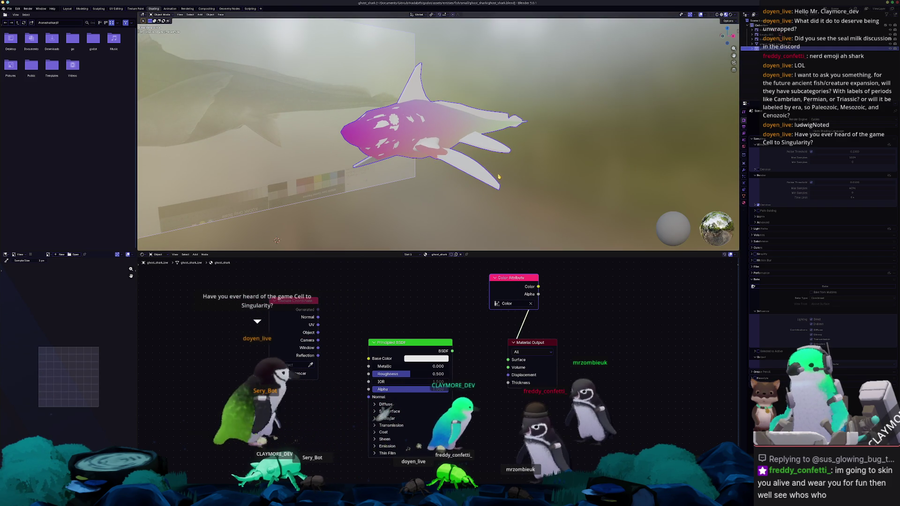
pyautogui.press('r')
pyautogui.press('Escape')
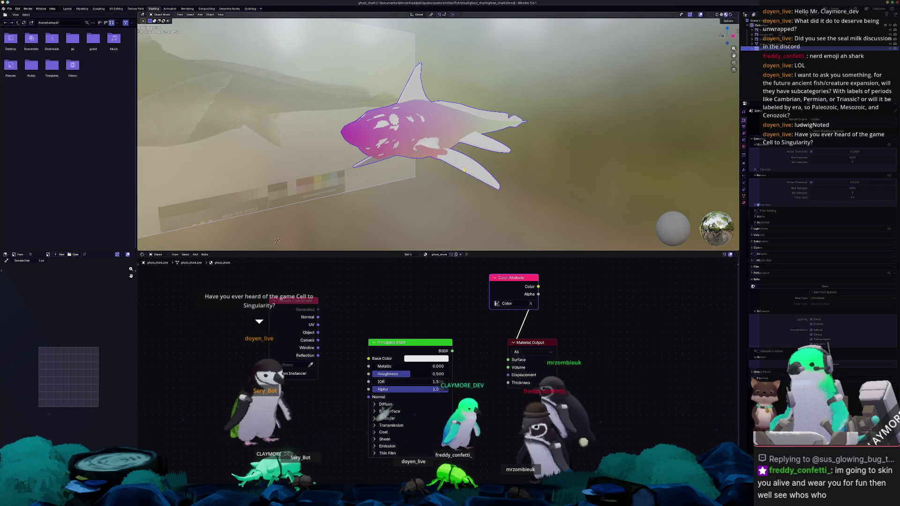
pyautogui.press('KP_Decimal')
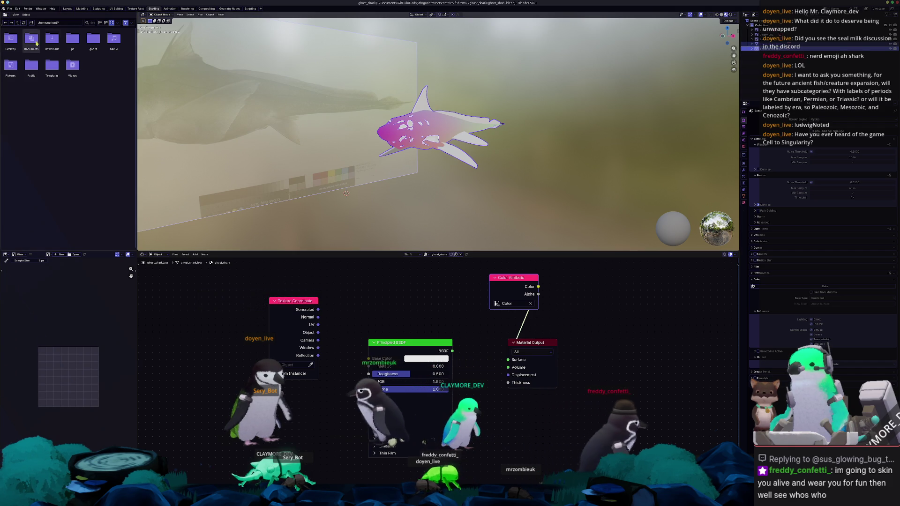
# Export the shark as an FBX file into a new folder named exports
pyautogui.click(12, 9)
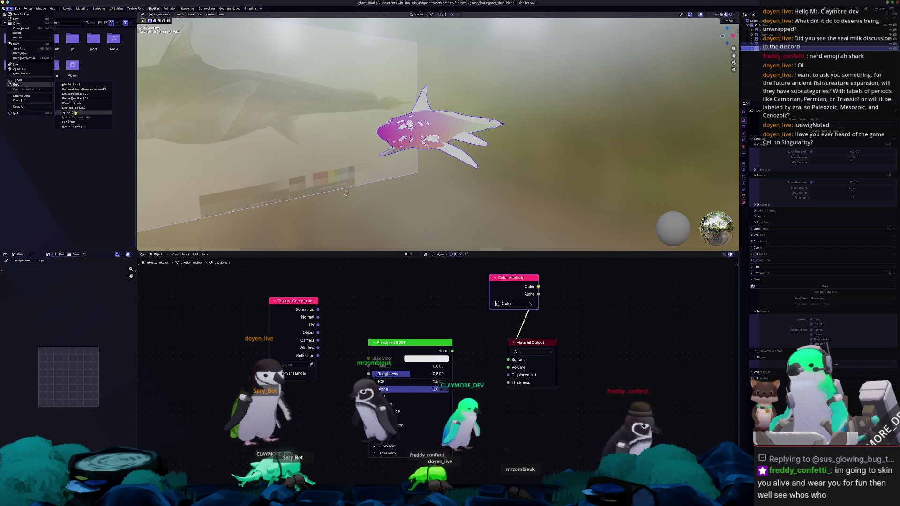
pyautogui.click(73, 124)
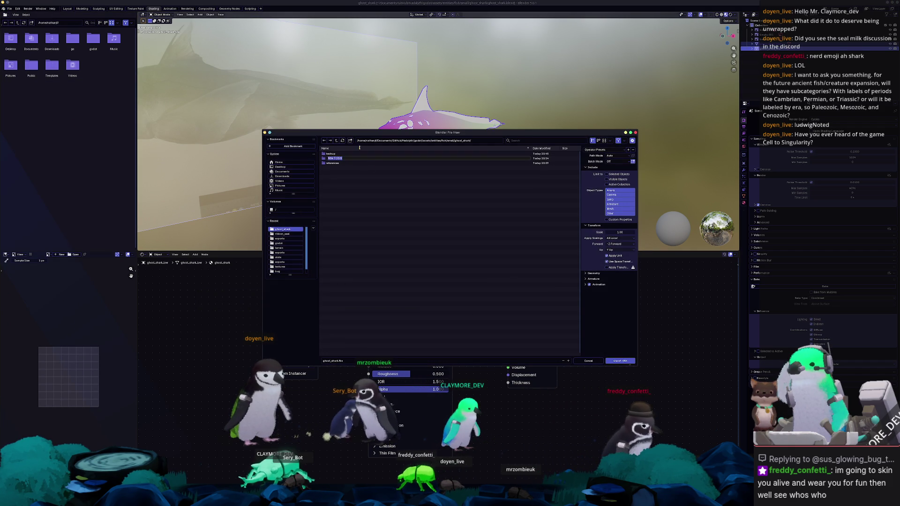
pyautogui.write('exports')
pyautogui.press('Return')
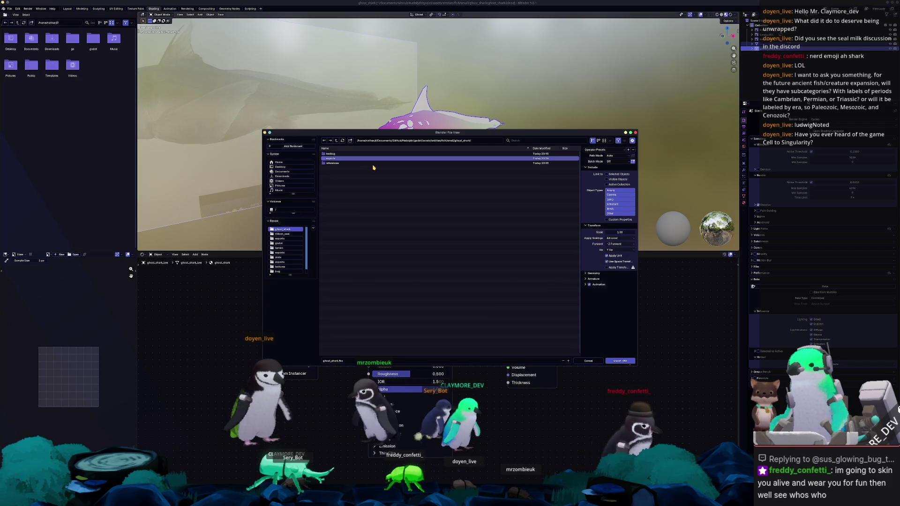
pyautogui.click(504, 160)
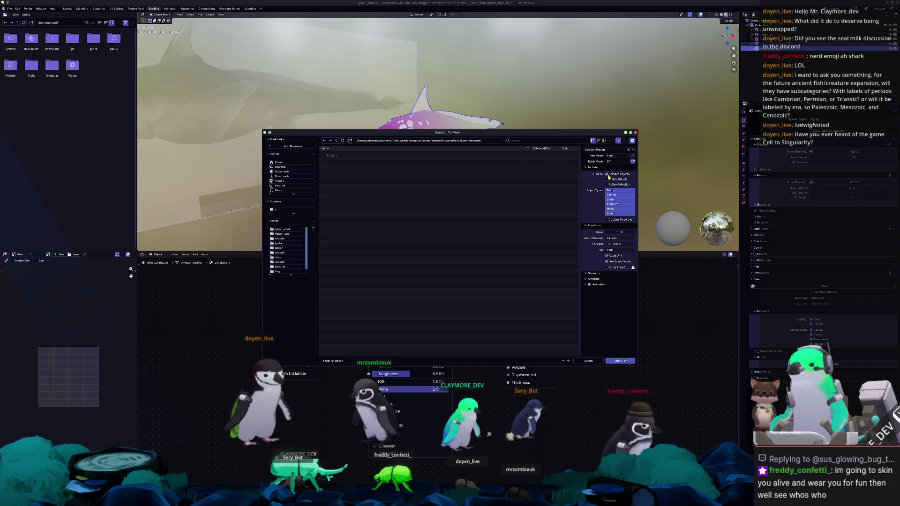
pyautogui.click(630, 361)
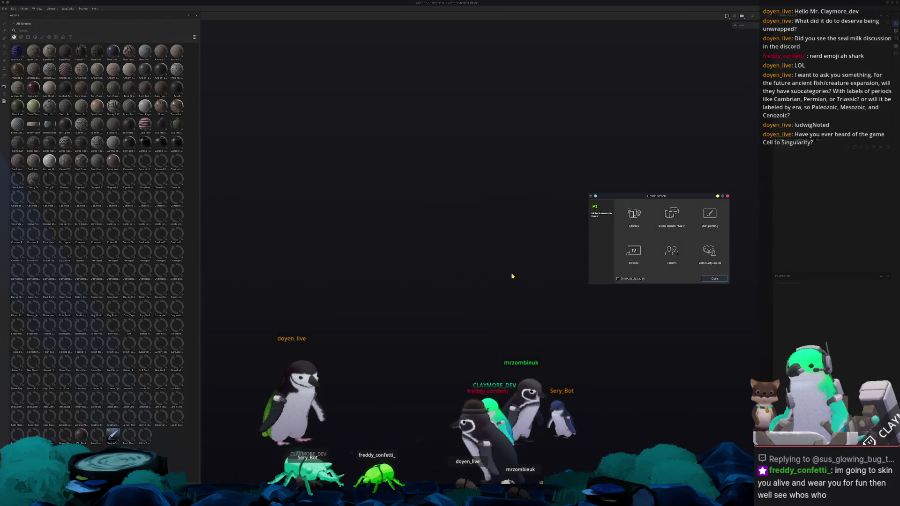
# Dismiss Substance Painter's welcome screen and start a new project, browsing for the mesh file
pyautogui.press('Escape')
pyautogui.click(4, 9)
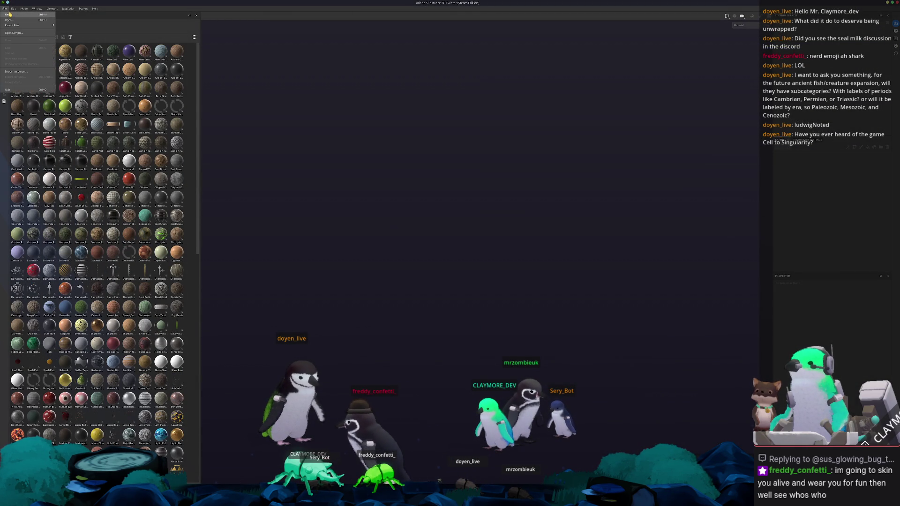
pyautogui.click(494, 189)
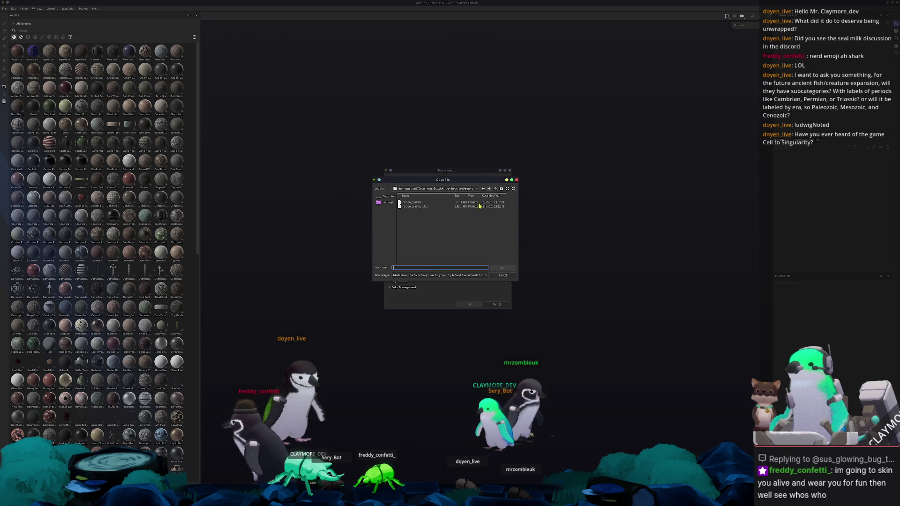
# Create the new Substance Painter project from ghost_shark.fbx in the ghost_shark folder
pyautogui.click(496, 190)
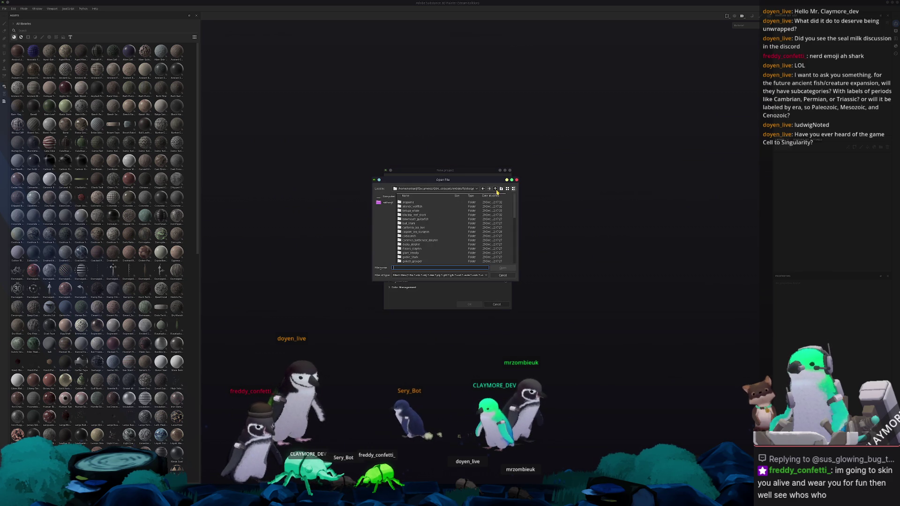
pyautogui.doubleClick(410, 225)
pyautogui.doubleClick(410, 220)
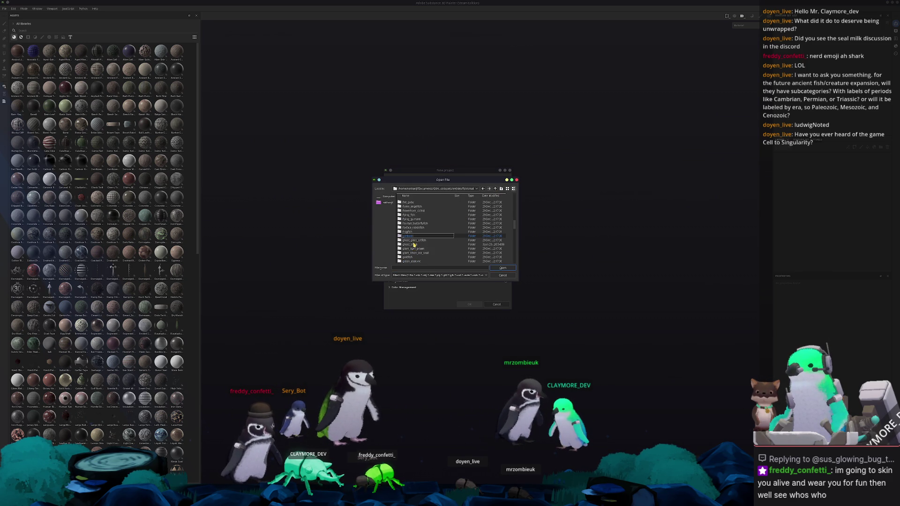
pyautogui.doubleClick(414, 246)
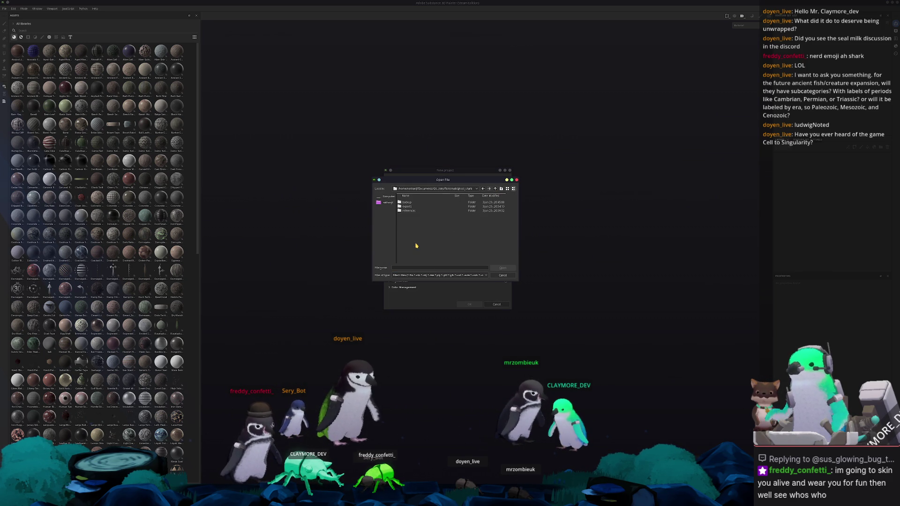
pyautogui.doubleClick(412, 203)
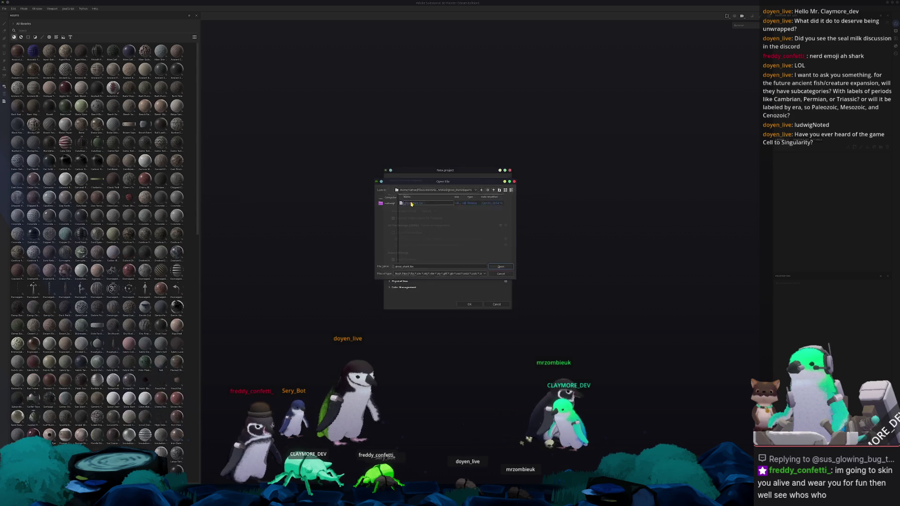
pyautogui.click(467, 306)
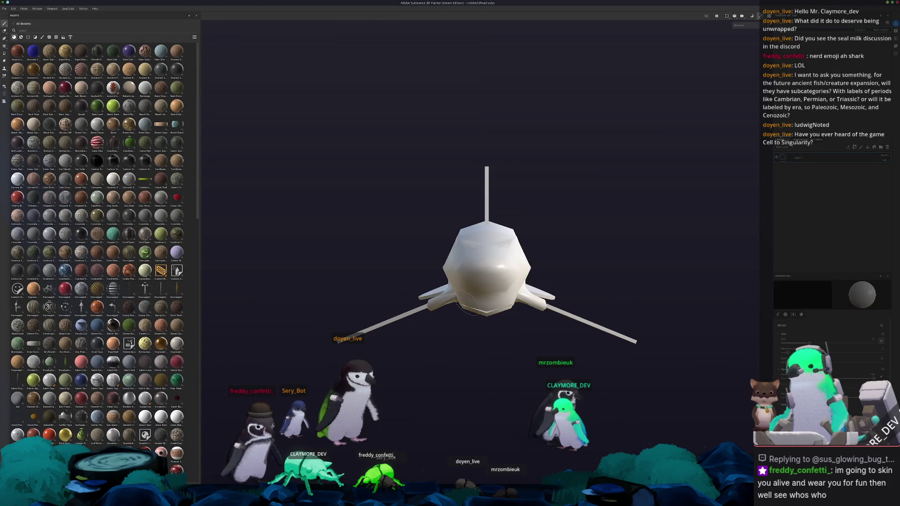
# Inspect the shark briefly in baking mode, then switch over to Blender
pyautogui.hotkey('ctrl', 'alt', 'b')
pyautogui.moveTo(458, 277)
pyautogui.keyDown('alt'); pyautogui.mouseDown()
pyautogui.moveTo(341, 332)
pyautogui.moveTo(373, 221)
pyautogui.moveTo(395, 251)
pyautogui.moveTo(432, 131)
pyautogui.moveTo(437, 181)
pyautogui.moveTo(548, 472)
pyautogui.mouseUp(); pyautogui.keyUp('alt')
pyautogui.hotkey('ctrl', 'alt', 'b')
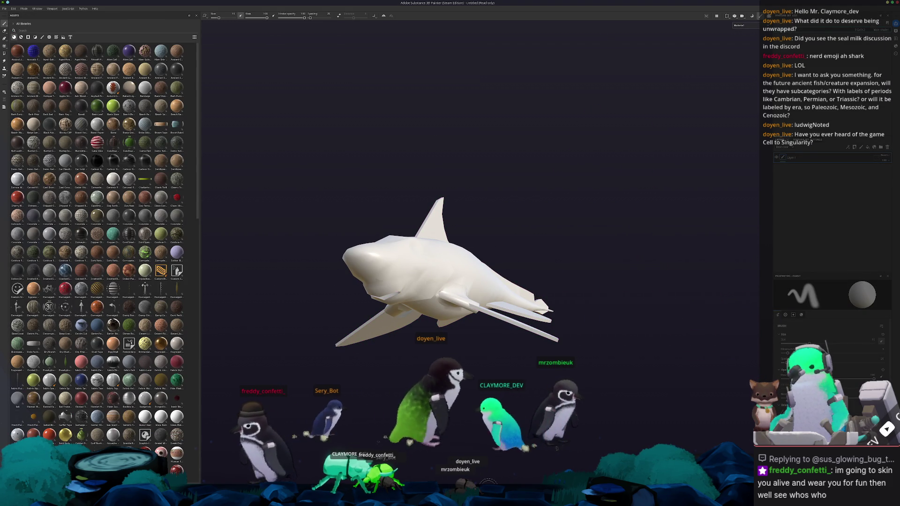
pyautogui.hotkey('alt', 'Tab')
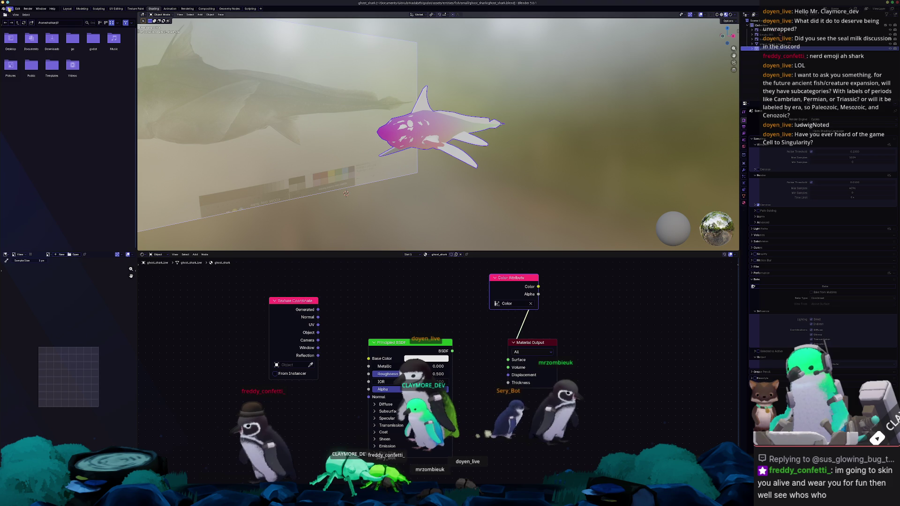
# Export the shark over the existing ghost_shark.fbx file
pyautogui.click(9, 9)
pyautogui.click(79, 124)
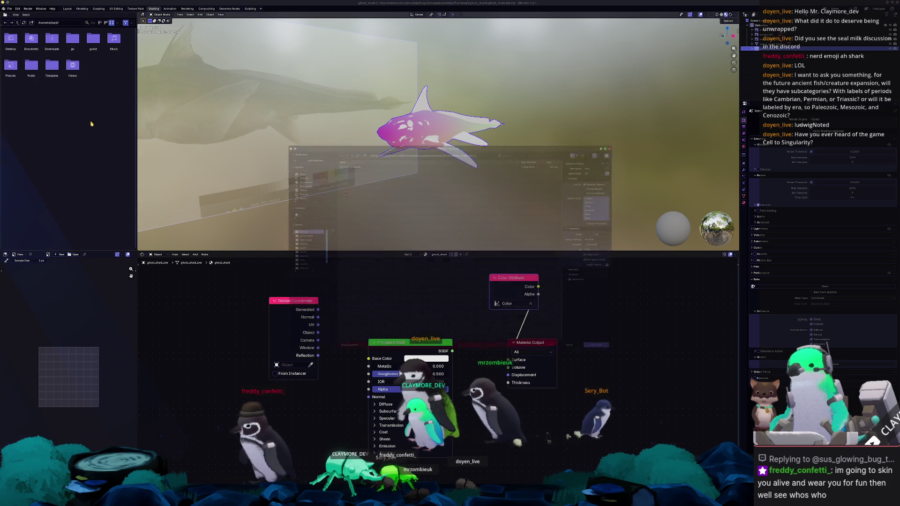
pyautogui.click(342, 154)
pyautogui.click(620, 360)
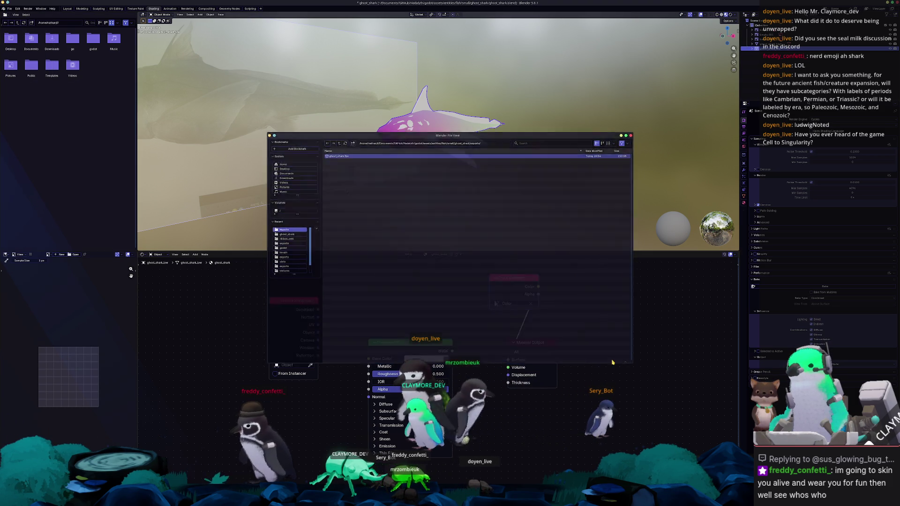
# Run a second FBX export for the other mesh and return to Substance Painter
pyautogui.click(9, 9)
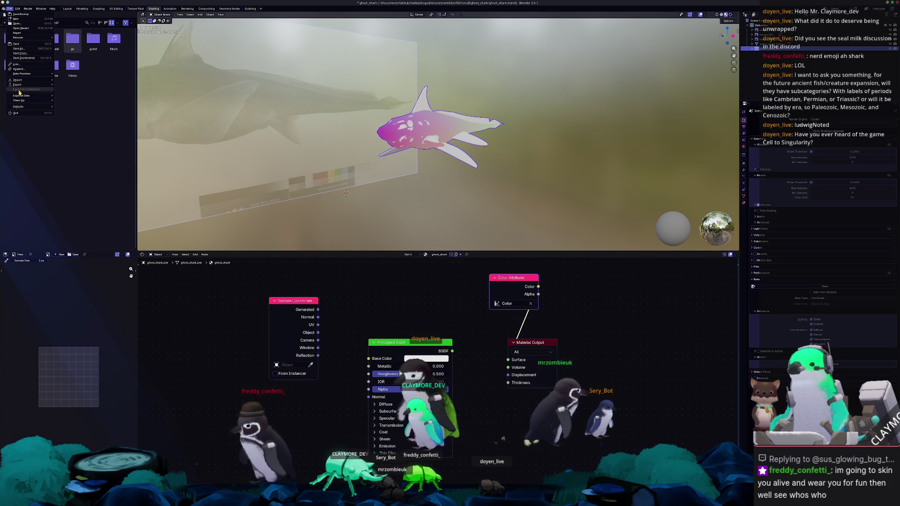
pyautogui.click(85, 131)
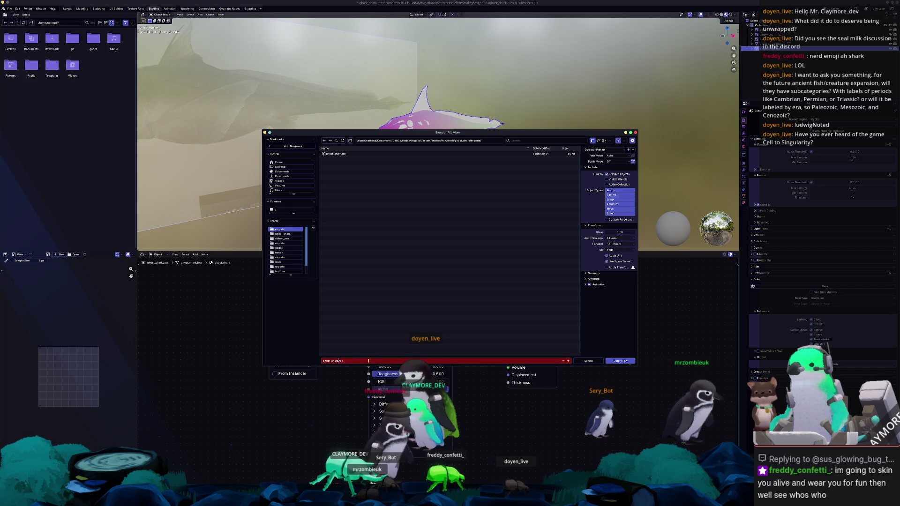
pyautogui.press('Return')
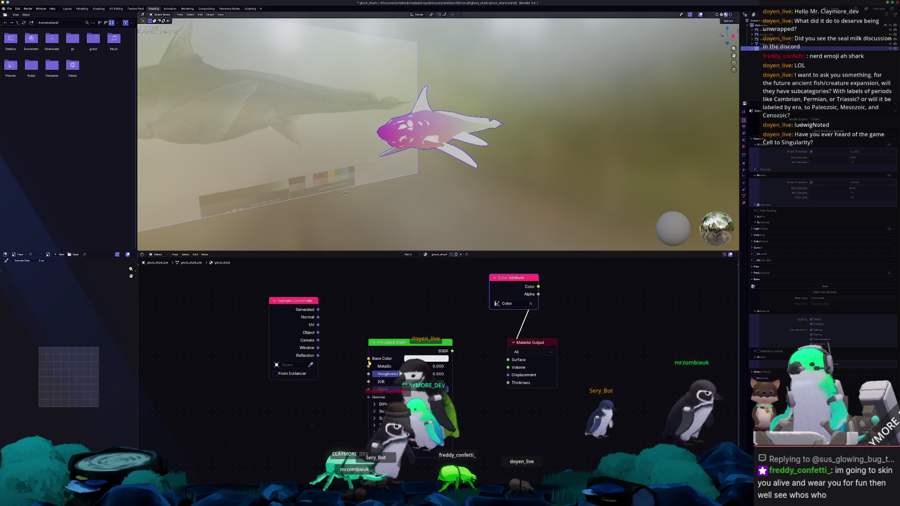
pyautogui.hotkey('alt', 'Tab')
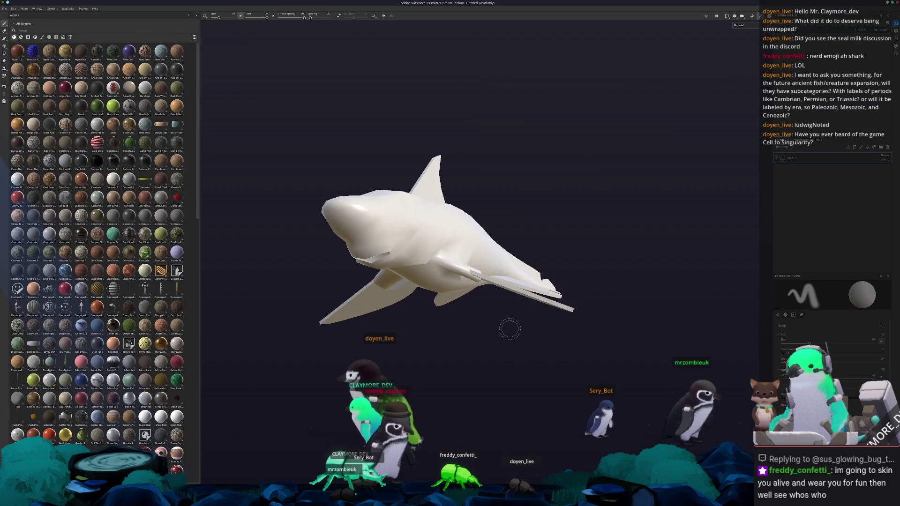
# Load the high-poly shark file as the bake source in Bake Mesh Maps
pyautogui.keyDown('alt'); pyautogui.moveTo(508, 328); pyautogui.dragTo(548, 366); pyautogui.keyUp('alt')
pyautogui.hotkey('ctrl', 'shift', 'b')
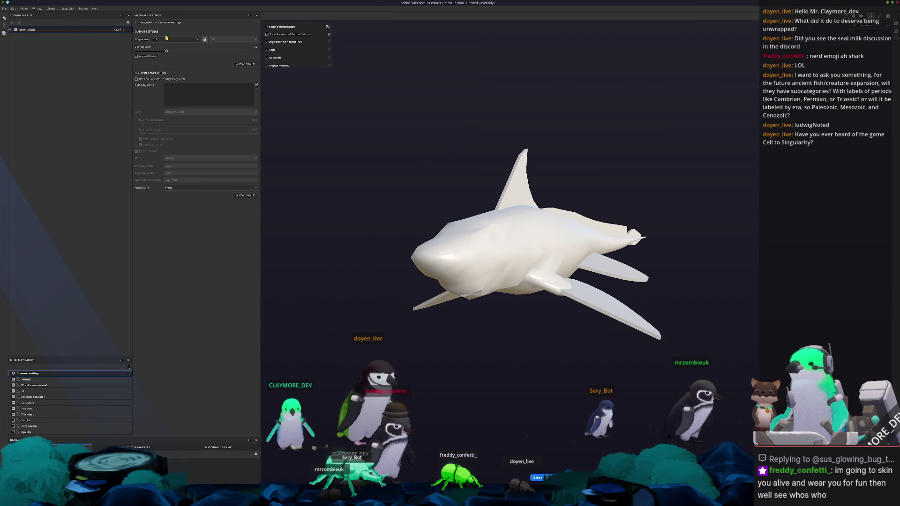
pyautogui.click(256, 86)
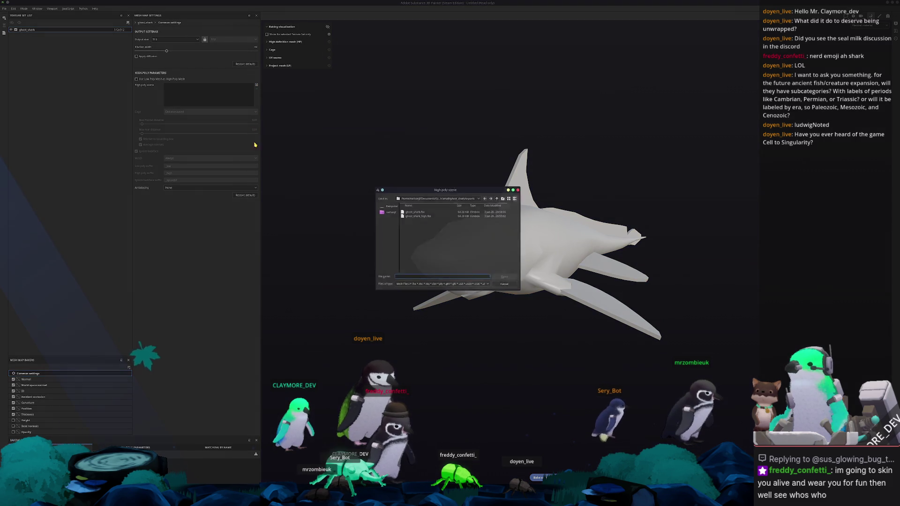
pyautogui.doubleClick(418, 215)
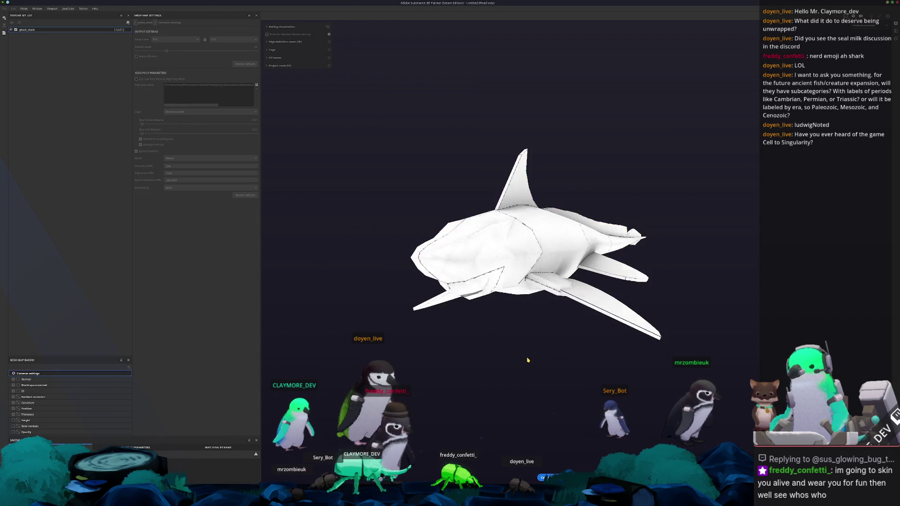
pyautogui.keyDown('alt'); pyautogui.moveTo(530, 352); pyautogui.dragTo(526, 365); pyautogui.keyUp('alt')
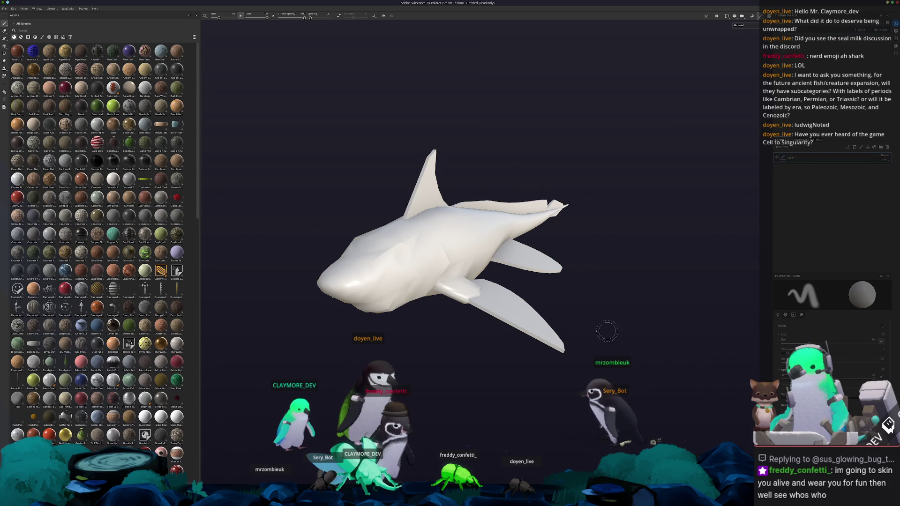
pyautogui.scroll(3, 603, 327)
pyautogui.scroll(-3, 606, 325)
# Drop a brown material from the shelf onto the shark and reopen mesh-map baking
pyautogui.click(738, 25)
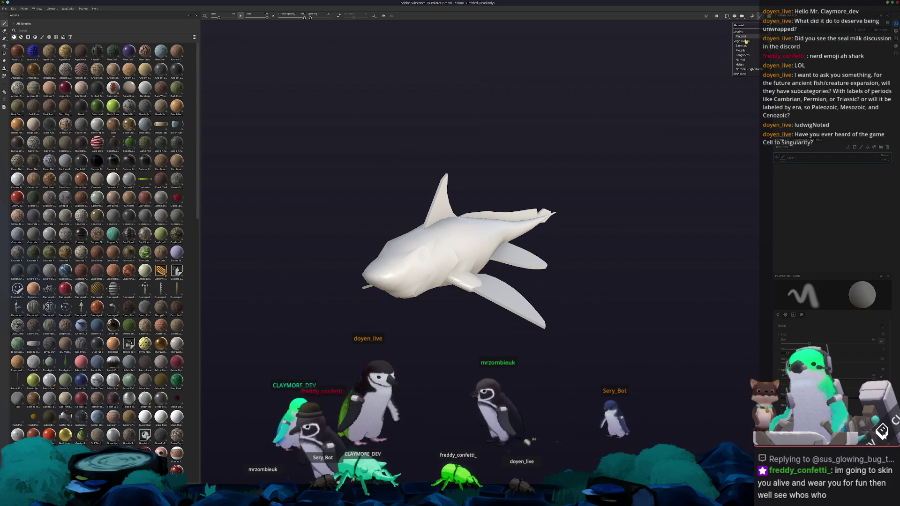
pyautogui.click(744, 46)
pyautogui.scroll(-5, 105, 246)
pyautogui.moveTo(161, 279); pyautogui.dragTo(578, 232)
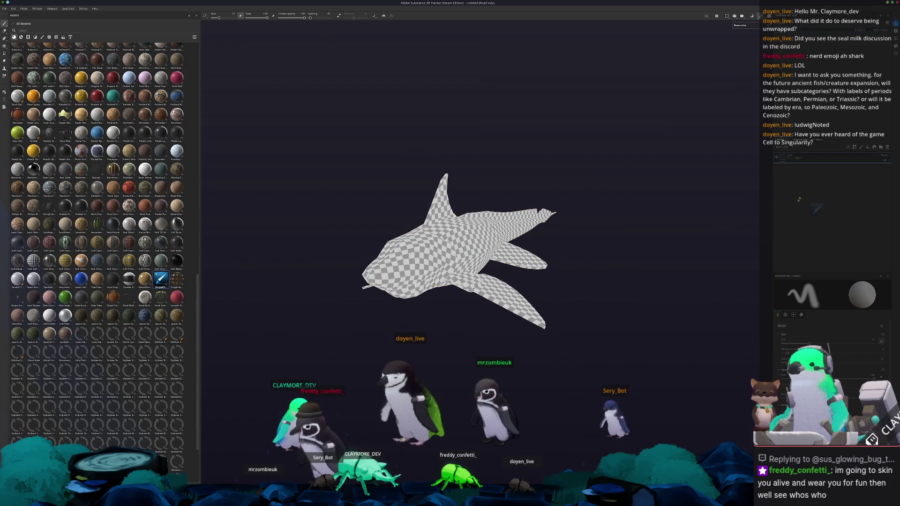
pyautogui.moveTo(707, 215); pyautogui.dragTo(697, 217)
pyautogui.moveTo(625, 257)
pyautogui.keyDown('alt'); pyautogui.mouseDown()
pyautogui.moveTo(400, 75)
pyautogui.moveTo(574, 324)
pyautogui.moveTo(277, 242)
pyautogui.moveTo(470, 292)
pyautogui.mouseUp(); pyautogui.keyUp('alt')
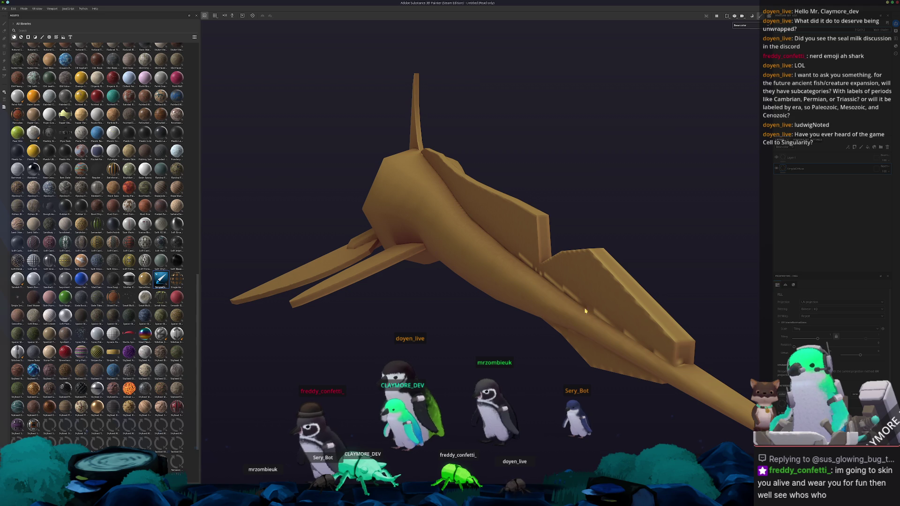
pyautogui.keyDown('alt'); pyautogui.moveTo(571, 308); pyautogui.dragTo(506, 312); pyautogui.keyUp('alt')
pyautogui.hotkey('ctrl', 'shift', 'b')
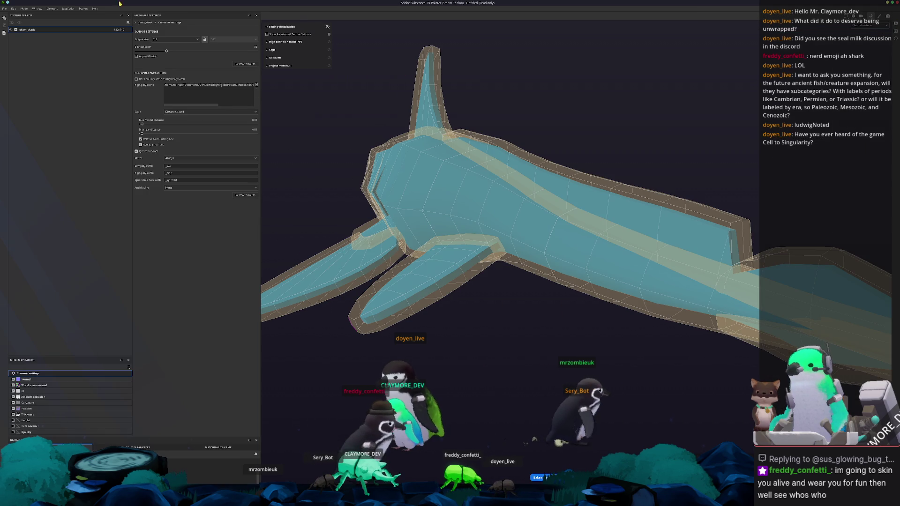
# Change the bake output size and check the shark through single viewport channels
pyautogui.click(176, 39)
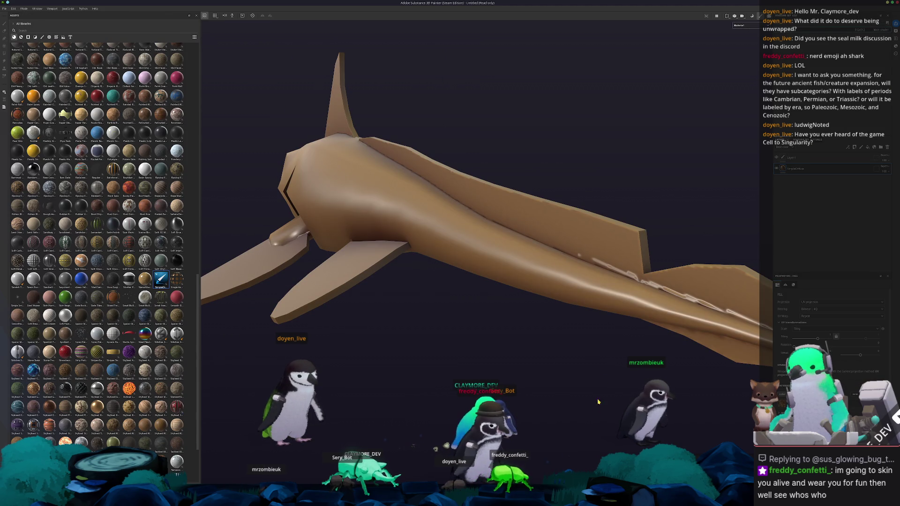
pyautogui.moveTo(598, 401)
pyautogui.keyDown('alt'); pyautogui.mouseDown()
pyautogui.moveTo(601, 299)
pyautogui.moveTo(449, 265)
pyautogui.mouseUp(); pyautogui.keyUp('alt')
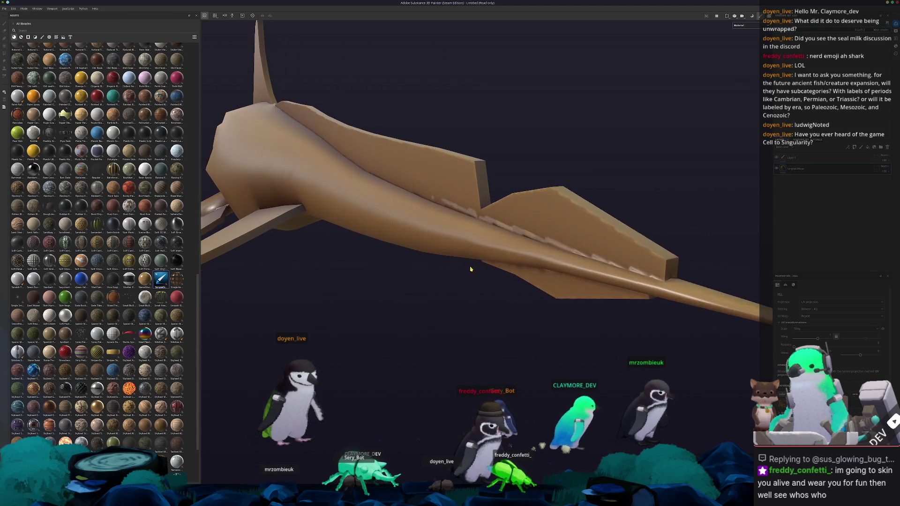
pyautogui.keyDown('alt'); pyautogui.moveTo(449, 265); pyautogui.dragTo(479, 267); pyautogui.keyUp('alt')
pyautogui.click(751, 51)
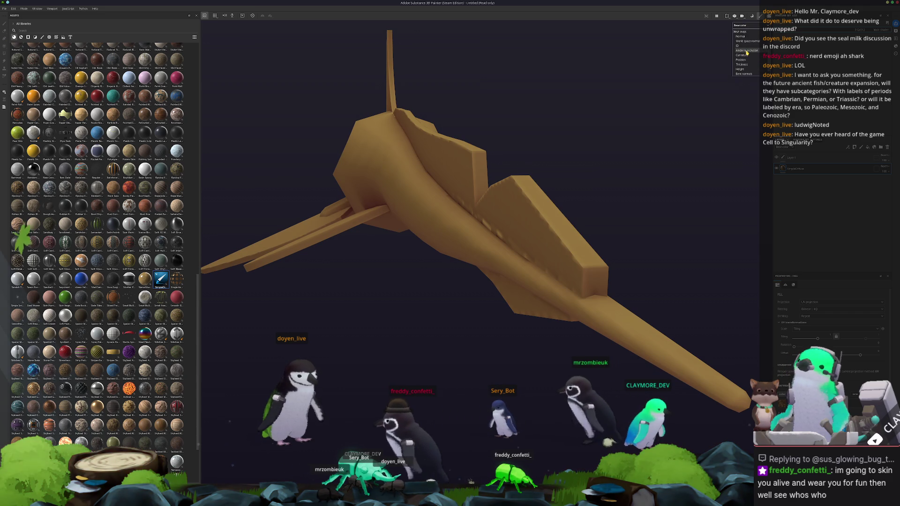
pyautogui.click(744, 63)
pyautogui.keyDown('alt'); pyautogui.moveTo(591, 136); pyautogui.dragTo(605, 211); pyautogui.keyUp('alt')
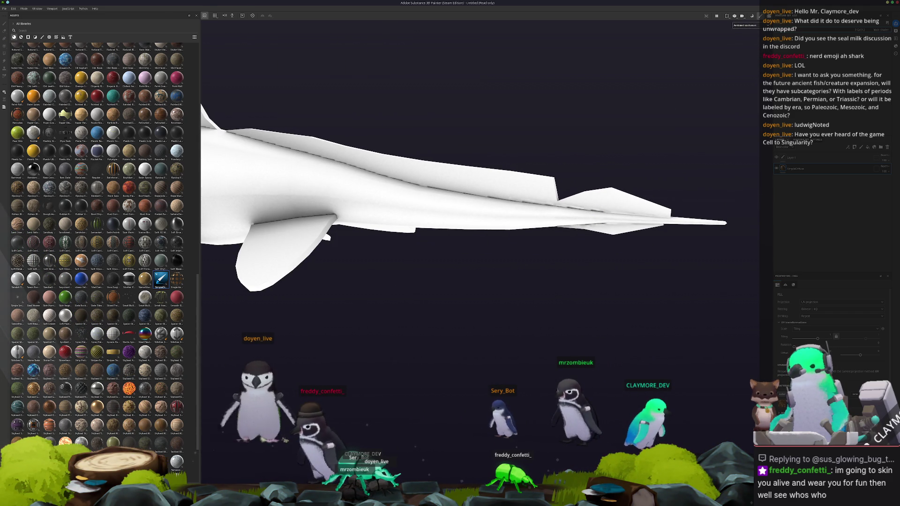
# In Blender, shift the other shark mesh along the X axis, then return to Substance Painter
pyautogui.click(471, 464)
pyautogui.scroll(4, 553, 121)
pyautogui.scroll(3, 553, 122)
pyautogui.scroll(3, 553, 121)
pyautogui.click(553, 121)
pyautogui.scroll(-4, 553, 120)
pyautogui.scroll(2, 553, 121)
pyautogui.scroll(2, 553, 121)
pyautogui.press('g')
pyautogui.press('x')
pyautogui.click(544, 250)
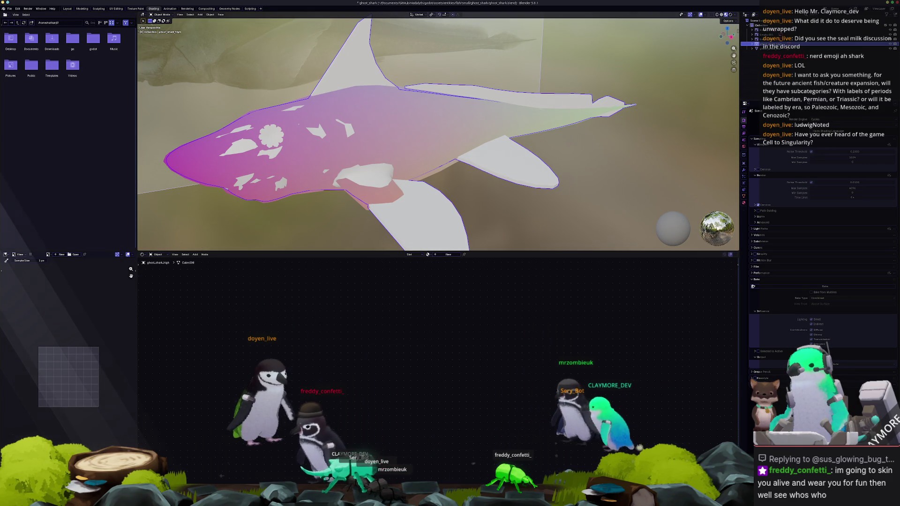
pyautogui.hotkey('alt', 'Tab')
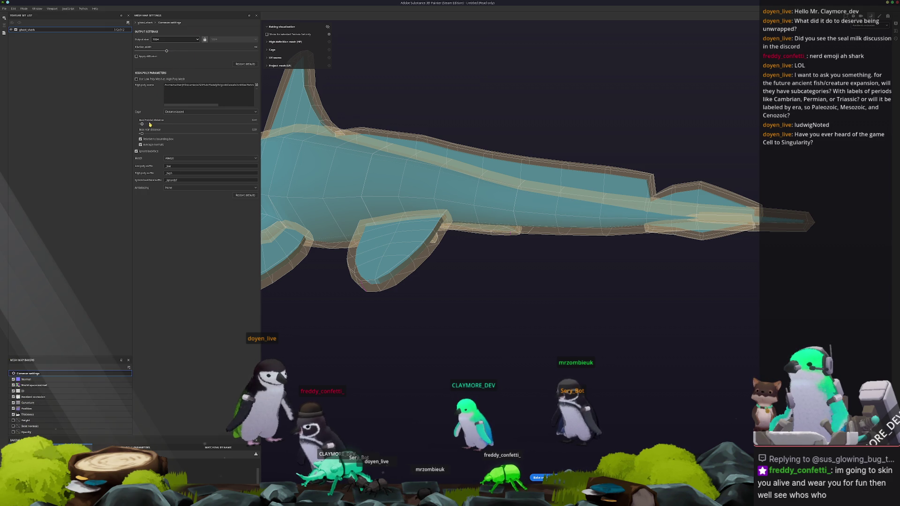
# Pull the Max frontal distance down so the cage hugs the shark, then bake the mesh maps
pyautogui.moveTo(142, 125); pyautogui.dragTo(128, 125)
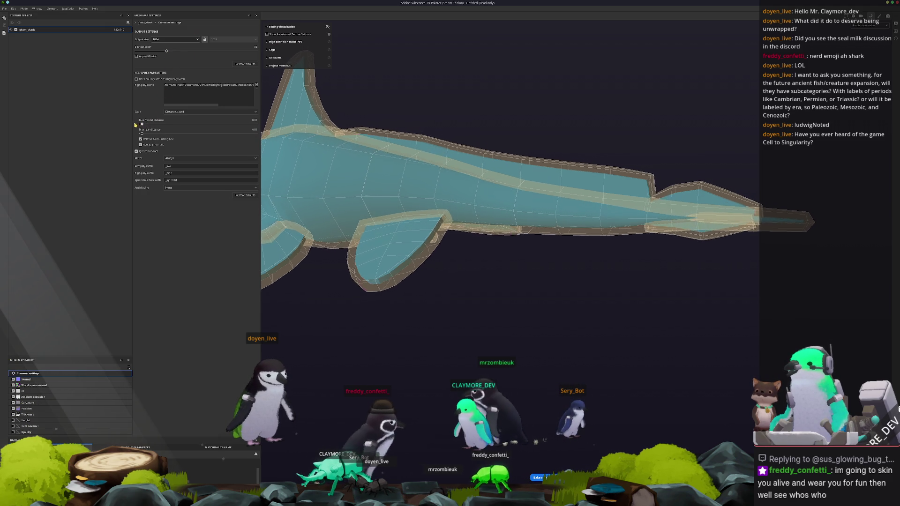
pyautogui.moveTo(129, 125); pyautogui.dragTo(125, 126)
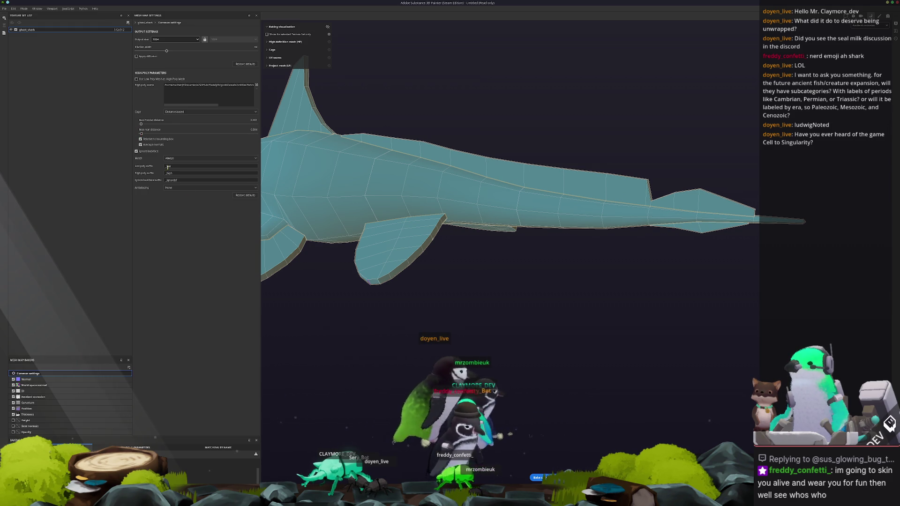
pyautogui.click(222, 447)
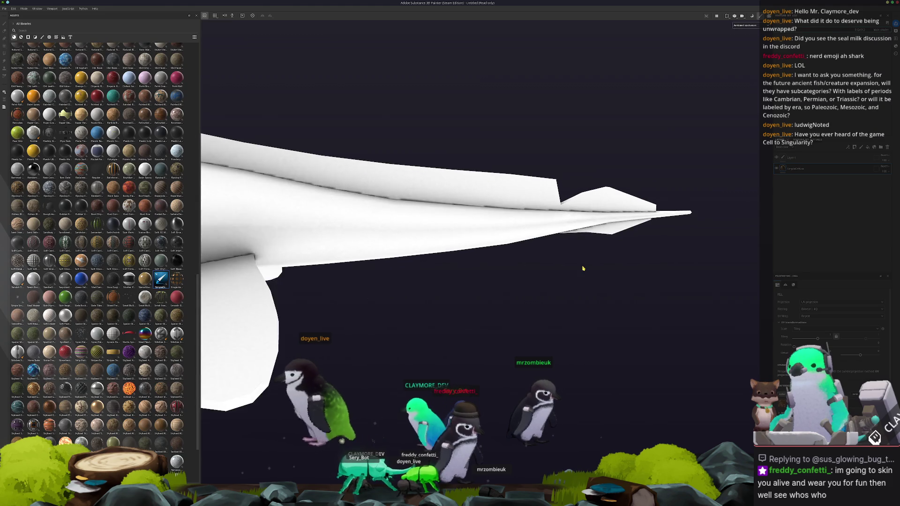
pyautogui.moveTo(583, 268)
pyautogui.keyDown('alt'); pyautogui.mouseDown()
pyautogui.moveTo(311, 202)
pyautogui.moveTo(725, 34)
pyautogui.mouseUp(); pyautogui.keyUp('alt')
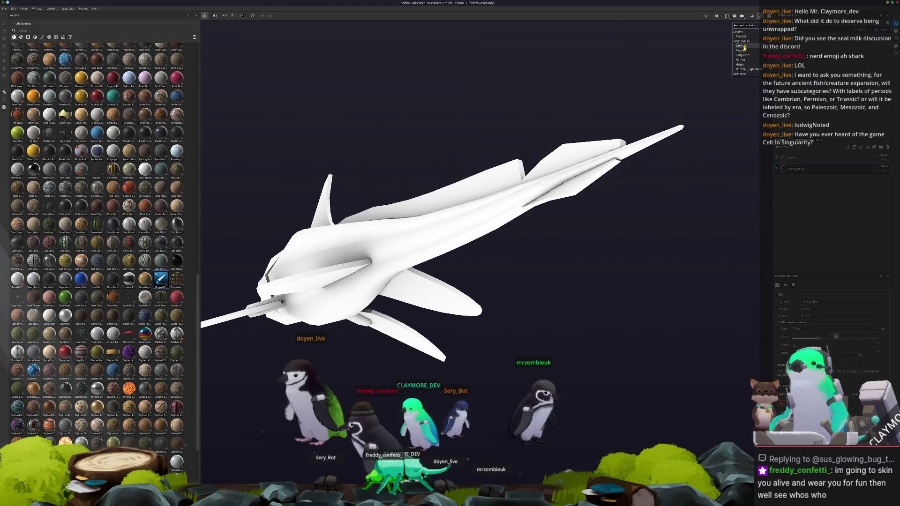
# Switch the viewport to Base color, look the shark over from several angles, then bring up the references folder
pyautogui.click(744, 47)
pyautogui.moveTo(540, 149)
pyautogui.keyDown('alt'); pyautogui.mouseDown()
pyautogui.moveTo(624, 165)
pyautogui.moveTo(562, 182)
pyautogui.mouseUp(); pyautogui.keyUp('alt')
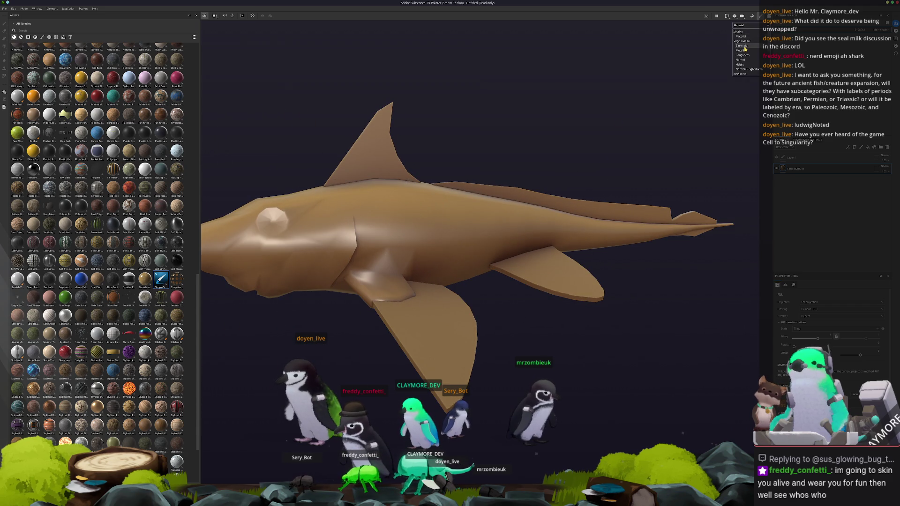
pyautogui.click(744, 47)
pyautogui.moveTo(597, 210)
pyautogui.keyDown('alt'); pyautogui.mouseDown()
pyautogui.moveTo(506, 304)
pyautogui.moveTo(548, 287)
pyautogui.moveTo(626, 278)
pyautogui.moveTo(390, 252)
pyautogui.mouseUp(); pyautogui.keyUp('alt')
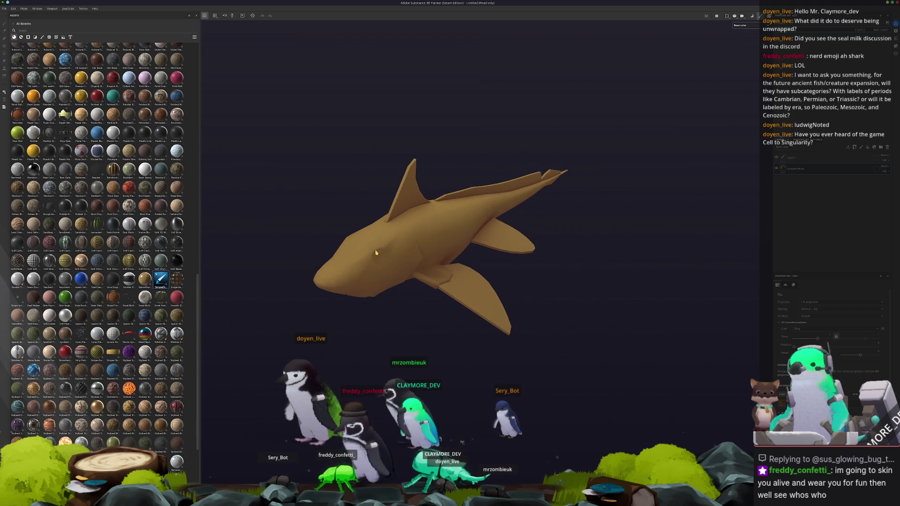
pyautogui.scroll(2, 392, 260)
pyautogui.scroll(2, 446, 194)
pyautogui.scroll(2, 306, 305)
pyautogui.scroll(2, 306, 315)
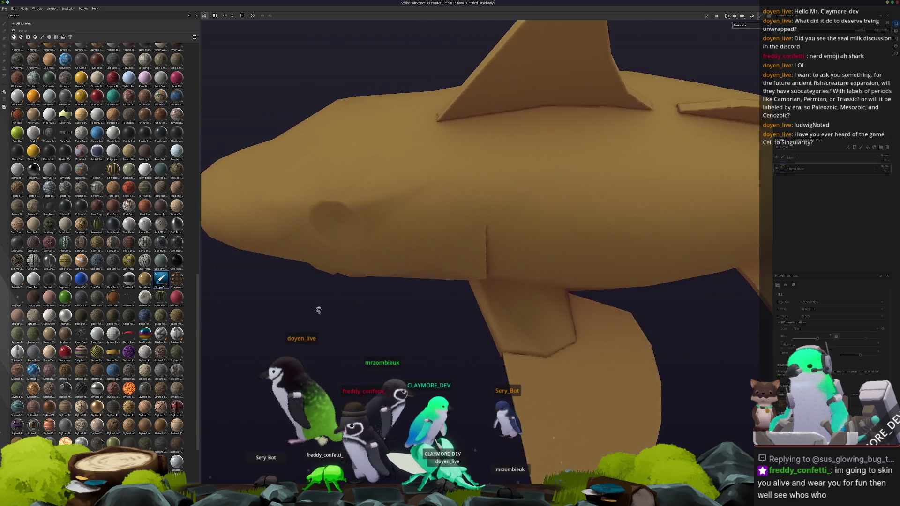
pyautogui.keyDown('alt'); pyautogui.moveTo(306, 316); pyautogui.dragTo(390, 214); pyautogui.keyUp('alt')
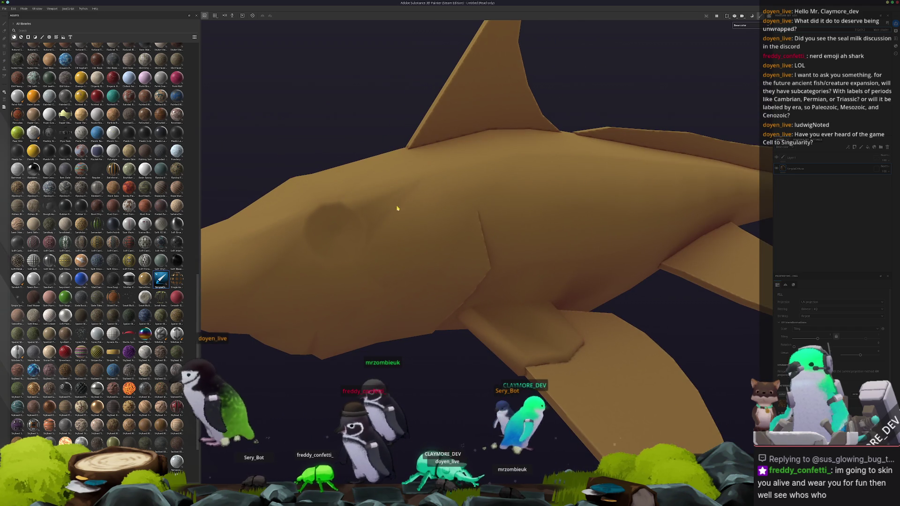
pyautogui.scroll(-3, 395, 196)
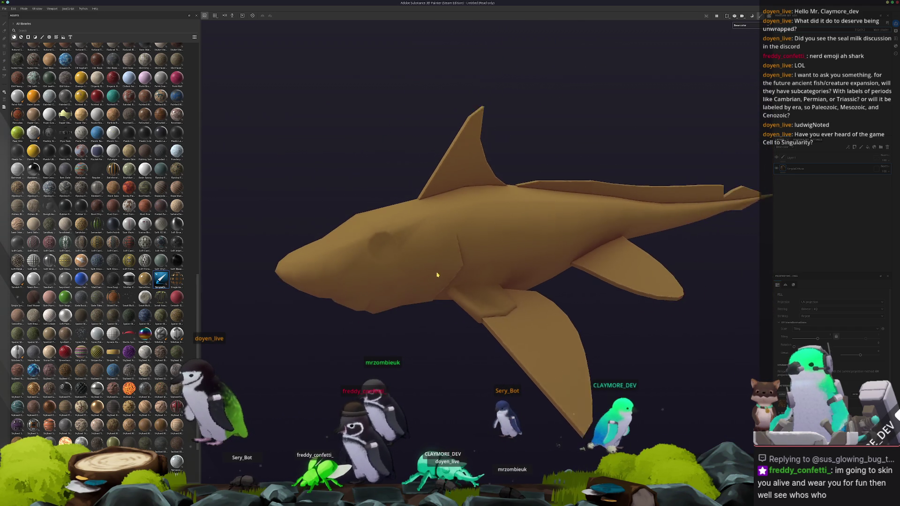
pyautogui.moveTo(436, 328)
pyautogui.keyDown('alt'); pyautogui.mouseDown()
pyautogui.moveTo(559, 221)
pyautogui.moveTo(445, 436)
pyautogui.mouseUp(); pyautogui.keyUp('alt')
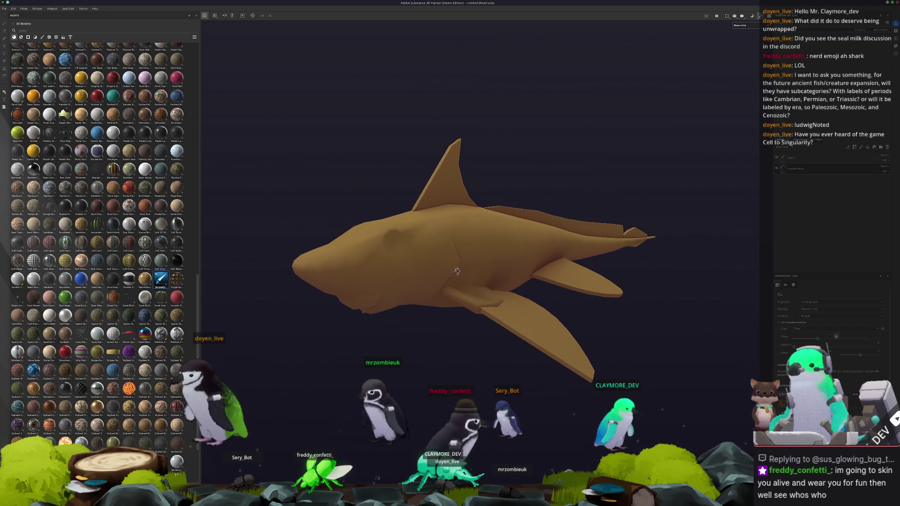
pyautogui.hotkey('alt', 'Tab')
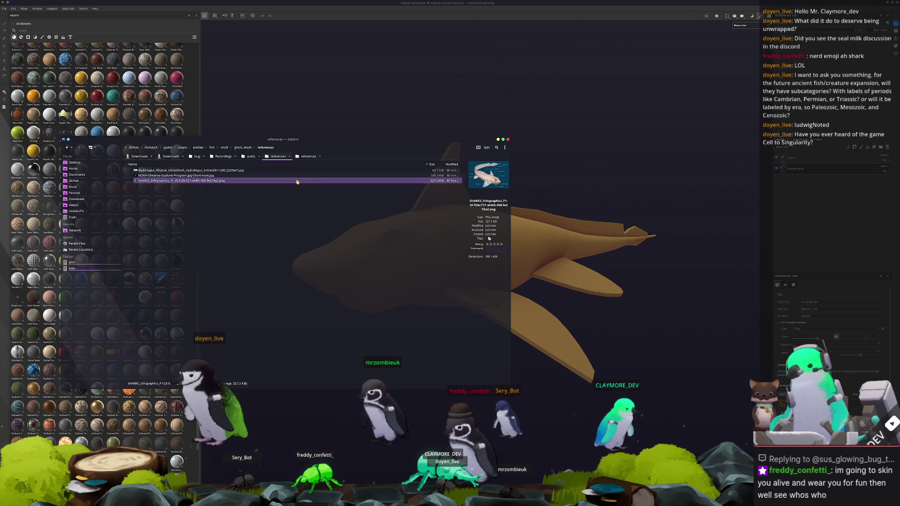
pyautogui.moveTo(183, 174)
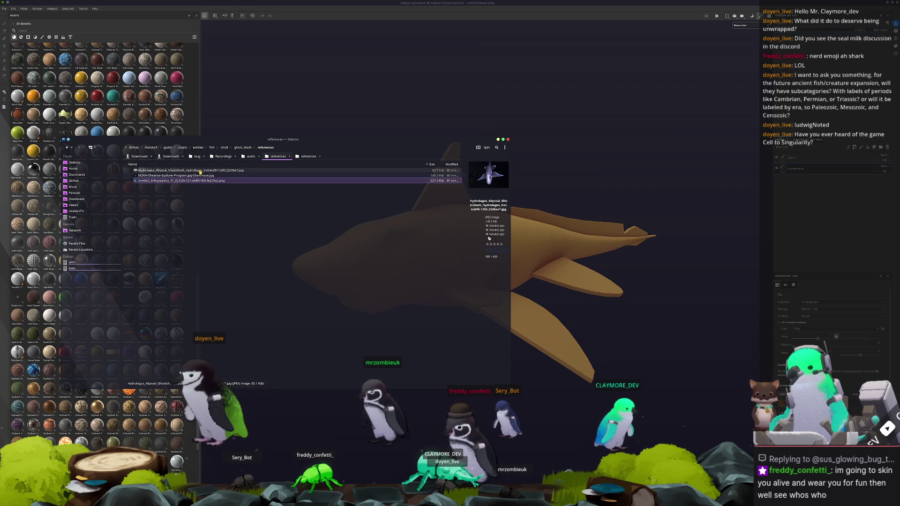
# Open the reference images, step to the anatomy diagram and park the viewer in the top-right corner
pyautogui.click(201, 171)
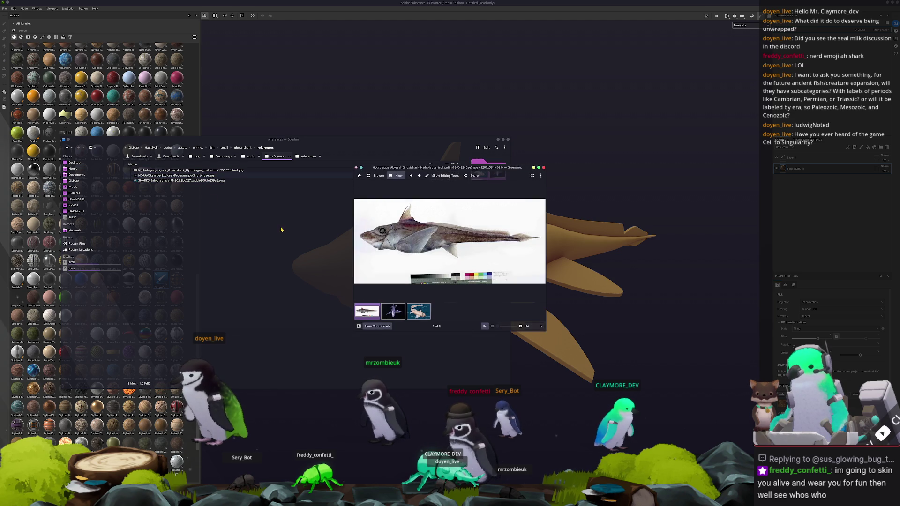
pyautogui.click(395, 318)
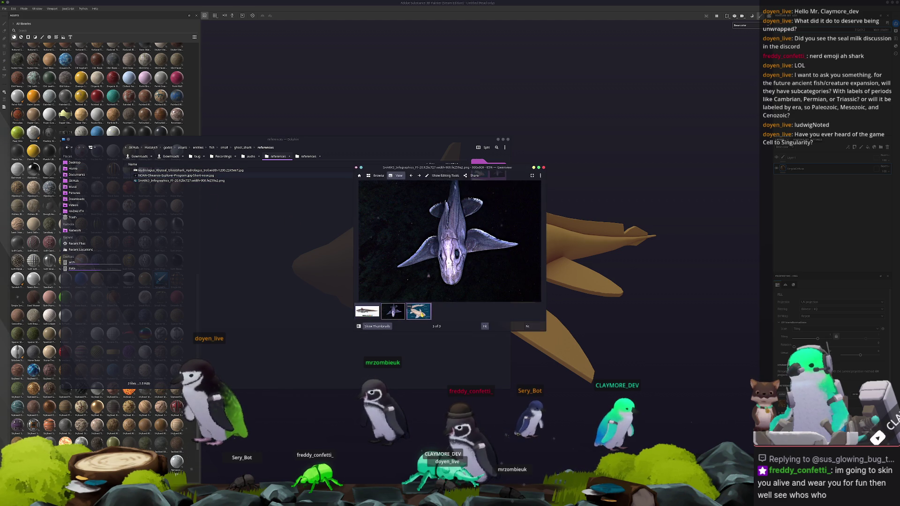
pyautogui.scroll(-1, 428, 275)
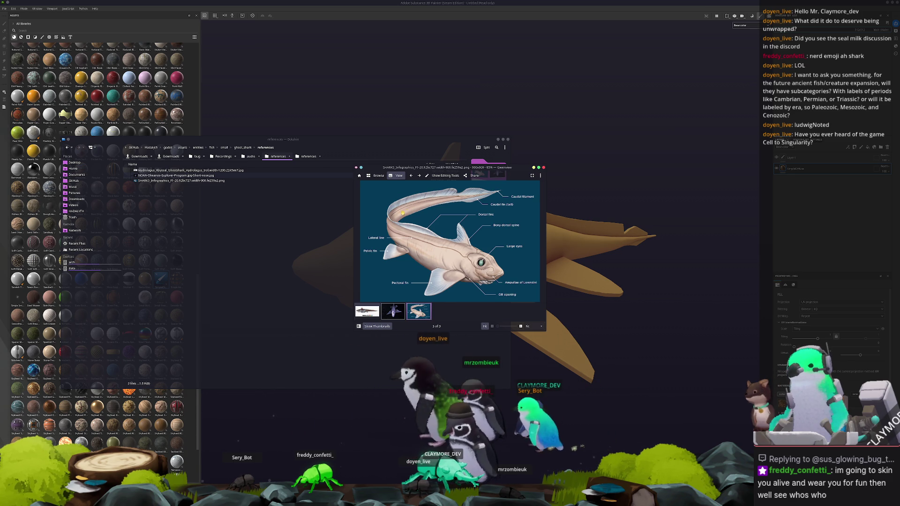
pyautogui.moveTo(487, 168); pyautogui.dragTo(695, 33)
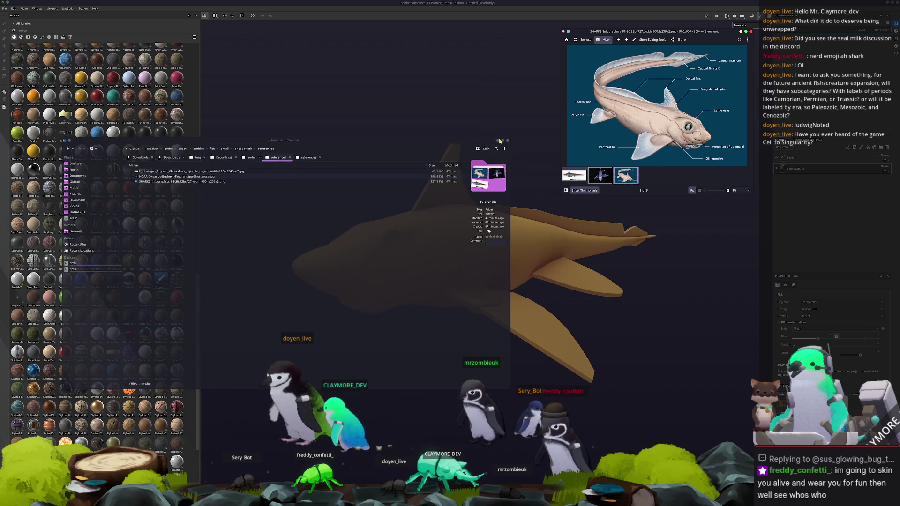
pyautogui.keyDown('alt'); pyautogui.moveTo(498, 140); pyautogui.dragTo(736, 271); pyautogui.keyUp('alt')
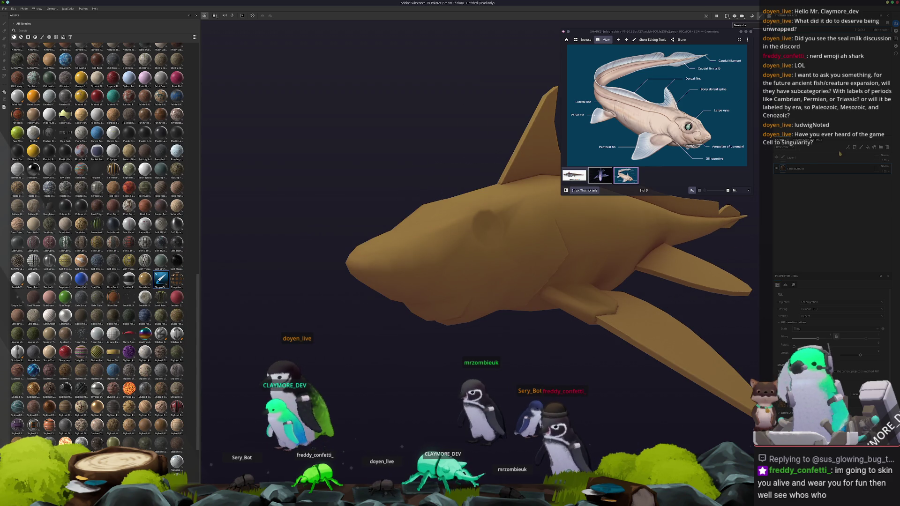
# Select the paint brush and choose an option from the shark layer's right-click menu
pyautogui.press('1')
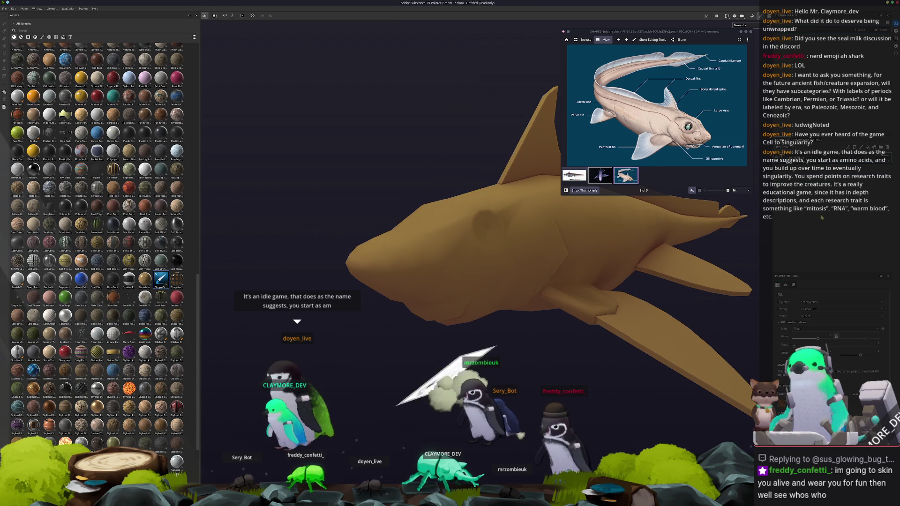
pyautogui.click(813, 246)
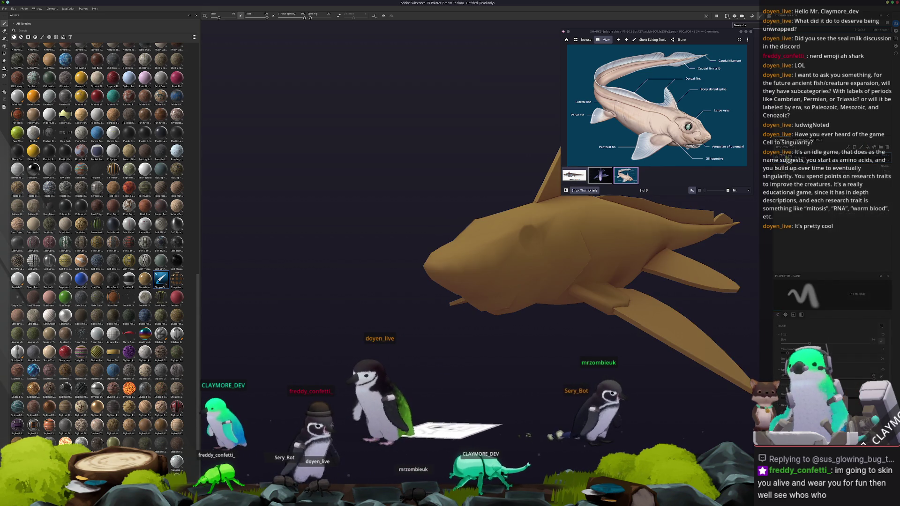
pyautogui.rightClick(808, 266)
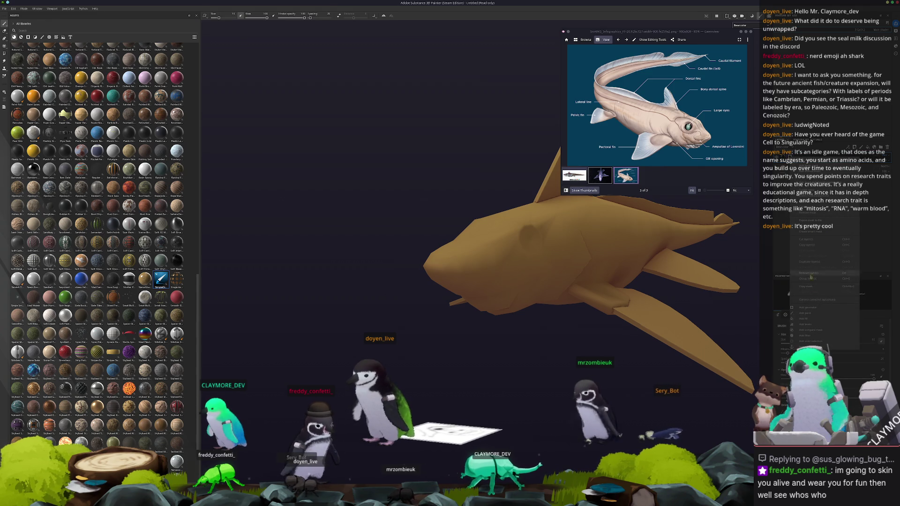
pyautogui.click(809, 312)
pyautogui.press('1')
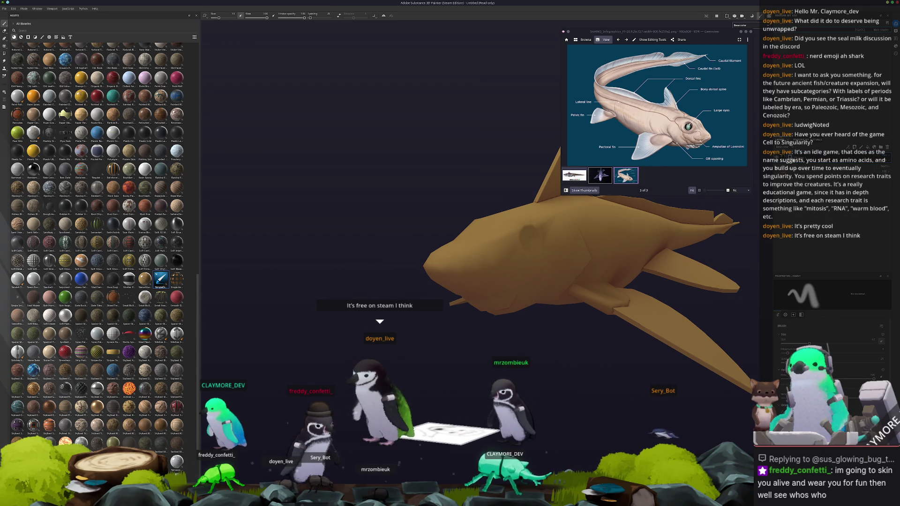
pyautogui.rightClick(788, 218)
pyautogui.click(803, 311)
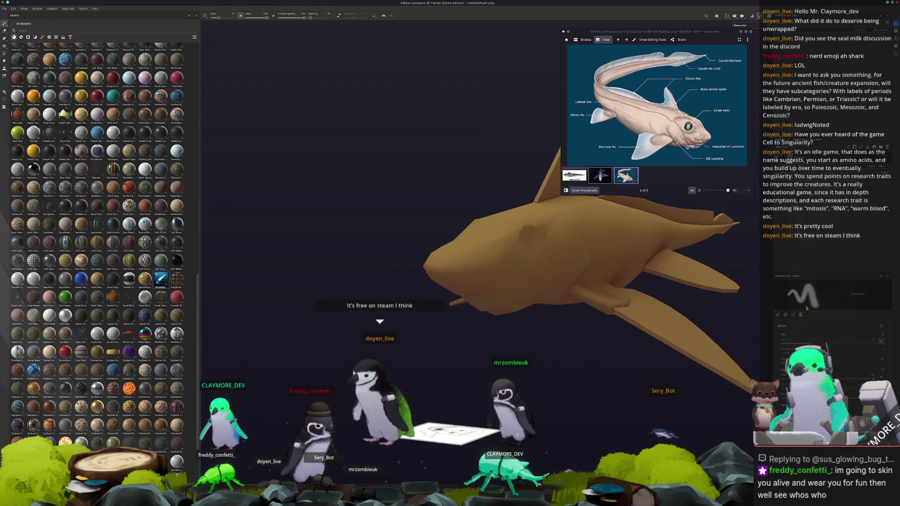
# Brush a single faint diagonal stroke across the shark's flank, orbiting around the body before and after
pyautogui.moveTo(571, 334)
pyautogui.keyDown('alt'); pyautogui.mouseDown()
pyautogui.moveTo(503, 308)
pyautogui.moveTo(503, 292)
pyautogui.mouseUp(); pyautogui.keyUp('alt')
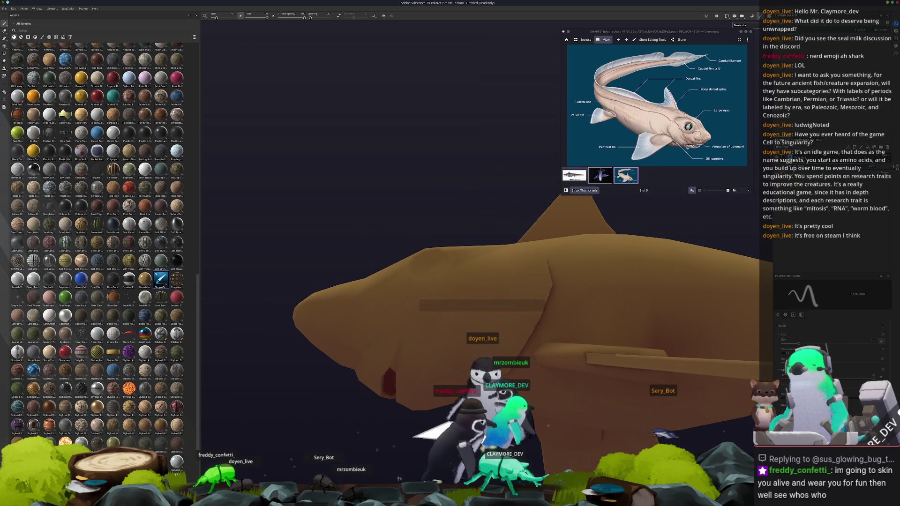
pyautogui.moveTo(504, 293)
pyautogui.keyDown('alt'); pyautogui.mouseDown()
pyautogui.moveTo(468, 322)
pyautogui.moveTo(520, 328)
pyautogui.mouseUp(); pyautogui.keyUp('alt')
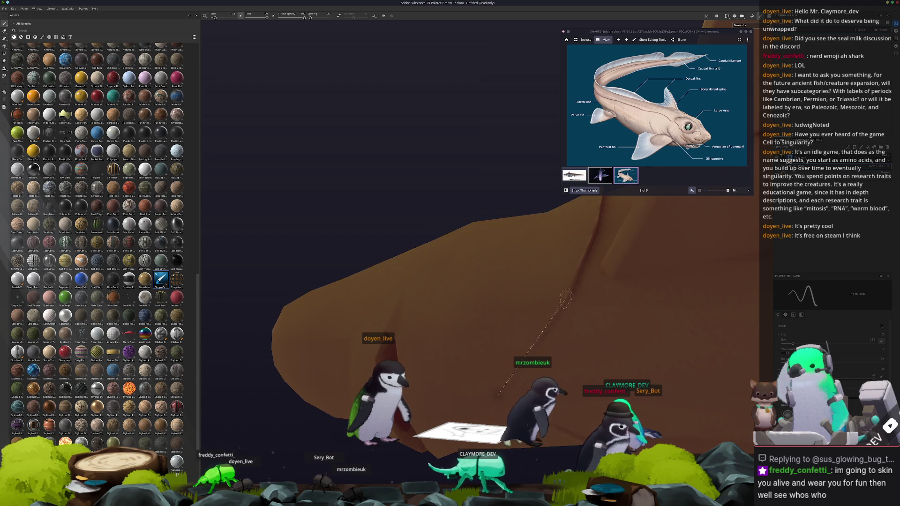
pyautogui.moveTo(499, 390)
pyautogui.keyDown('alt'); pyautogui.mouseDown()
pyautogui.moveTo(494, 409)
pyautogui.moveTo(470, 362)
pyautogui.moveTo(475, 374)
pyautogui.mouseUp(); pyautogui.keyUp('alt')
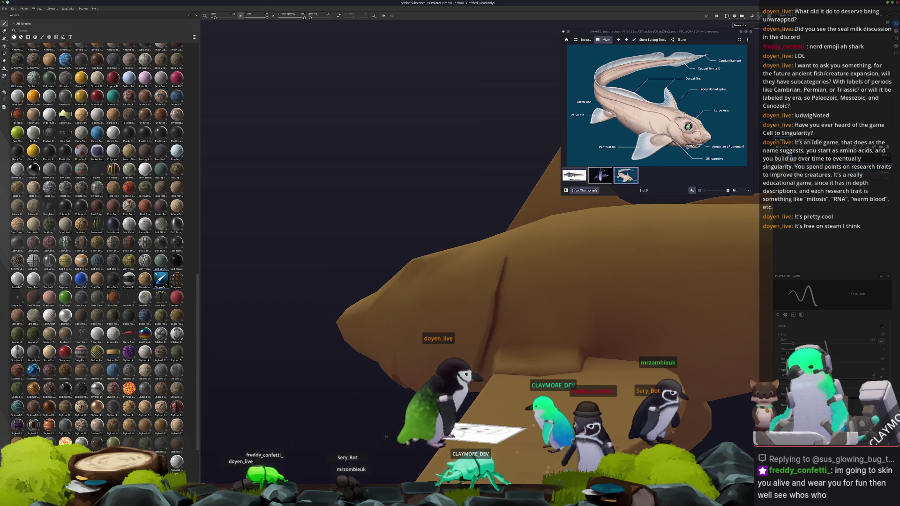
pyautogui.moveTo(475, 373)
pyautogui.keyDown('alt'); pyautogui.mouseDown()
pyautogui.moveTo(534, 285)
pyautogui.moveTo(466, 297)
pyautogui.mouseUp(); pyautogui.keyUp('alt')
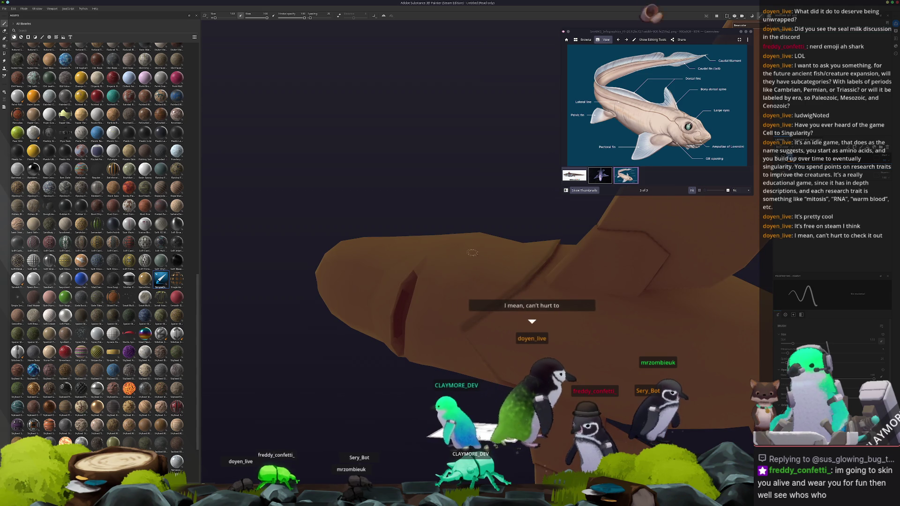
pyautogui.scroll(3, 444, 333)
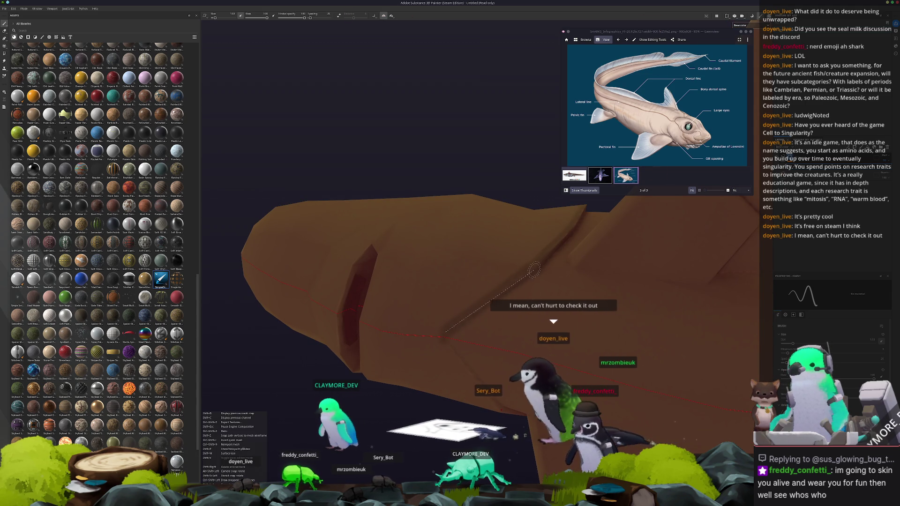
pyautogui.moveTo(544, 258)
pyautogui.mouseDown()
pyautogui.moveTo(570, 225)
pyautogui.moveTo(459, 365)
pyautogui.mouseUp()
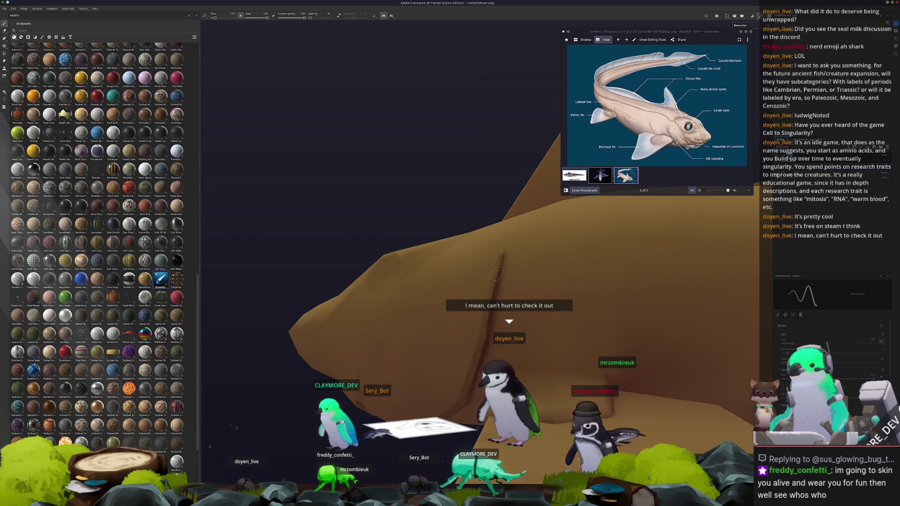
pyautogui.moveTo(504, 252)
pyautogui.keyDown('alt'); pyautogui.mouseDown()
pyautogui.moveTo(597, 285)
pyautogui.moveTo(497, 291)
pyautogui.mouseUp(); pyautogui.keyUp('alt')
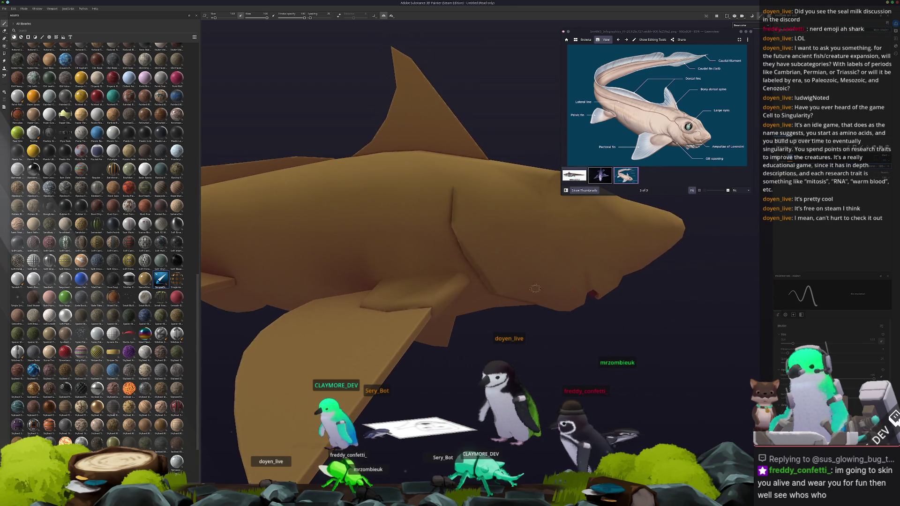
pyautogui.scroll(3, 497, 292)
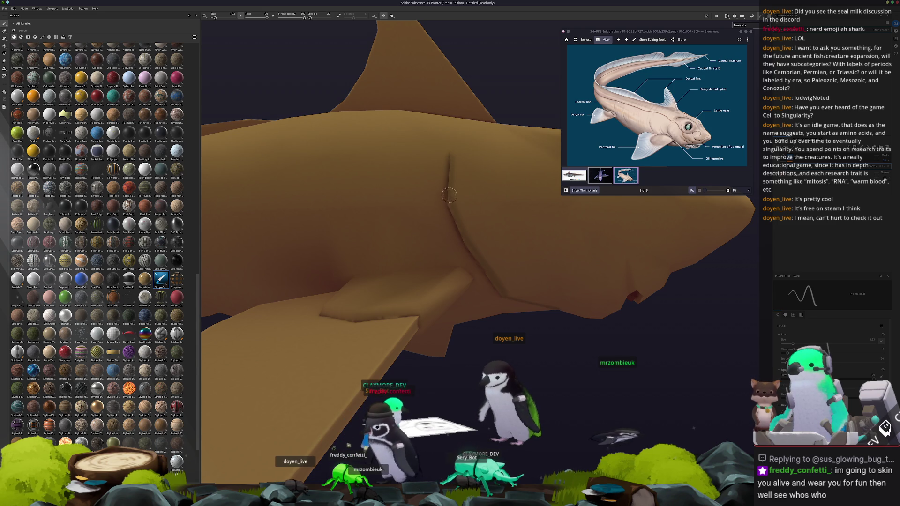
pyautogui.scroll(-5, 453, 165)
pyautogui.moveTo(453, 165)
pyautogui.keyDown('alt'); pyautogui.mouseDown()
pyautogui.moveTo(492, 211)
pyautogui.moveTo(499, 306)
pyautogui.moveTo(386, 337)
pyautogui.mouseUp(); pyautogui.keyUp('alt')
pyautogui.scroll(5, 492, 211)
pyautogui.scroll(3, 499, 305)
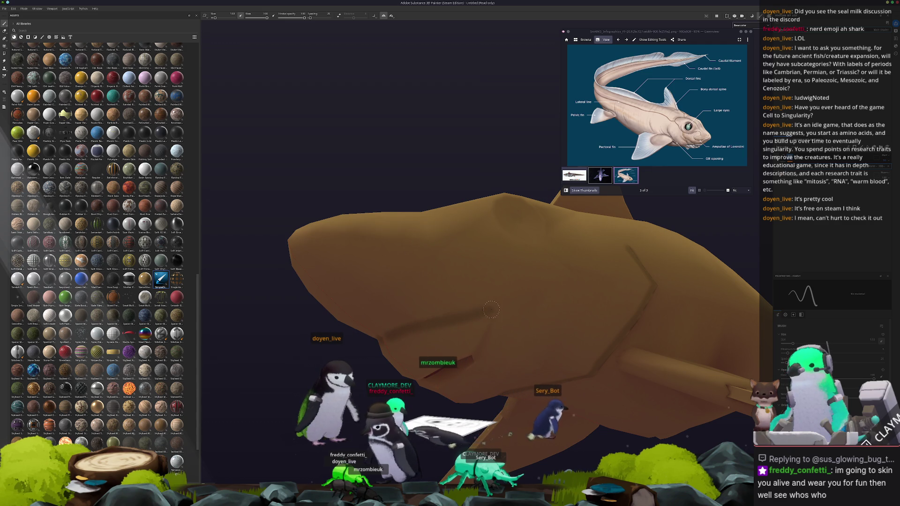
# Brush dark curved lateral-line strokes around the snout and eye, turning the head between strokes
pyautogui.keyDown('alt'); pyautogui.moveTo(490, 310); pyautogui.dragTo(478, 355); pyautogui.keyUp('alt')
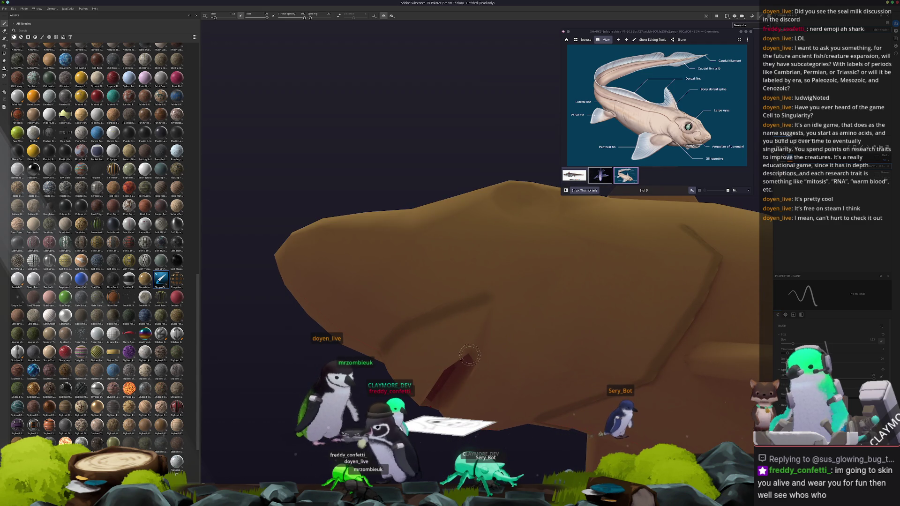
pyautogui.keyDown('alt'); pyautogui.moveTo(491, 302); pyautogui.dragTo(433, 376); pyautogui.keyUp('alt')
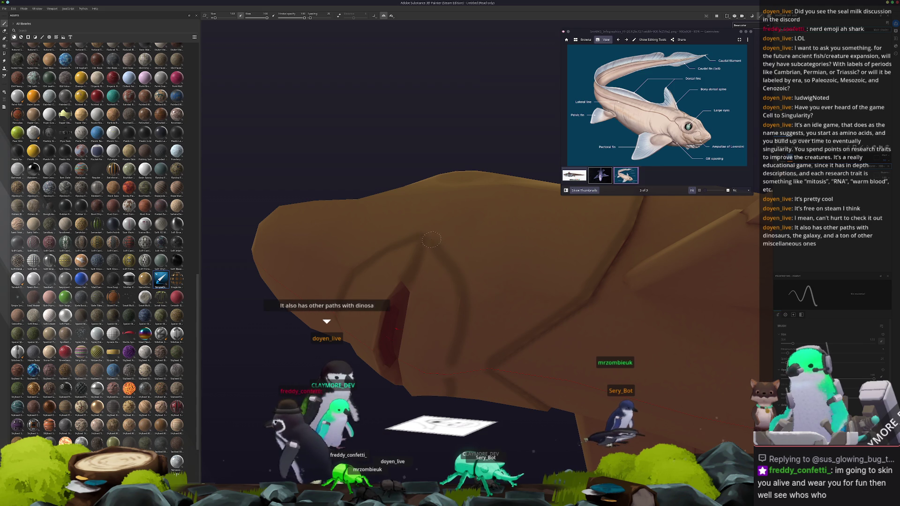
pyautogui.keyDown('alt'); pyautogui.moveTo(428, 237); pyautogui.dragTo(490, 290); pyautogui.keyUp('alt')
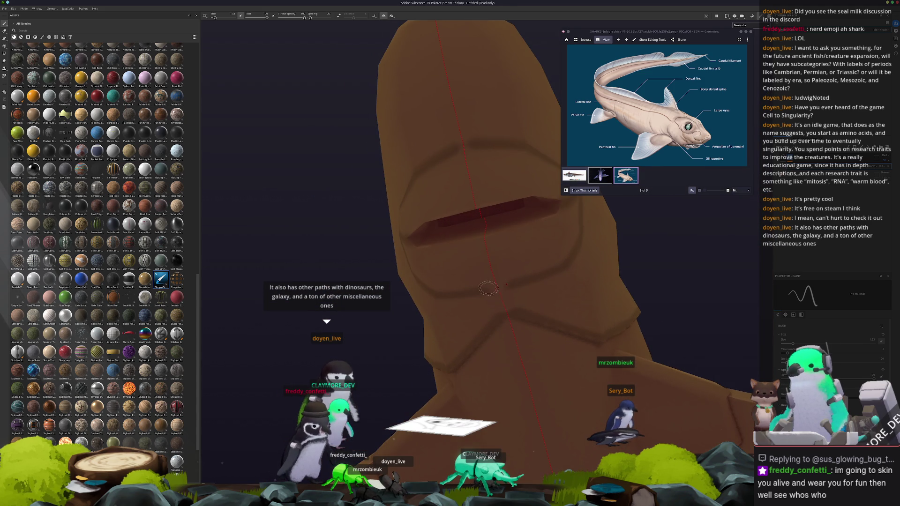
pyautogui.keyDown('alt'); pyautogui.moveTo(467, 245); pyautogui.dragTo(445, 256); pyautogui.keyUp('alt')
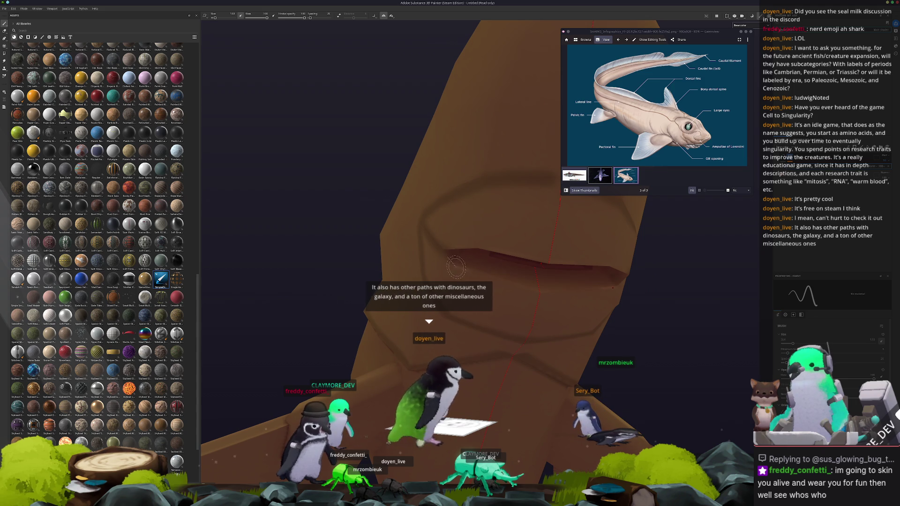
pyautogui.keyDown('alt'); pyautogui.moveTo(538, 293); pyautogui.dragTo(440, 255); pyautogui.keyUp('alt')
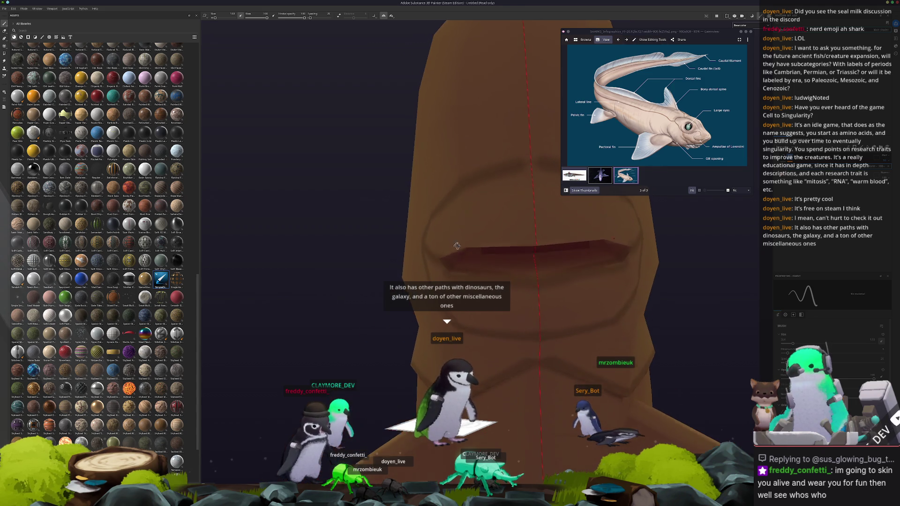
pyautogui.keyDown('alt'); pyautogui.moveTo(509, 245); pyautogui.dragTo(485, 267); pyautogui.keyUp('alt')
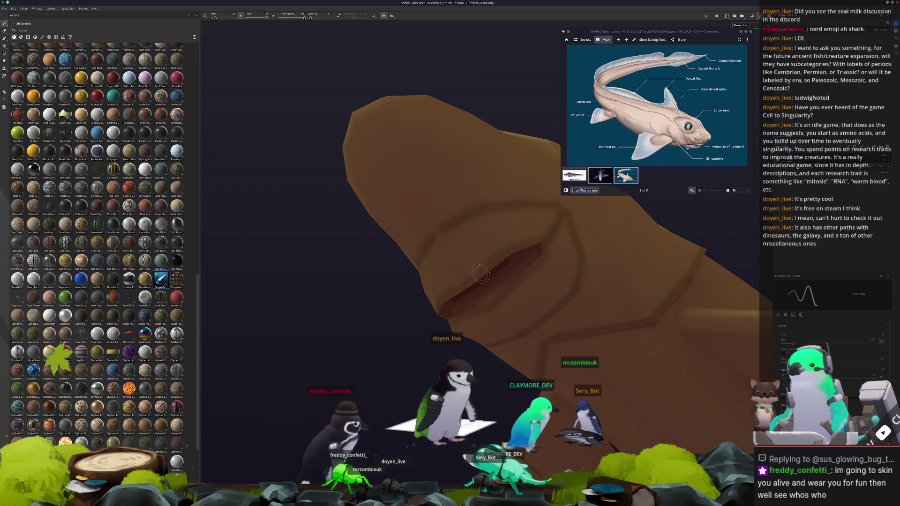
pyautogui.moveTo(537, 243)
pyautogui.keyDown('alt'); pyautogui.mouseDown()
pyautogui.moveTo(488, 256)
pyautogui.moveTo(520, 242)
pyautogui.moveTo(487, 268)
pyautogui.moveTo(494, 216)
pyautogui.moveTo(407, 284)
pyautogui.mouseUp(); pyautogui.keyUp('alt')
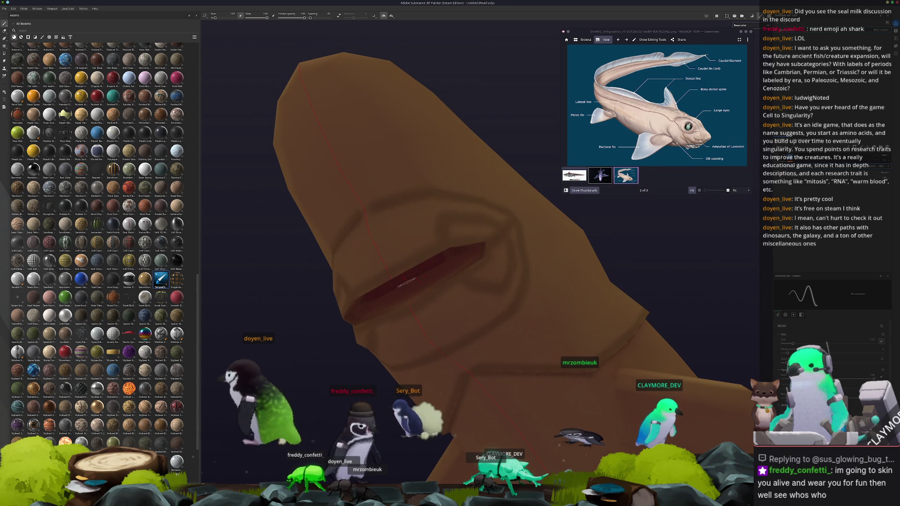
pyautogui.moveTo(406, 211)
pyautogui.keyDown('alt'); pyautogui.mouseDown()
pyautogui.moveTo(467, 238)
pyautogui.moveTo(427, 290)
pyautogui.mouseUp(); pyautogui.keyUp('alt')
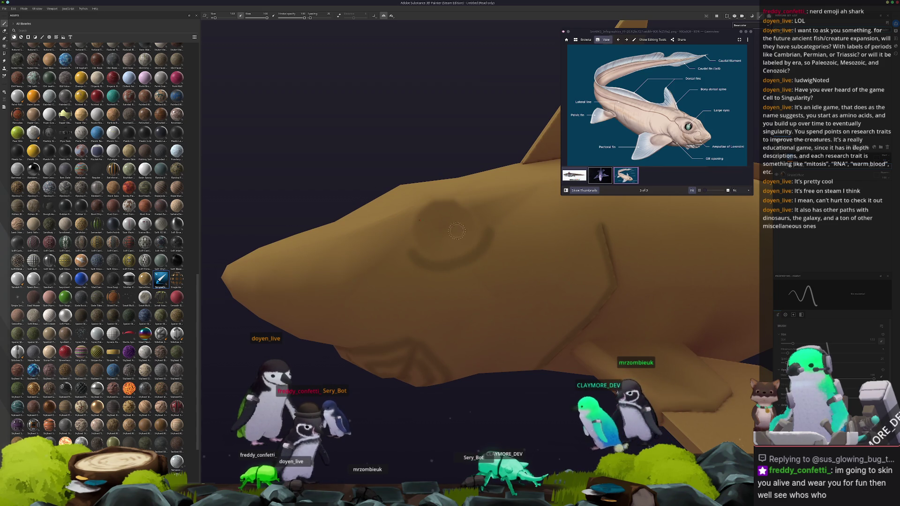
# Add more dark lateral-line swirls over the snout and cheek from close side angles
pyautogui.keyDown('alt'); pyautogui.moveTo(469, 230); pyautogui.dragTo(418, 267); pyautogui.keyUp('alt')
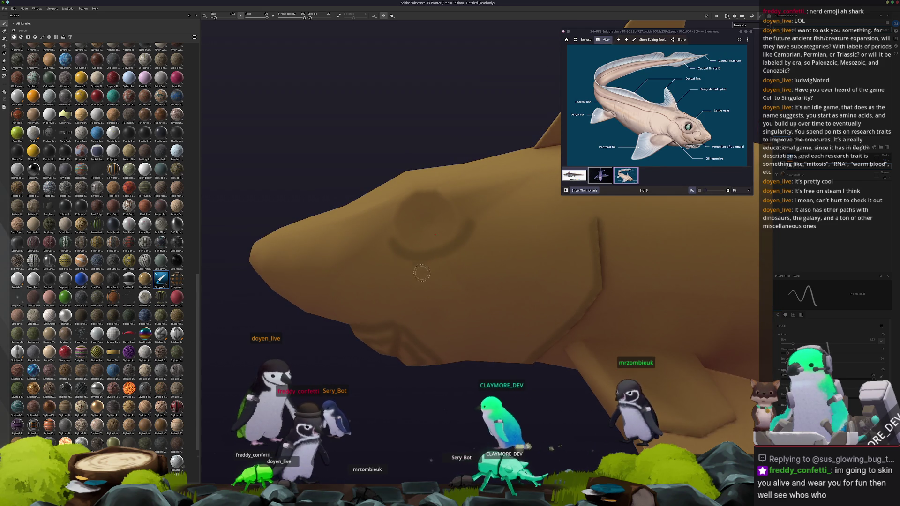
pyautogui.moveTo(369, 282)
pyautogui.keyDown('alt'); pyautogui.mouseDown()
pyautogui.moveTo(440, 275)
pyautogui.moveTo(383, 263)
pyautogui.mouseUp(); pyautogui.keyUp('alt')
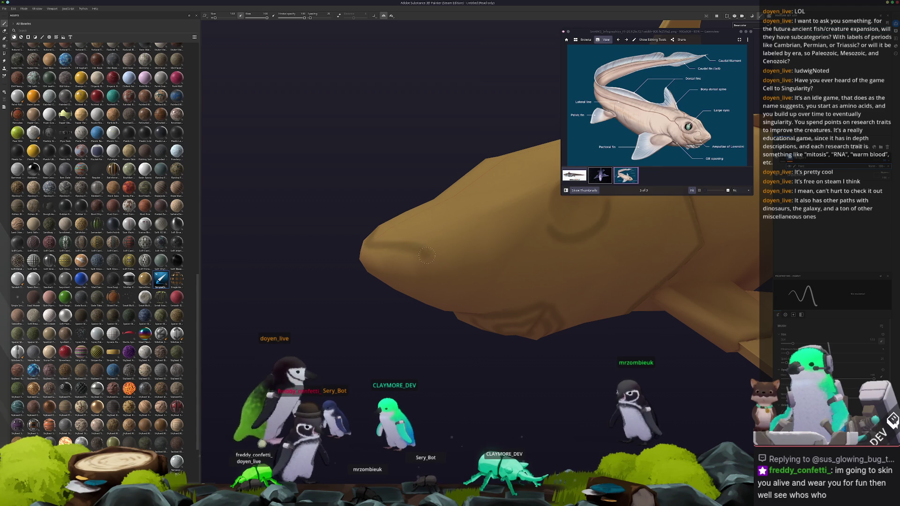
pyautogui.moveTo(444, 283)
pyautogui.keyDown('alt'); pyautogui.mouseDown()
pyautogui.moveTo(371, 257)
pyautogui.moveTo(404, 243)
pyautogui.mouseUp(); pyautogui.keyUp('alt')
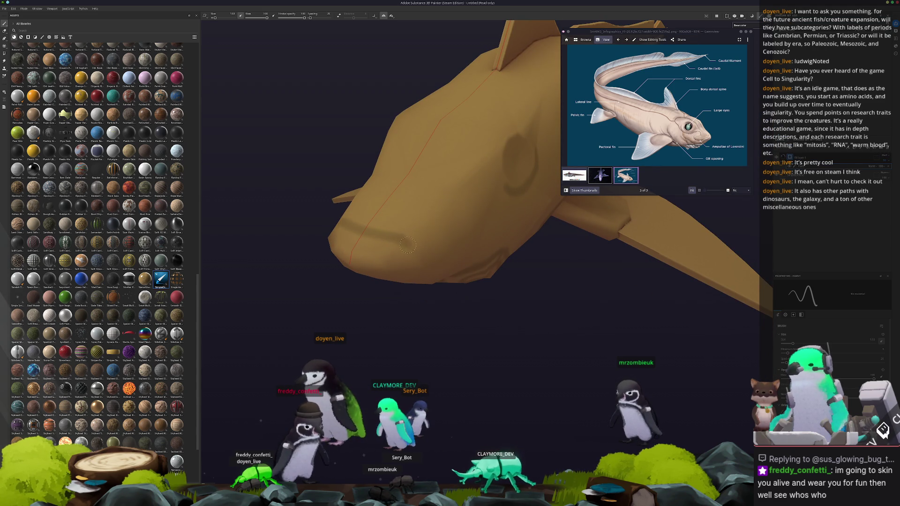
pyautogui.keyDown('alt'); pyautogui.moveTo(437, 243); pyautogui.dragTo(388, 236); pyautogui.keyUp('alt')
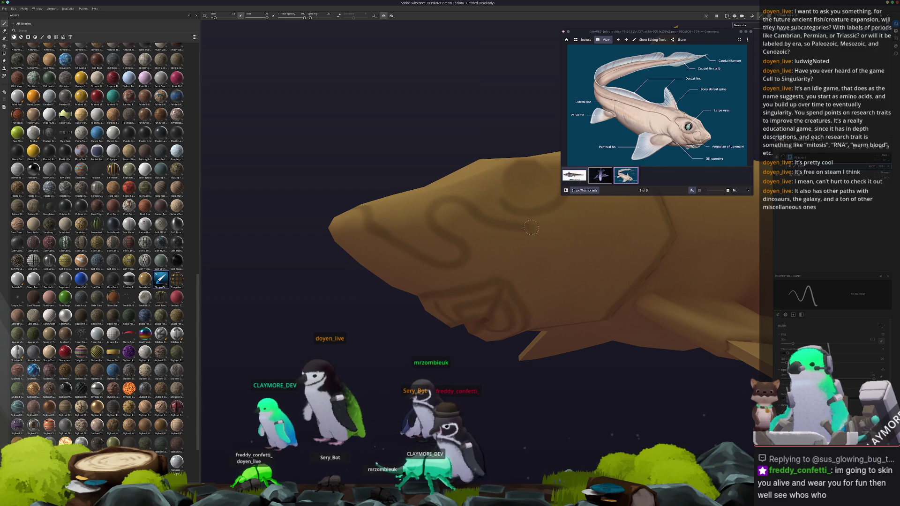
pyautogui.scroll(2, 556, 225)
pyautogui.scroll(2, 482, 258)
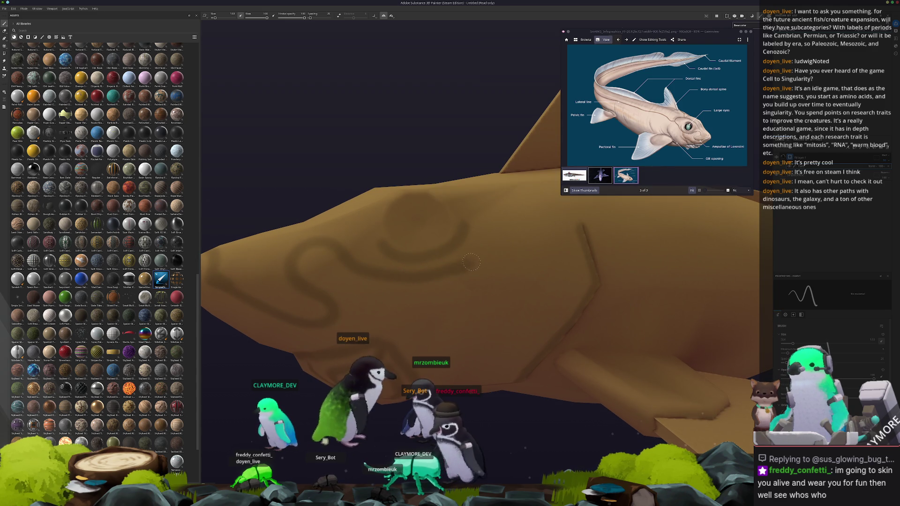
pyautogui.keyDown('alt'); pyautogui.moveTo(490, 219); pyautogui.dragTo(365, 311); pyautogui.keyUp('alt')
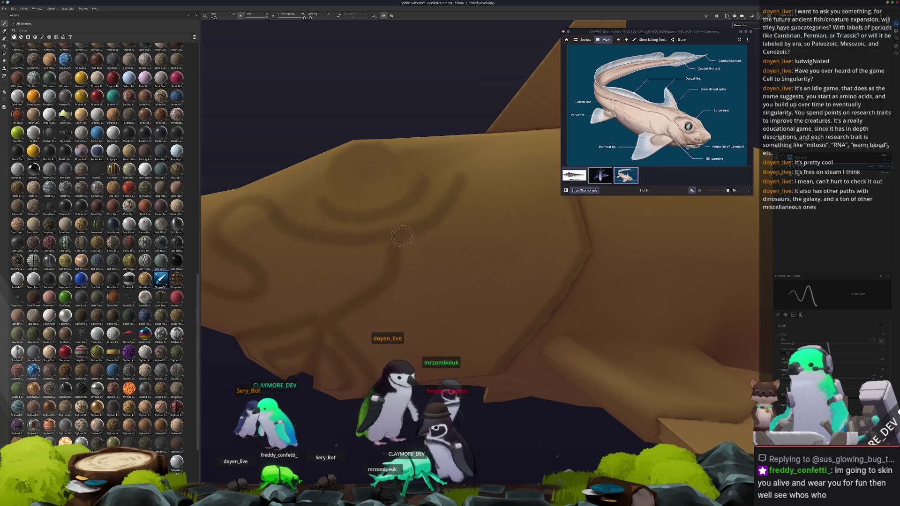
# Carry the dark swirls onto the underside of the head, viewing the shark from below
pyautogui.moveTo(401, 234)
pyautogui.keyDown('alt'); pyautogui.mouseDown()
pyautogui.moveTo(360, 256)
pyautogui.moveTo(440, 239)
pyautogui.moveTo(354, 231)
pyautogui.mouseUp(); pyautogui.keyUp('alt')
pyautogui.scroll(2, 440, 238)
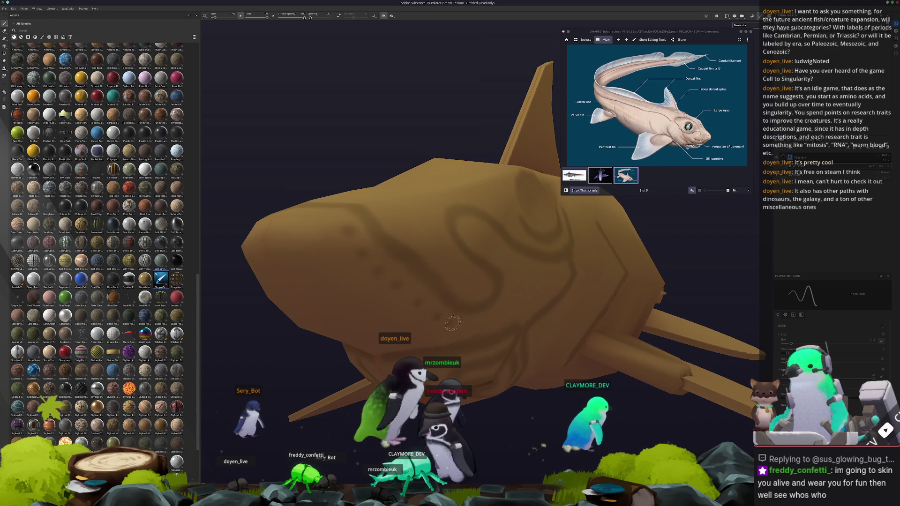
pyautogui.keyDown('alt'); pyautogui.moveTo(451, 322); pyautogui.dragTo(341, 318); pyautogui.keyUp('alt')
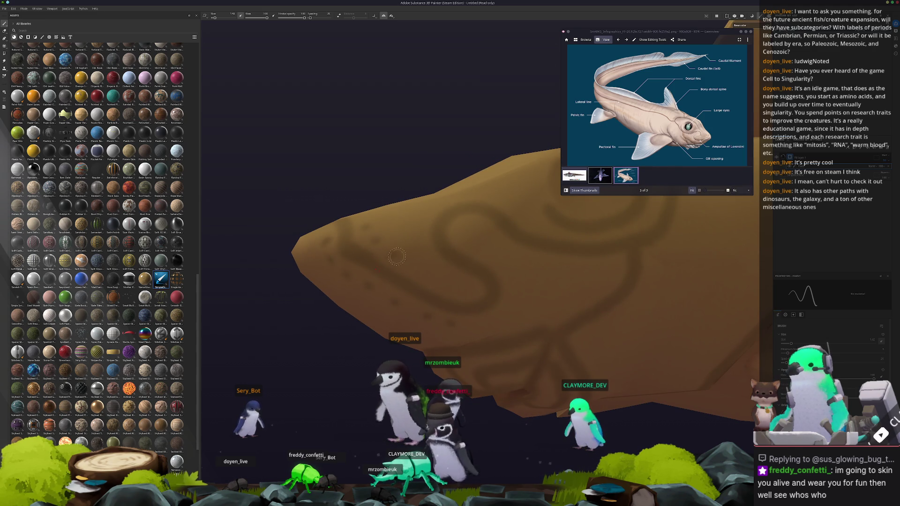
pyautogui.moveTo(425, 274)
pyautogui.keyDown('alt'); pyautogui.mouseDown()
pyautogui.moveTo(425, 330)
pyautogui.moveTo(561, 263)
pyautogui.moveTo(458, 294)
pyautogui.mouseUp(); pyautogui.keyUp('alt')
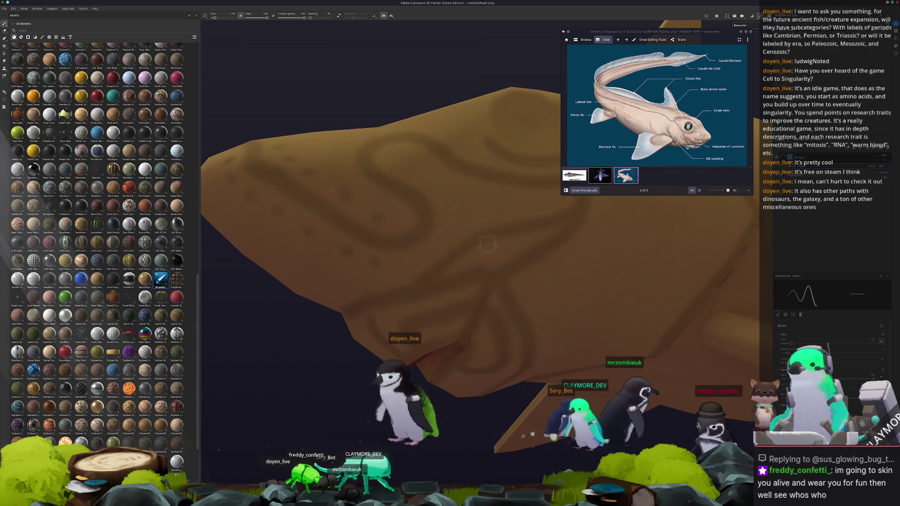
pyautogui.moveTo(550, 213)
pyautogui.keyDown('alt'); pyautogui.mouseDown()
pyautogui.moveTo(456, 309)
pyautogui.moveTo(542, 448)
pyautogui.mouseUp(); pyautogui.keyUp('alt')
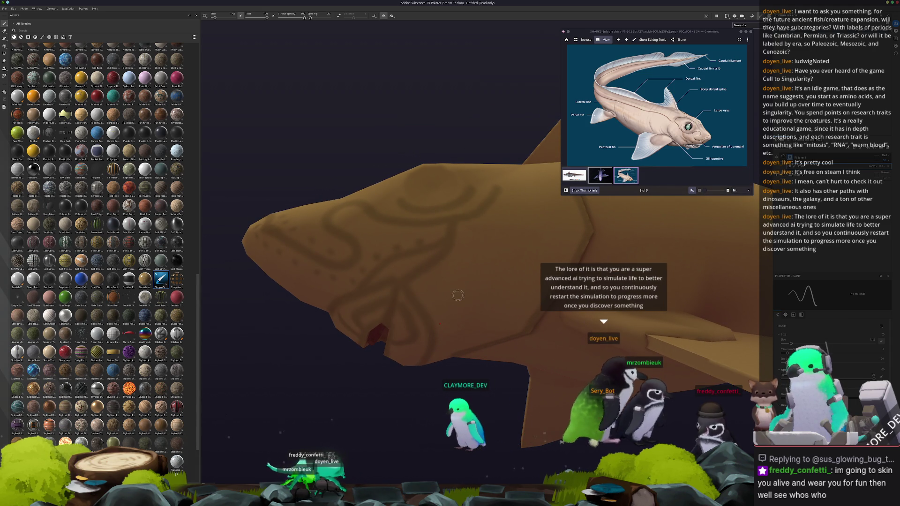
pyautogui.keyDown('alt'); pyautogui.moveTo(457, 297); pyautogui.dragTo(408, 255); pyautogui.keyUp('alt')
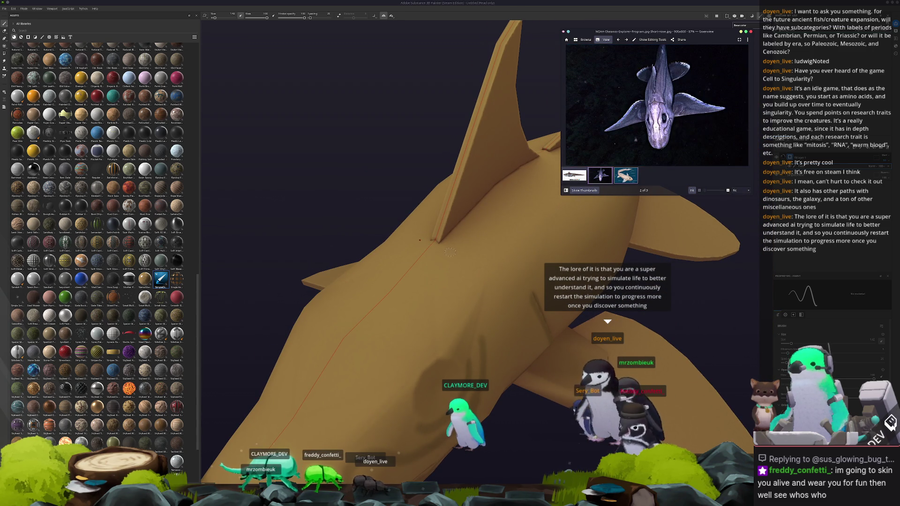
# Brush dark lines across the top of the head from top-down and front-angled views
pyautogui.keyDown('alt'); pyautogui.moveTo(429, 264); pyautogui.dragTo(448, 277); pyautogui.keyUp('alt')
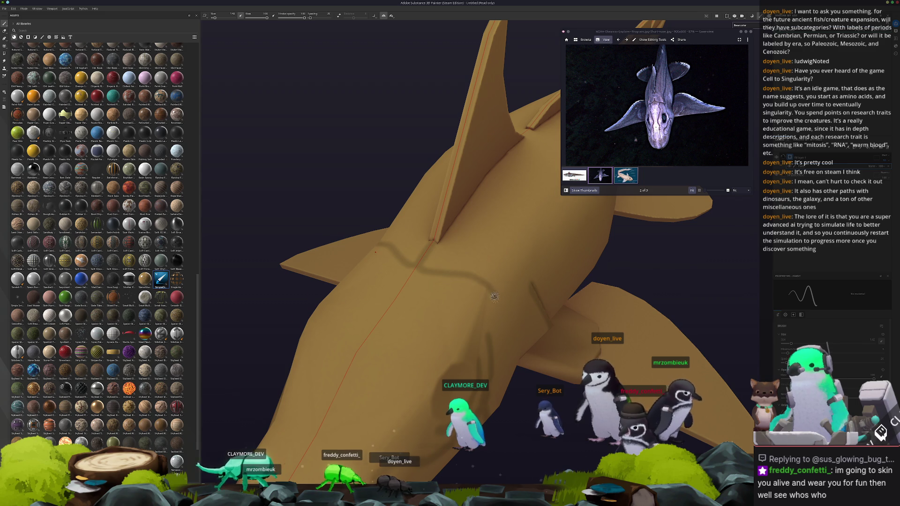
pyautogui.keyDown('alt'); pyautogui.moveTo(496, 299); pyautogui.dragTo(371, 247); pyautogui.keyUp('alt')
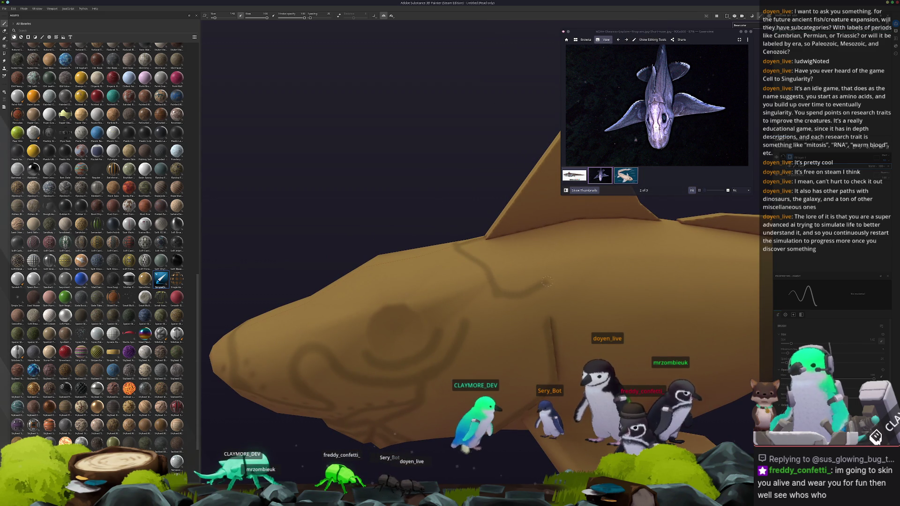
pyautogui.moveTo(662, 274)
pyautogui.keyDown('alt'); pyautogui.mouseDown()
pyautogui.moveTo(484, 280)
pyautogui.moveTo(473, 222)
pyautogui.mouseUp(); pyautogui.keyUp('alt')
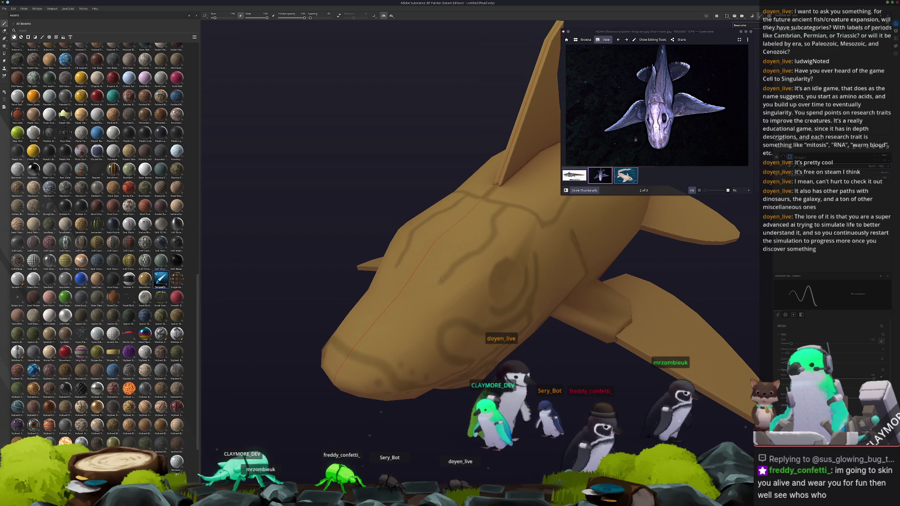
pyautogui.keyDown('alt'); pyautogui.moveTo(434, 289); pyautogui.dragTo(462, 264); pyautogui.keyUp('alt')
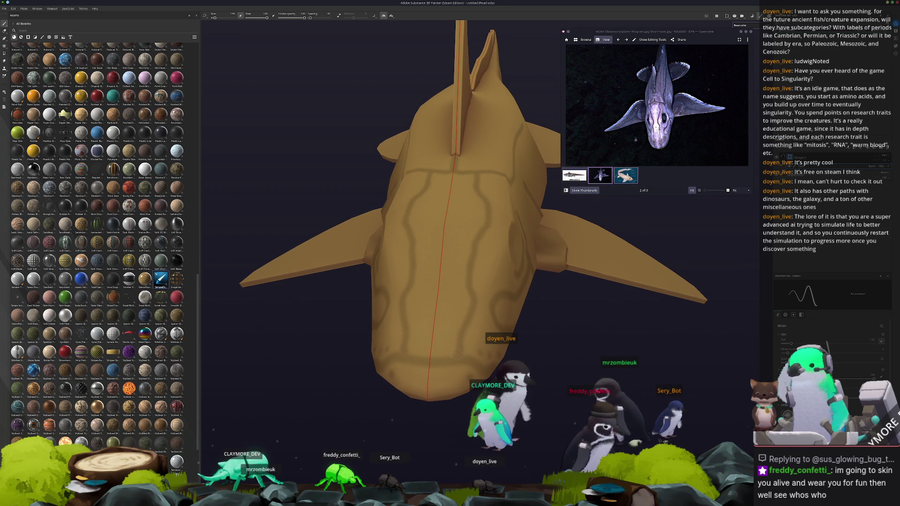
pyautogui.keyDown('alt'); pyautogui.moveTo(410, 355); pyautogui.dragTo(428, 339); pyautogui.keyUp('alt')
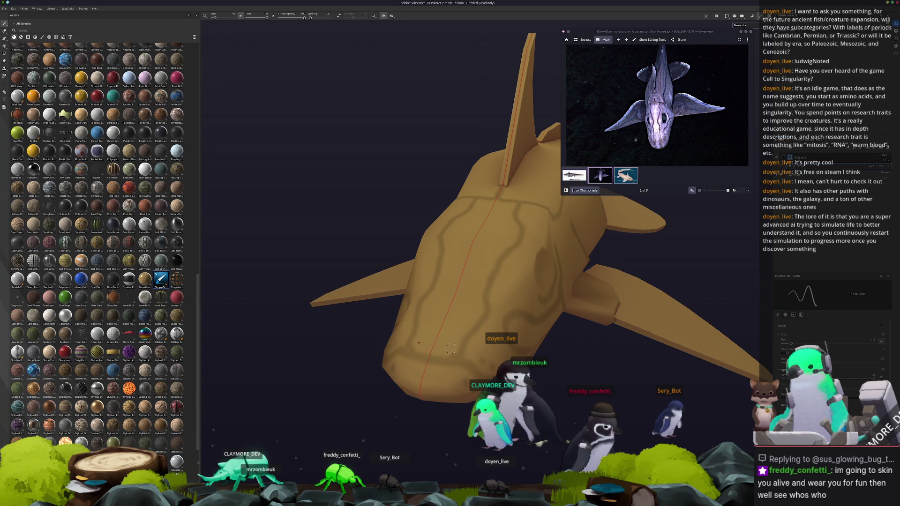
# Run a dark lateral line back from the head along the shark's flank in side view
pyautogui.keyDown('alt'); pyautogui.moveTo(473, 299); pyautogui.dragTo(531, 197); pyautogui.keyUp('alt')
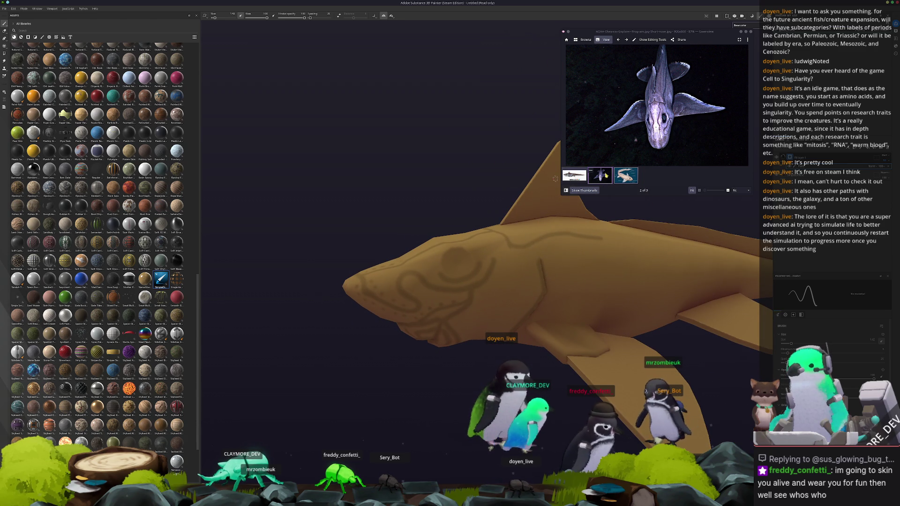
pyautogui.scroll(5, 455, 219)
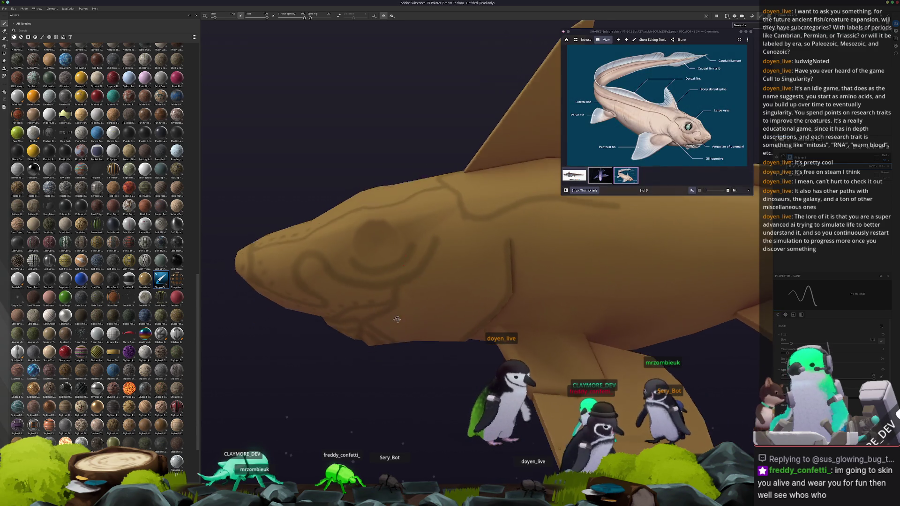
pyautogui.scroll(3, 455, 219)
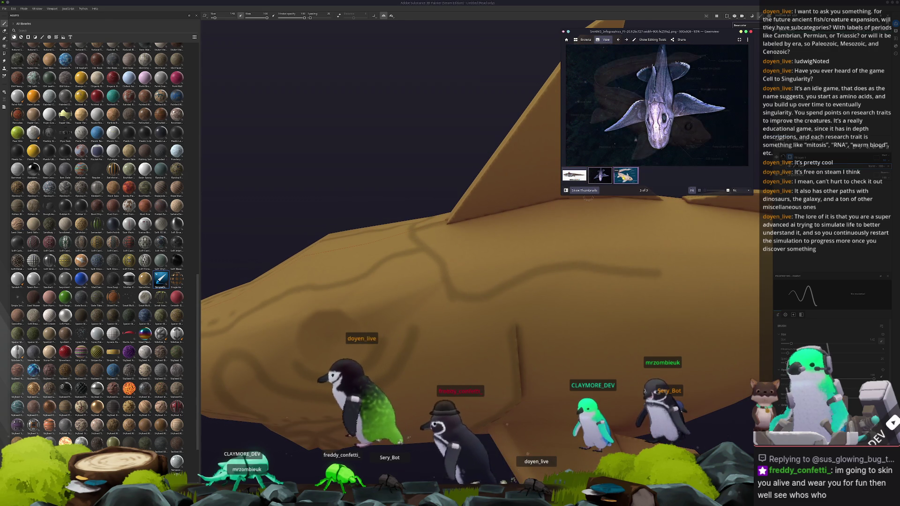
pyautogui.moveTo(469, 329)
pyautogui.keyDown('alt'); pyautogui.mouseDown()
pyautogui.moveTo(407, 232)
pyautogui.moveTo(440, 239)
pyautogui.mouseUp(); pyautogui.keyUp('alt')
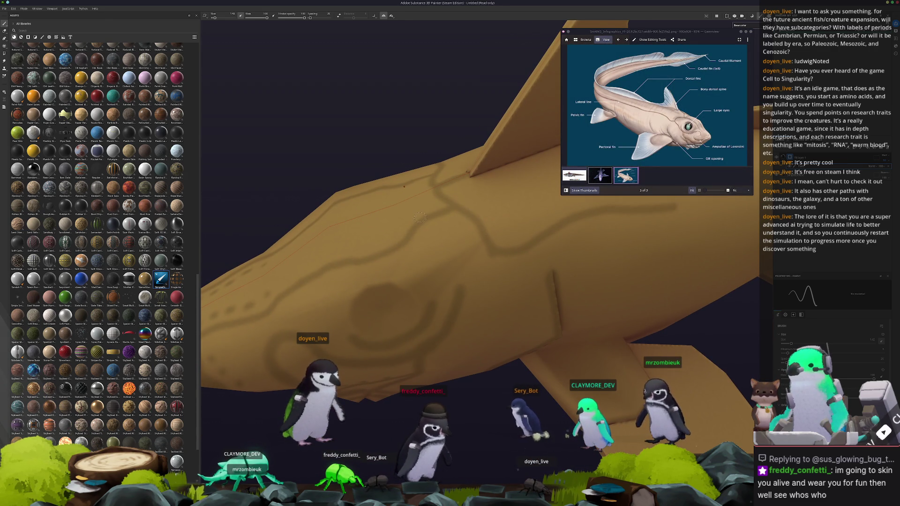
pyautogui.moveTo(455, 290)
pyautogui.keyDown('alt'); pyautogui.mouseDown()
pyautogui.moveTo(455, 306)
pyautogui.moveTo(478, 316)
pyautogui.moveTo(455, 296)
pyautogui.moveTo(532, 237)
pyautogui.moveTo(383, 259)
pyautogui.moveTo(377, 234)
pyautogui.mouseUp(); pyautogui.keyUp('alt')
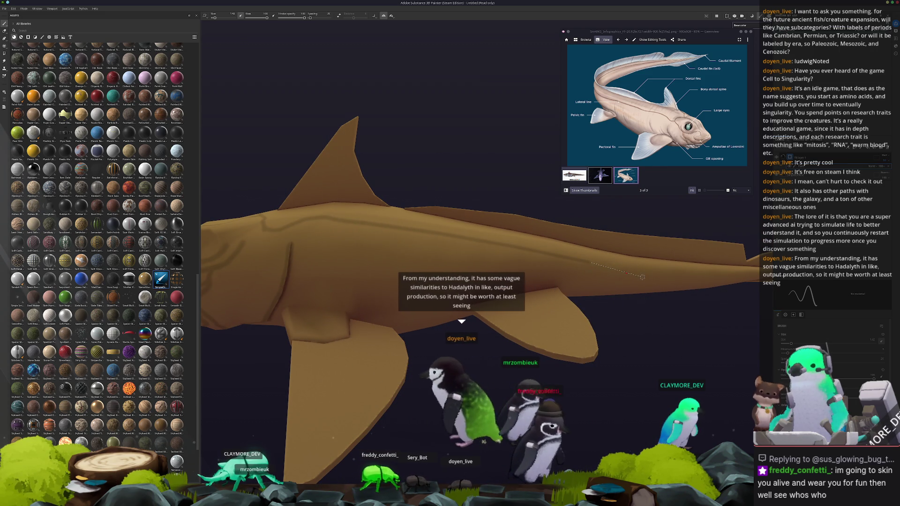
# Brush thin dark ray lines fanning from the dorsal fin's base out to its edge
pyautogui.keyDown('alt'); pyautogui.moveTo(642, 276); pyautogui.dragTo(468, 264); pyautogui.keyUp('alt')
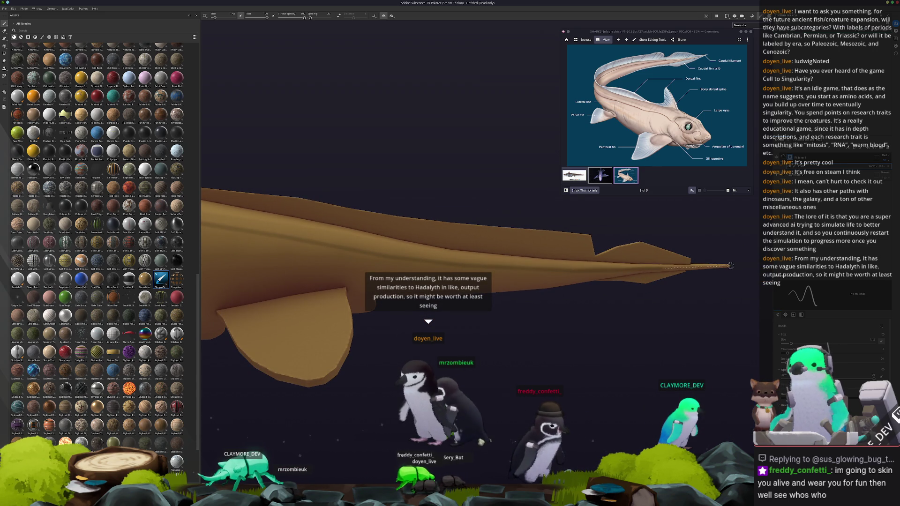
pyautogui.keyDown('alt'); pyautogui.moveTo(492, 268); pyautogui.dragTo(582, 279); pyautogui.keyUp('alt')
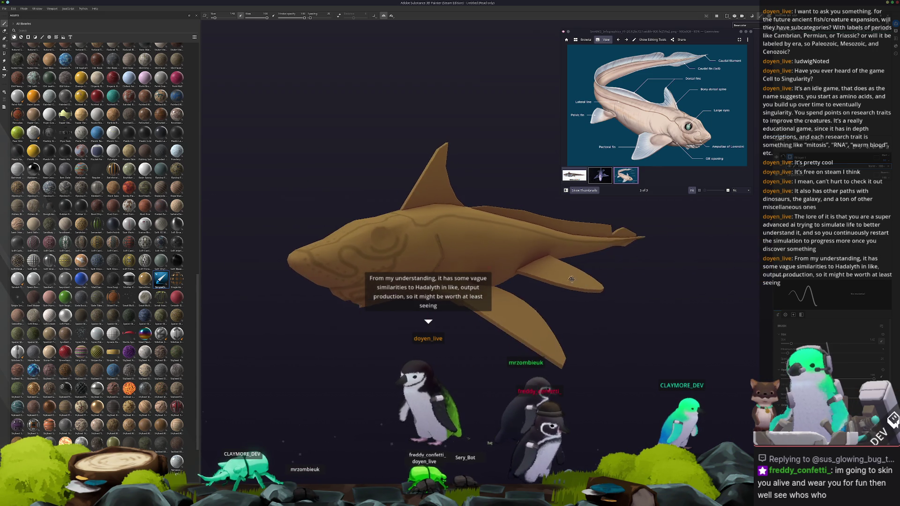
pyautogui.moveTo(583, 279)
pyautogui.keyDown('alt'); pyautogui.mouseDown()
pyautogui.moveTo(436, 277)
pyautogui.moveTo(563, 267)
pyautogui.mouseUp(); pyautogui.keyUp('alt')
pyautogui.scroll(5, 436, 278)
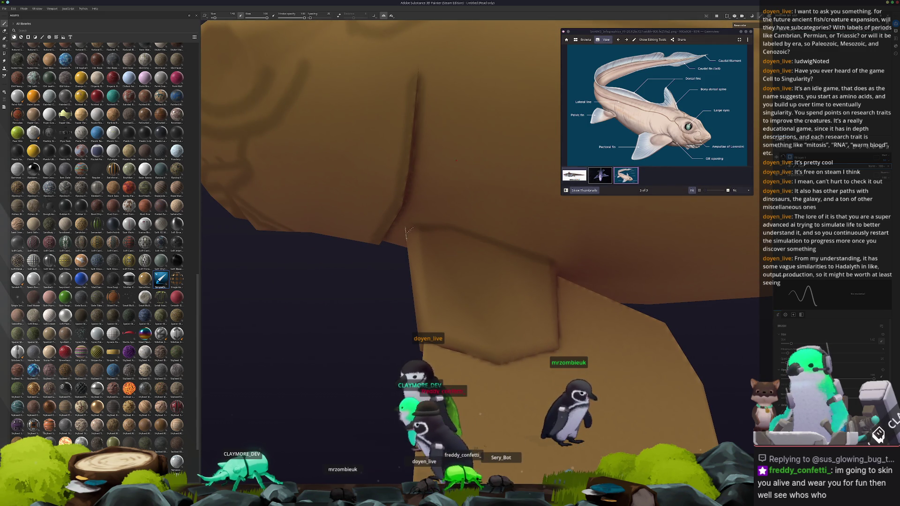
pyautogui.keyDown('alt'); pyautogui.moveTo(406, 231); pyautogui.dragTo(435, 194); pyautogui.keyUp('alt')
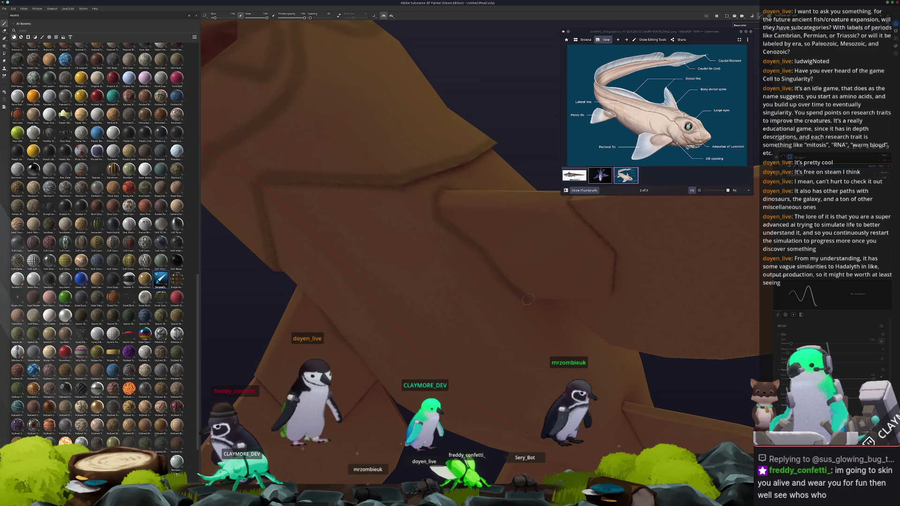
pyautogui.moveTo(540, 310)
pyautogui.keyDown('alt'); pyautogui.mouseDown()
pyautogui.moveTo(518, 259)
pyautogui.moveTo(512, 279)
pyautogui.mouseUp(); pyautogui.keyUp('alt')
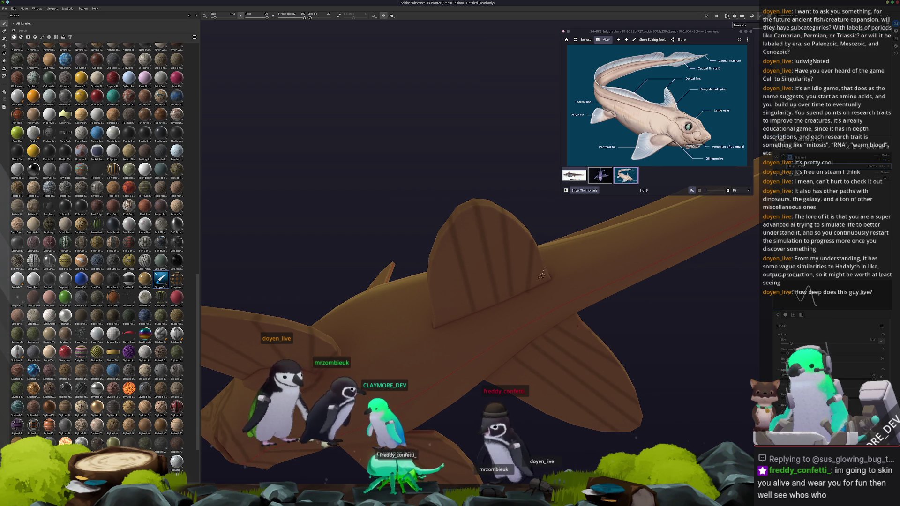
# Review the dorsal fin and body stripes from side and raised angles
pyautogui.moveTo(542, 270)
pyautogui.keyDown('alt'); pyautogui.mouseDown()
pyautogui.moveTo(496, 316)
pyautogui.moveTo(512, 365)
pyautogui.mouseUp(); pyautogui.keyUp('alt')
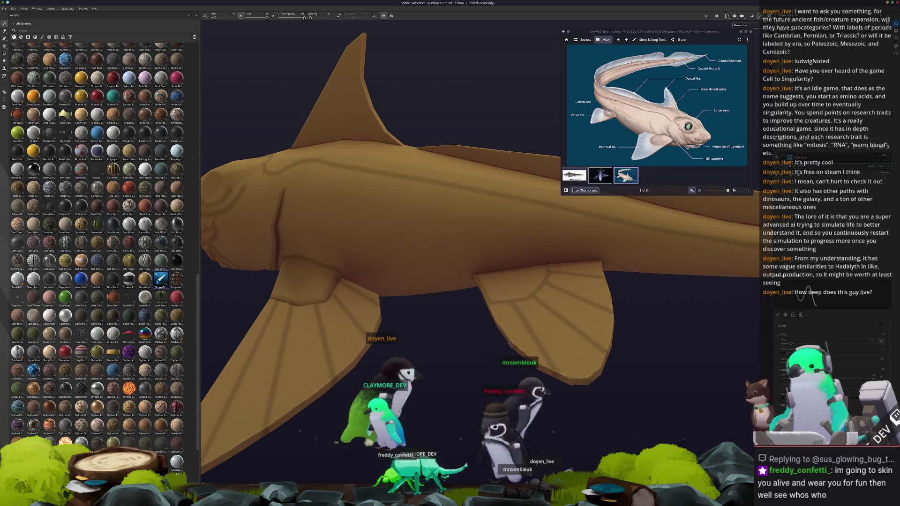
pyautogui.scroll(-3, 496, 307)
pyautogui.moveTo(496, 308)
pyautogui.keyDown('alt'); pyautogui.mouseDown()
pyautogui.moveTo(463, 323)
pyautogui.moveTo(409, 275)
pyautogui.mouseUp(); pyautogui.keyUp('alt')
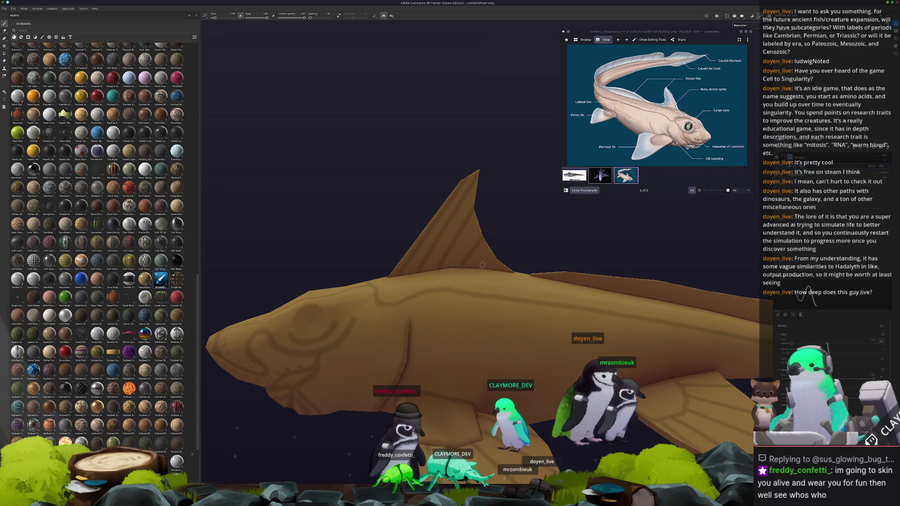
pyautogui.keyDown('alt'); pyautogui.moveTo(507, 254); pyautogui.dragTo(469, 268); pyautogui.keyUp('alt')
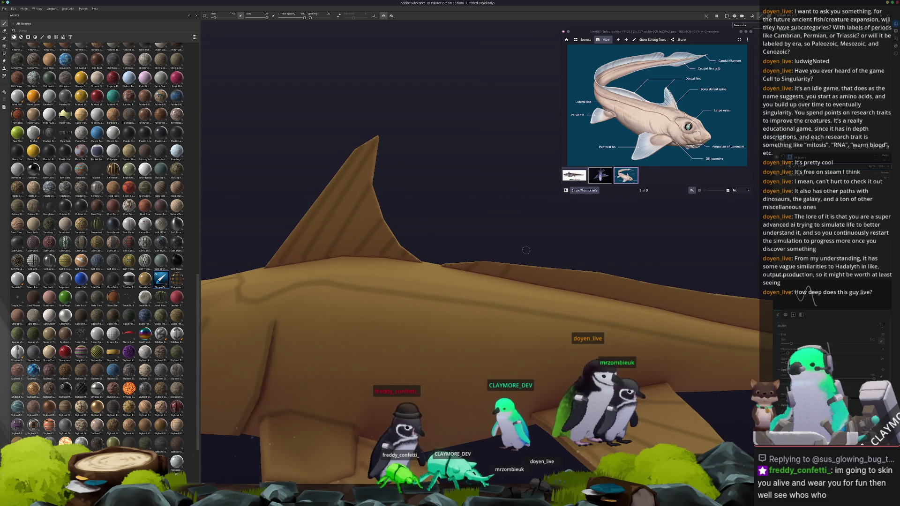
pyautogui.keyDown('alt'); pyautogui.moveTo(526, 250); pyautogui.dragTo(416, 264); pyautogui.keyUp('alt')
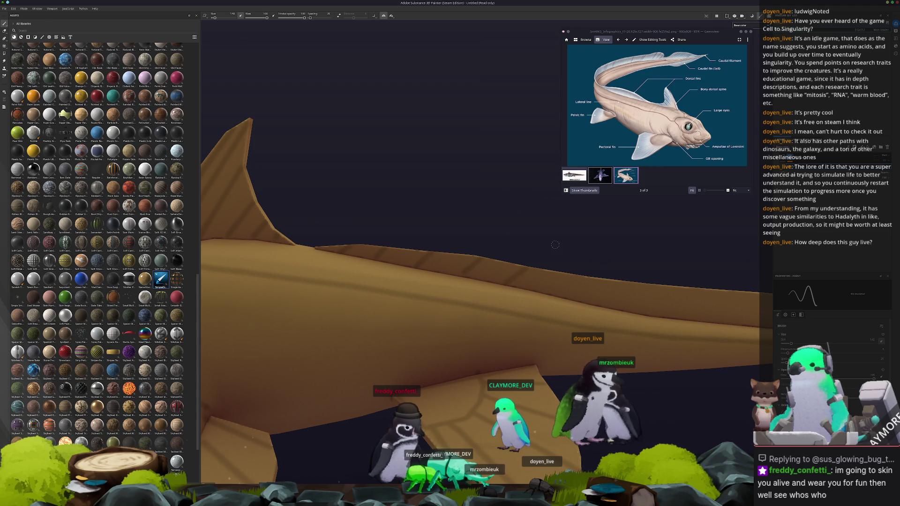
pyautogui.keyDown('alt'); pyautogui.moveTo(615, 269); pyautogui.dragTo(509, 295); pyautogui.keyUp('alt')
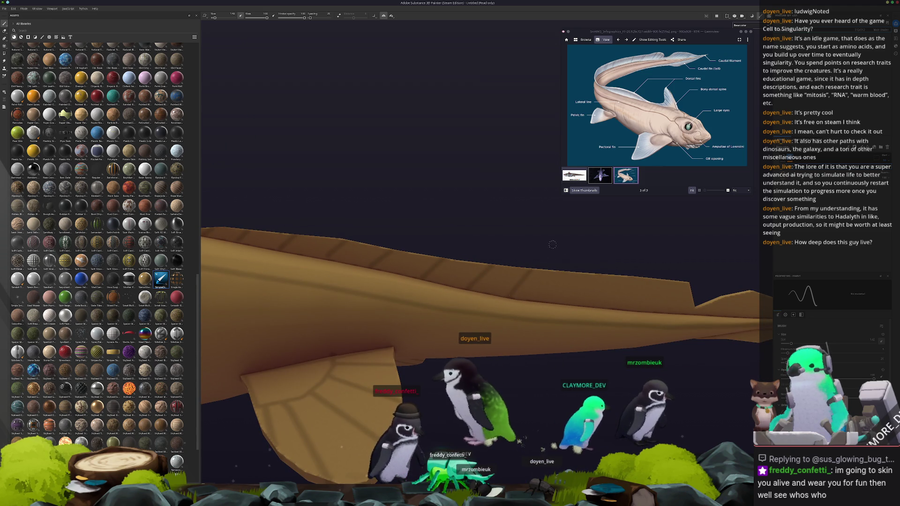
# Check the whole shark and tail from all sides, ending with the Polygon Fill tool (4) active
pyautogui.keyDown('alt'); pyautogui.moveTo(584, 250); pyautogui.dragTo(514, 252); pyautogui.keyUp('alt')
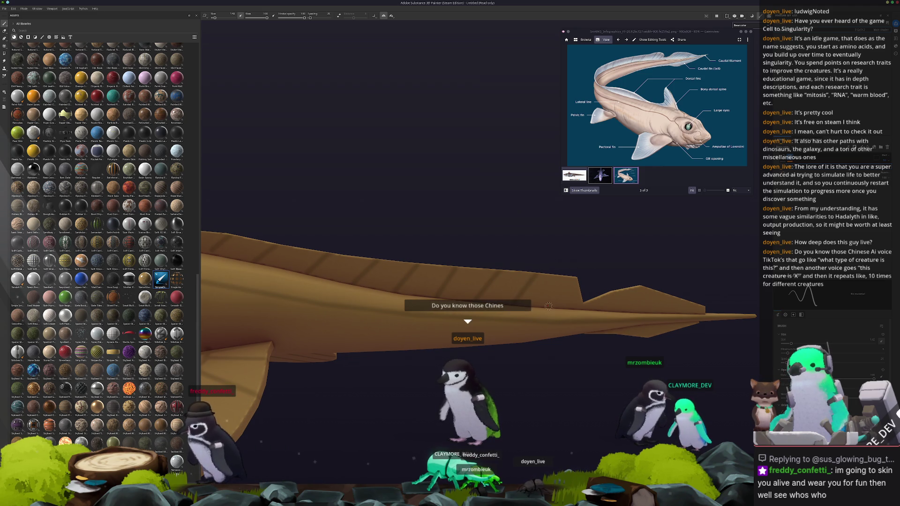
pyautogui.keyDown('alt'); pyautogui.moveTo(573, 260); pyautogui.dragTo(472, 271); pyautogui.keyUp('alt')
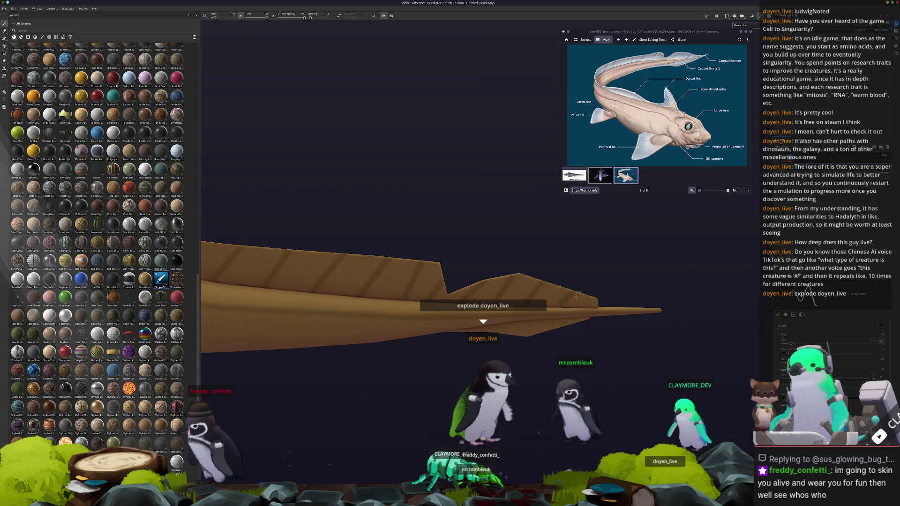
pyautogui.keyDown('alt'); pyautogui.moveTo(589, 284); pyautogui.dragTo(438, 327); pyautogui.keyUp('alt')
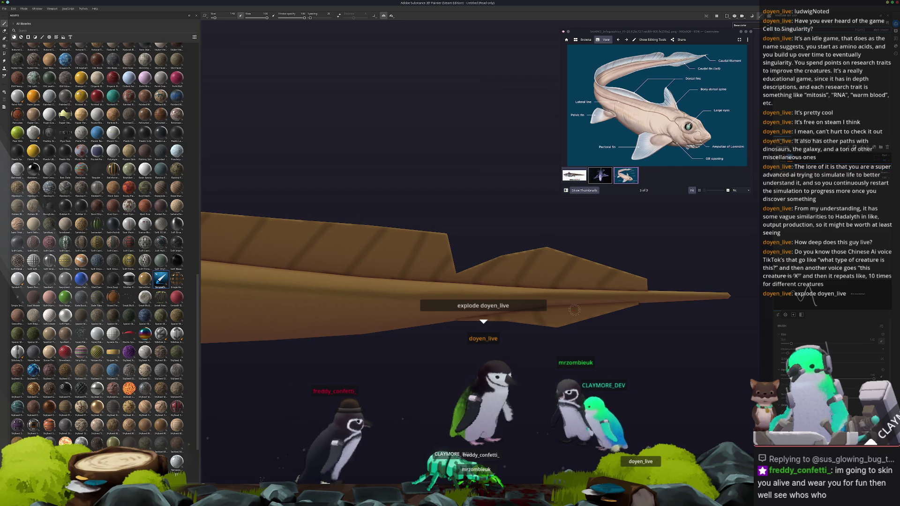
pyautogui.keyDown('alt'); pyautogui.moveTo(625, 330); pyautogui.dragTo(457, 305); pyautogui.keyUp('alt')
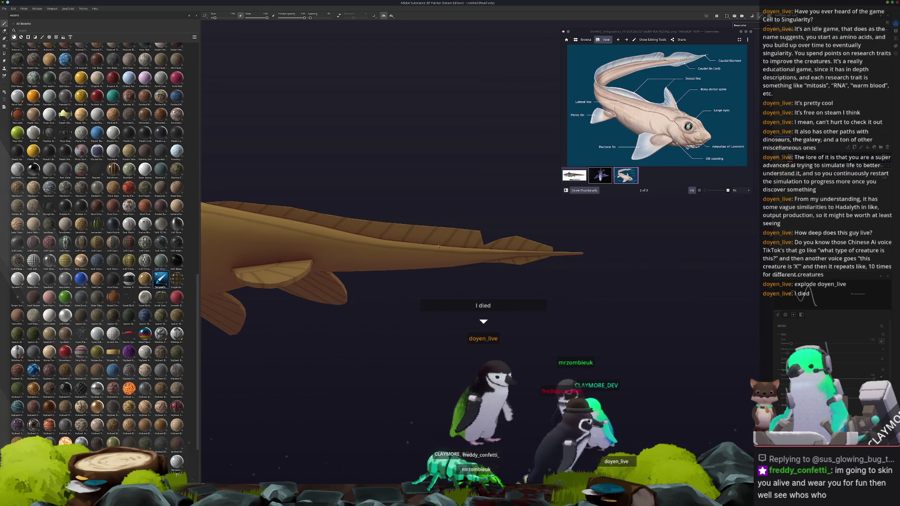
pyautogui.moveTo(437, 246)
pyautogui.keyDown('alt'); pyautogui.mouseDown()
pyautogui.moveTo(423, 289)
pyautogui.moveTo(457, 272)
pyautogui.mouseUp(); pyautogui.keyUp('alt')
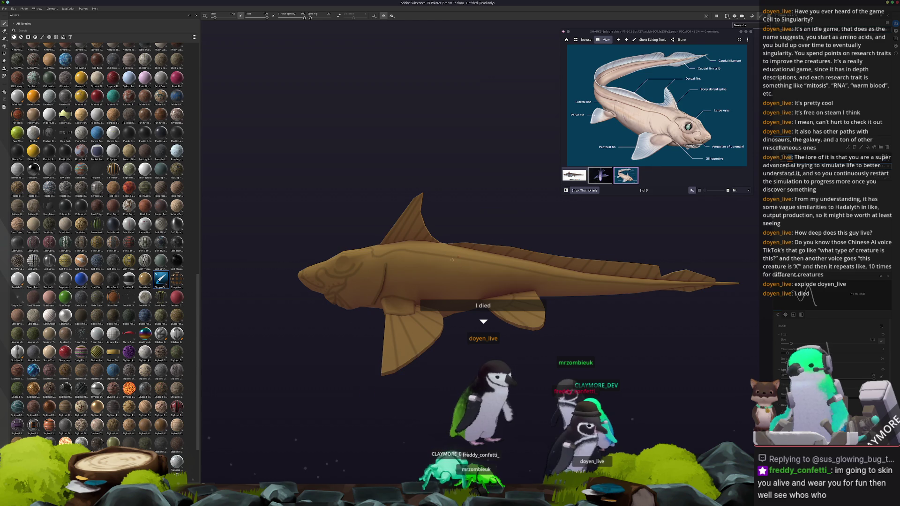
pyautogui.keyDown('alt'); pyautogui.moveTo(453, 262); pyautogui.dragTo(417, 319, button='right'); pyautogui.keyUp('alt')
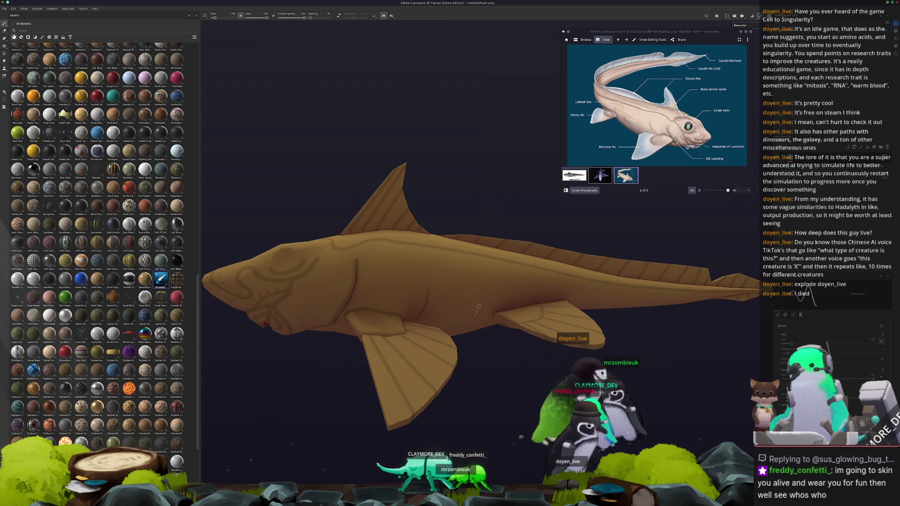
pyautogui.moveTo(514, 294)
pyautogui.keyDown('alt'); pyautogui.mouseDown()
pyautogui.moveTo(462, 304)
pyautogui.moveTo(557, 311)
pyautogui.moveTo(650, 286)
pyautogui.mouseUp(); pyautogui.keyUp('alt')
pyautogui.scroll(-5, 475, 307)
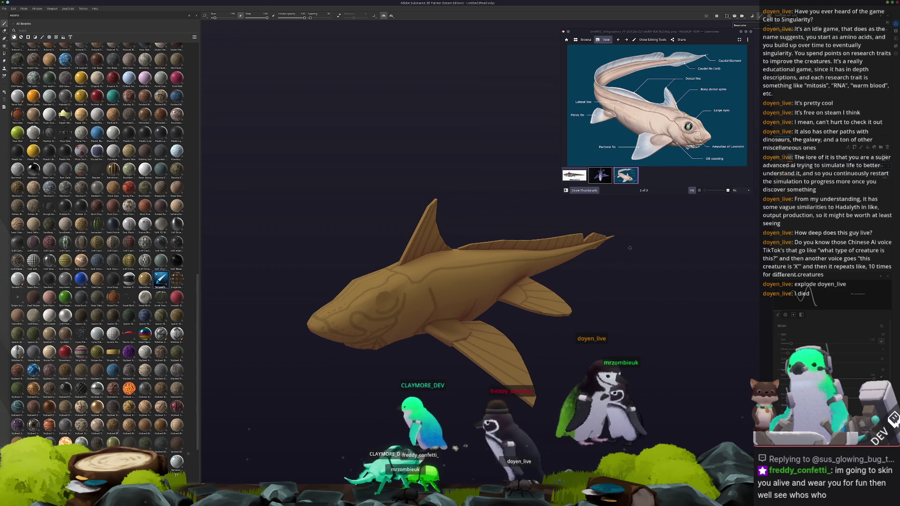
pyautogui.keyDown('alt'); pyautogui.moveTo(649, 286); pyautogui.dragTo(586, 276); pyautogui.keyUp('alt')
pyautogui.press('4')
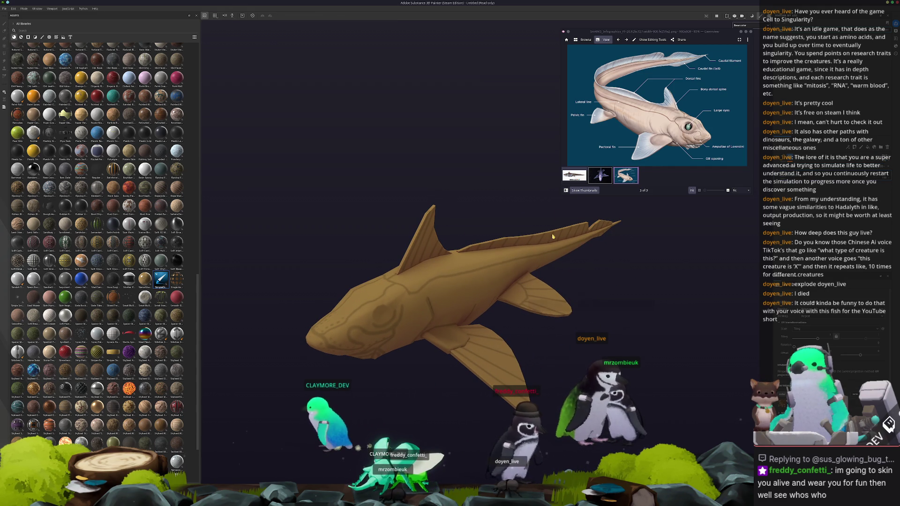
# Bring up the ghost shark photo and sample a light grey from it with Pick Screen Color
pyautogui.press('Right')
pyautogui.moveTo(606, 325)
pyautogui.keyDown('alt'); pyautogui.mouseDown()
pyautogui.moveTo(602, 134)
pyautogui.moveTo(597, 140)
pyautogui.mouseUp(); pyautogui.keyUp('alt')
pyautogui.moveTo(602, 170)
pyautogui.keyDown('alt'); pyautogui.mouseDown()
pyautogui.moveTo(607, 268)
pyautogui.moveTo(711, 201)
pyautogui.mouseUp(); pyautogui.keyUp('alt')
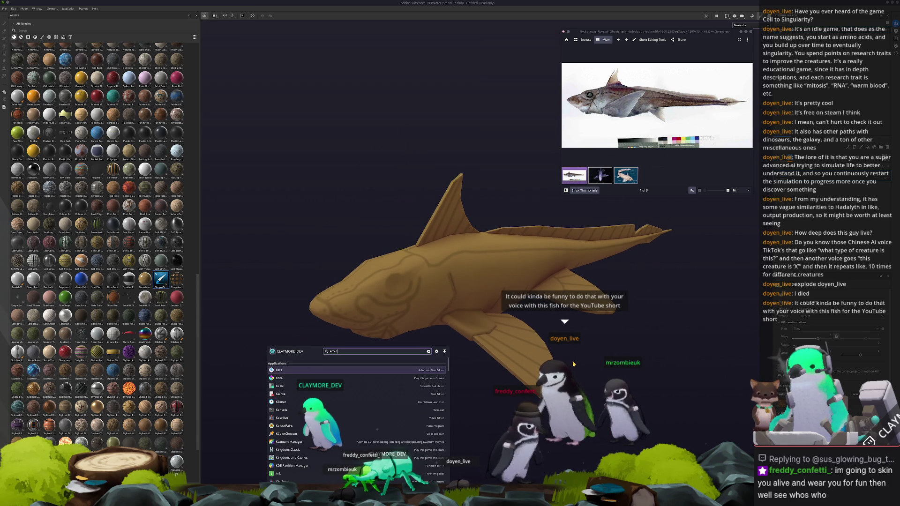
pyautogui.moveTo(457, 197); pyautogui.dragTo(495, 32)
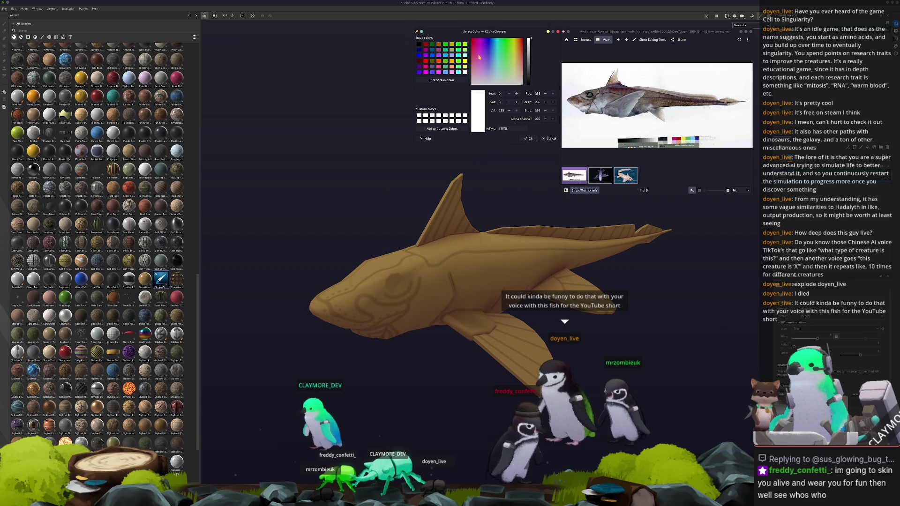
pyautogui.click(434, 78)
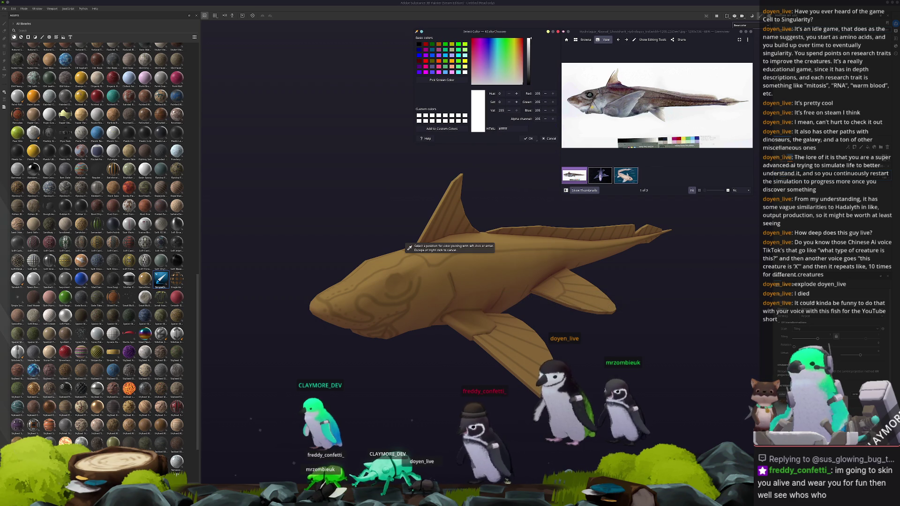
pyautogui.click(587, 119)
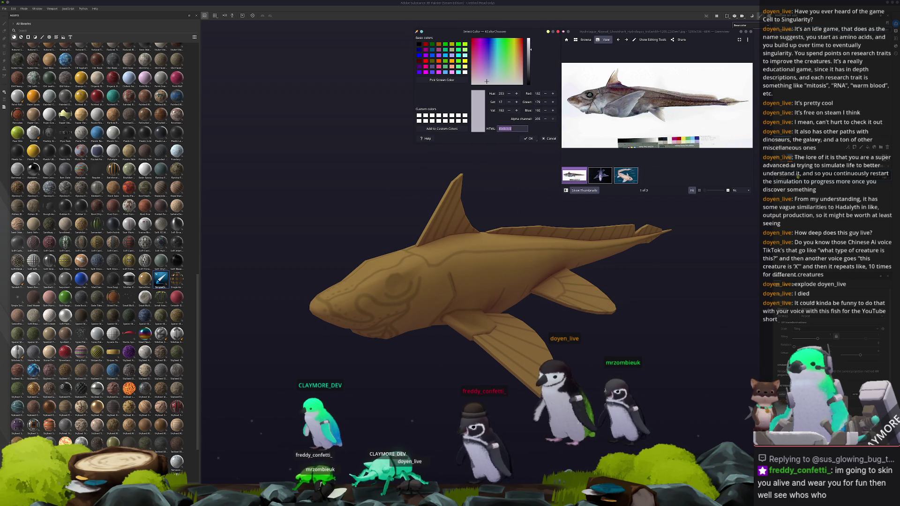
pyautogui.scroll(-3, 829, 366)
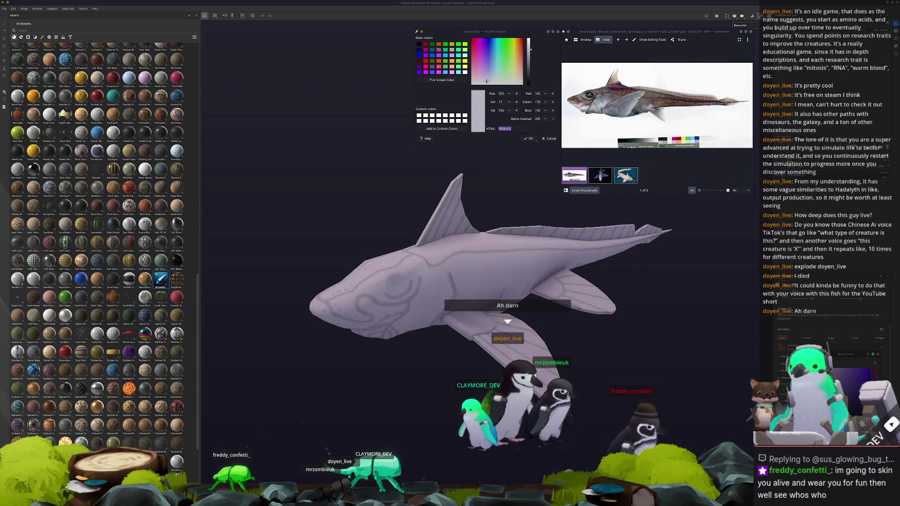
# Fill the mesh with a resampled colour, undo the wrong purple fill, and sample a dark reddish tone instead
pyautogui.click(442, 79)
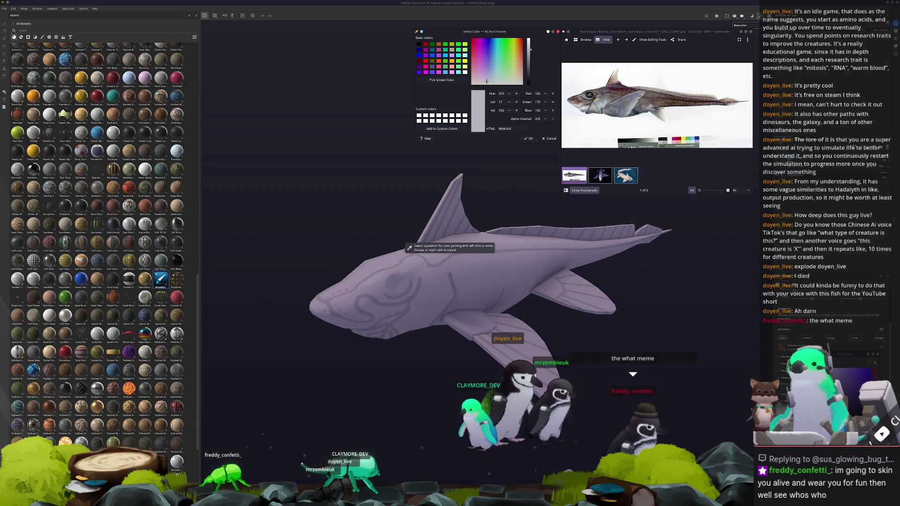
pyautogui.click(409, 248)
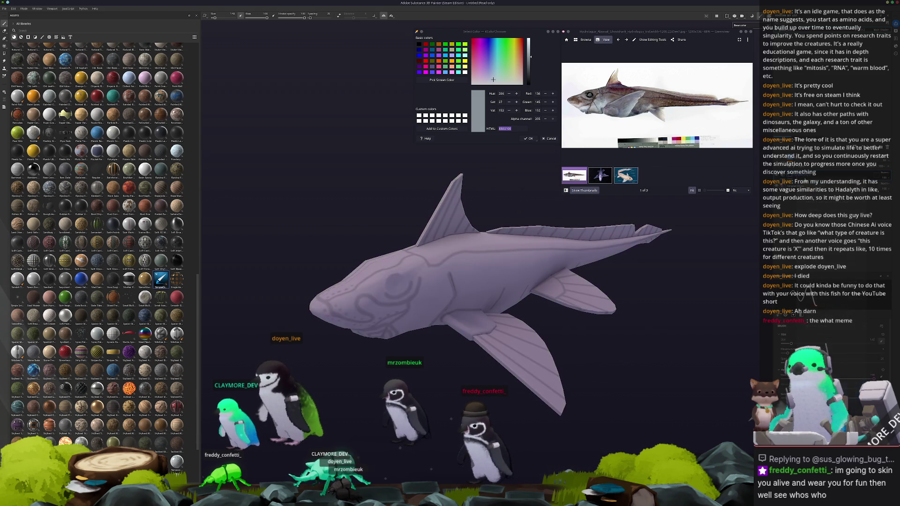
pyautogui.press('1')
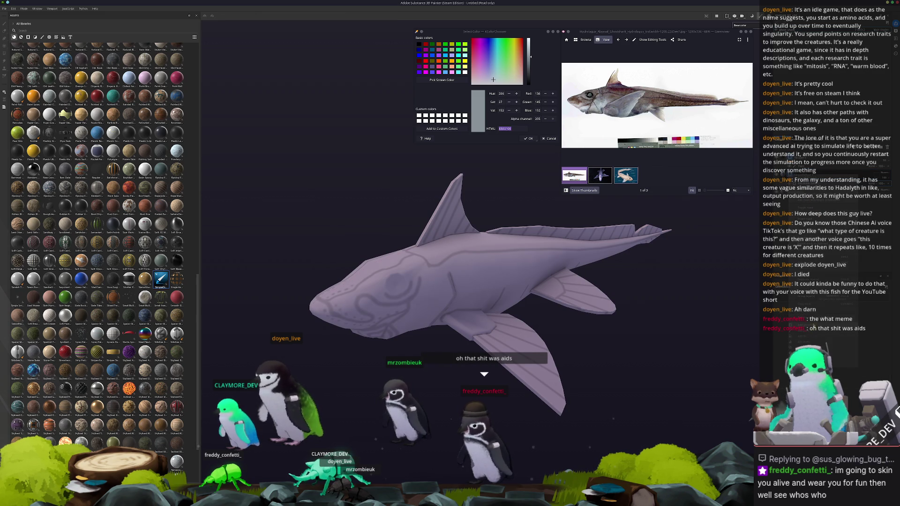
pyautogui.hotkey('ctrl', 'z')
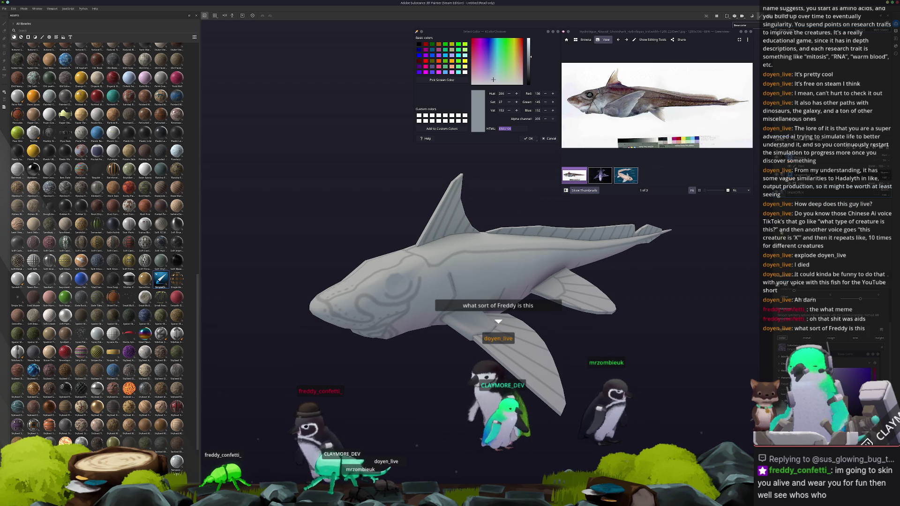
pyautogui.press('1')
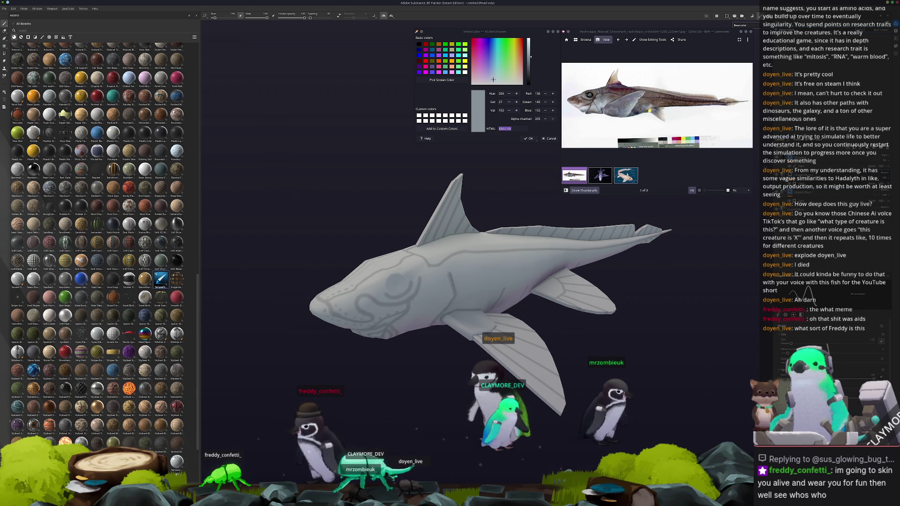
pyautogui.click(442, 79)
pyautogui.click(589, 95)
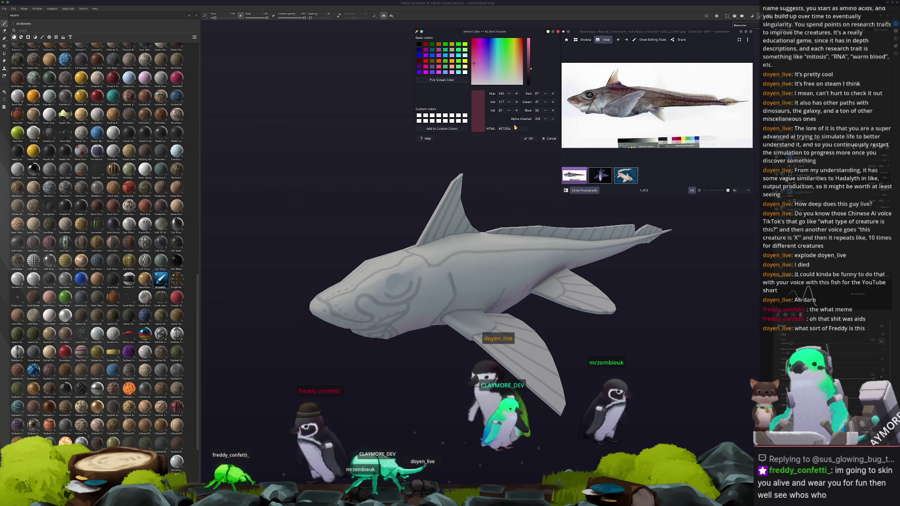
# Shift the chosen colour toward brown and sample a dark maroon from the reference photo
pyautogui.click(619, 99)
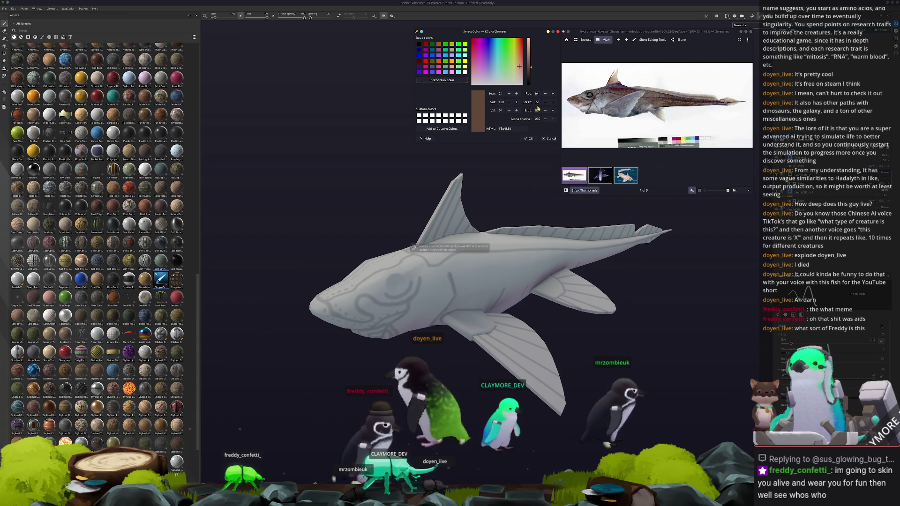
pyautogui.doubleClick(521, 131)
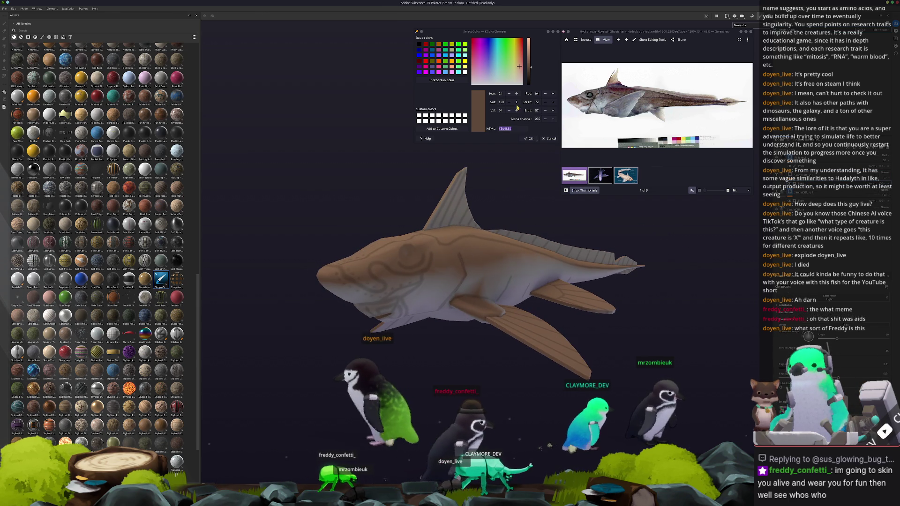
pyautogui.click(442, 79)
pyautogui.click(409, 247)
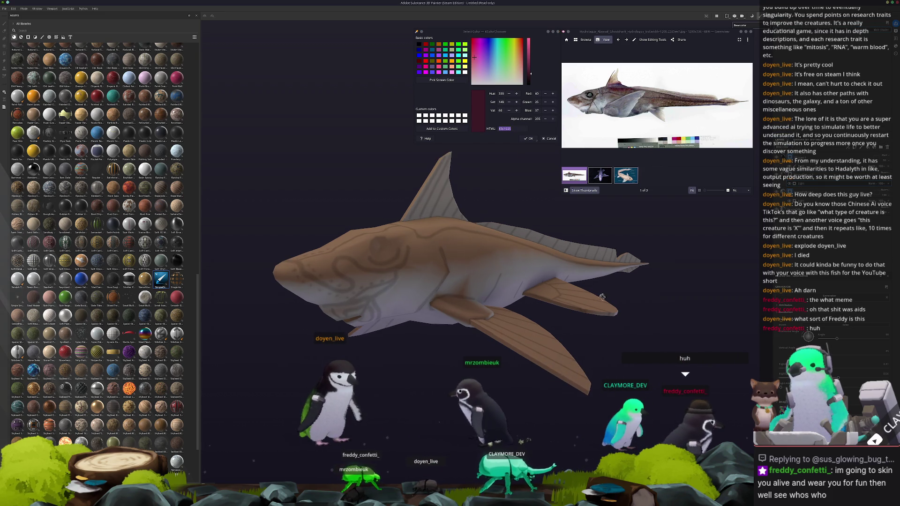
# Paint the shark's body dark maroon and bring up the layer's Base Color picker in Properties
pyautogui.keyDown('alt'); pyautogui.moveTo(410, 247); pyautogui.dragTo(697, 281); pyautogui.keyUp('alt')
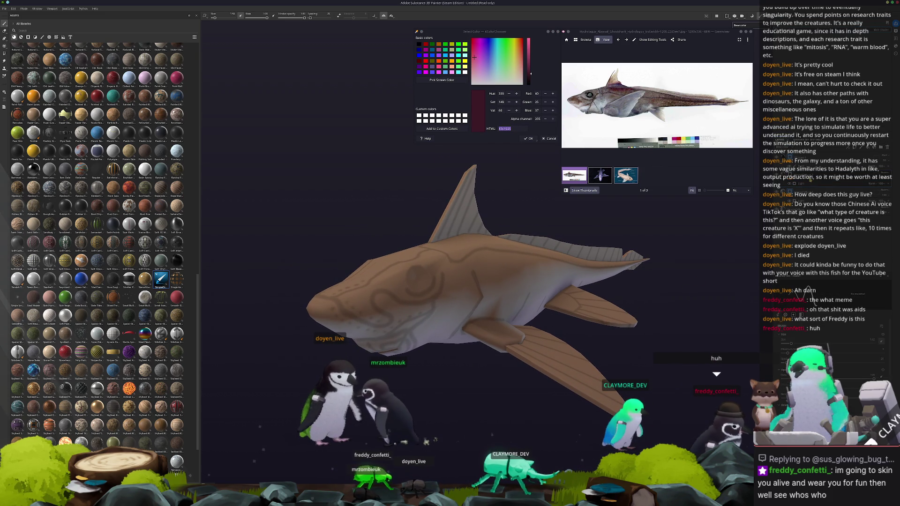
pyautogui.keyDown('shift'); pyautogui.moveTo(697, 280); pyautogui.dragTo(802, 296, button='right'); pyautogui.keyUp('shift')
pyautogui.click(773, 288)
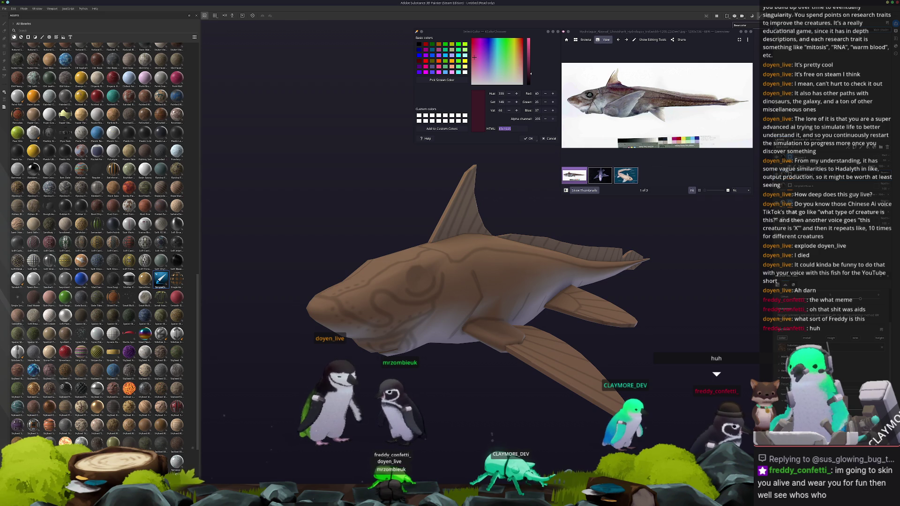
pyautogui.click(843, 359)
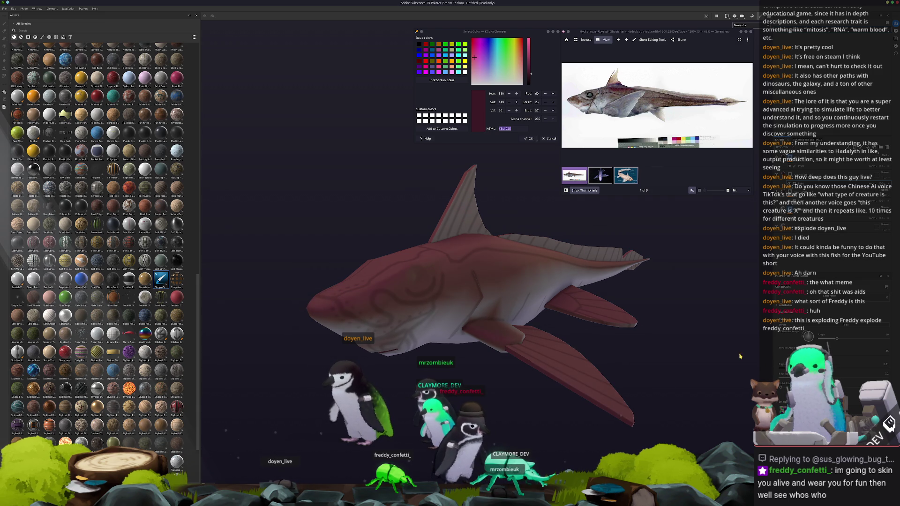
# Add a generator to the paint layer from its right-click menu
pyautogui.keyDown('alt'); pyautogui.moveTo(478, 295); pyautogui.dragTo(520, 281); pyautogui.keyUp('alt')
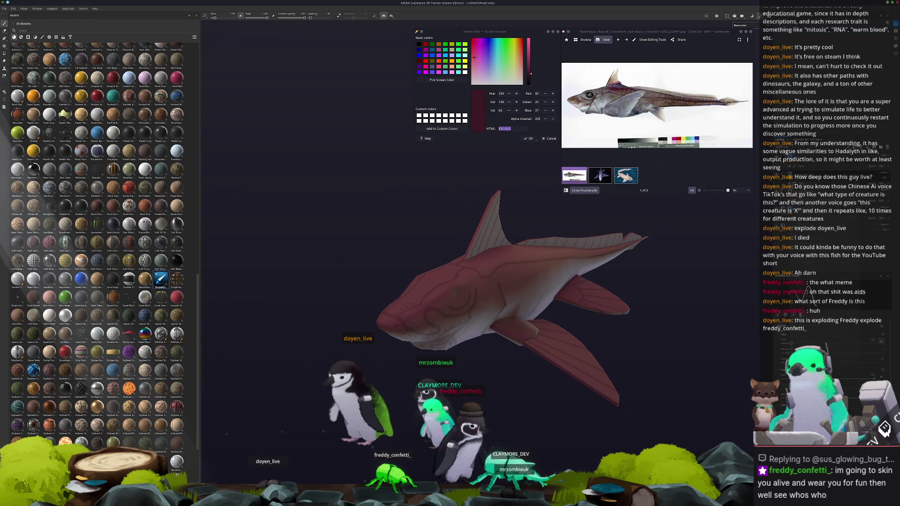
pyautogui.rightClick(791, 175)
pyautogui.click(814, 325)
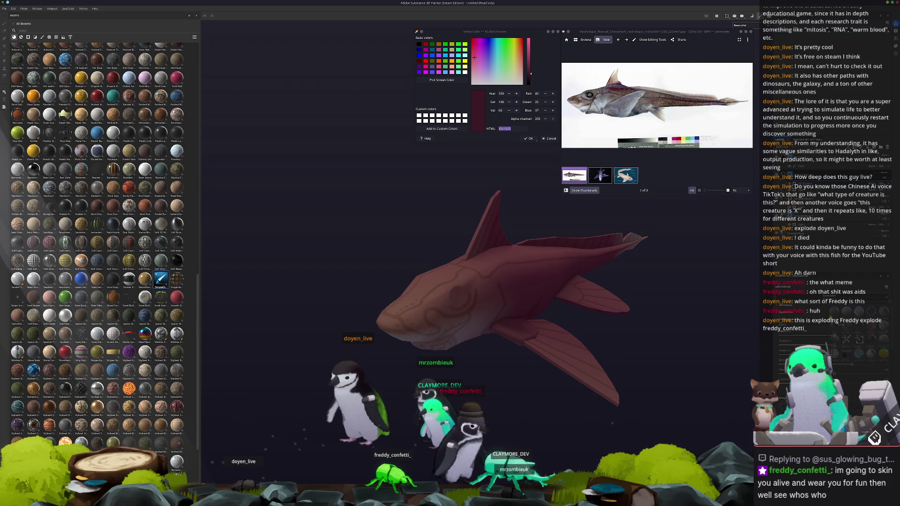
# Check the shading from a side-on view and sample a pale beige from the photo
pyautogui.keyDown('alt'); pyautogui.moveTo(492, 295); pyautogui.dragTo(520, 288); pyautogui.keyUp('alt')
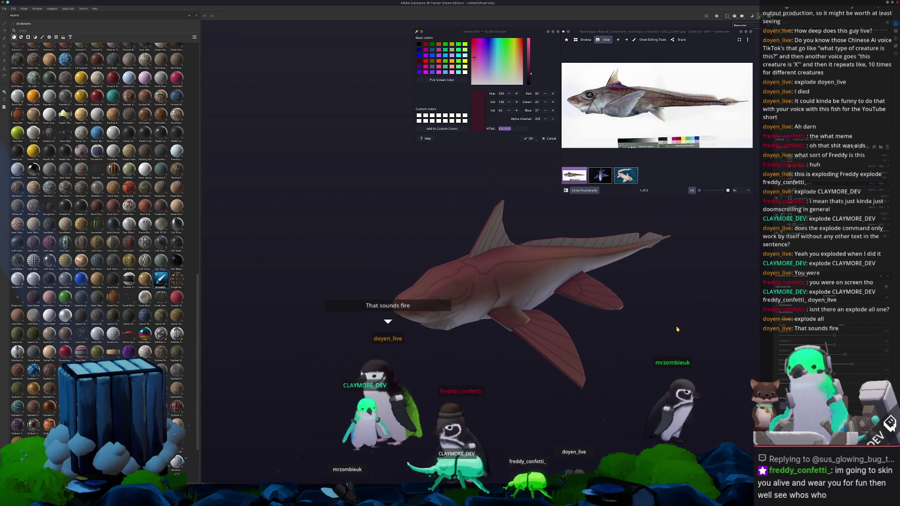
pyautogui.keyDown('alt'); pyautogui.moveTo(701, 312); pyautogui.dragTo(714, 321); pyautogui.keyUp('alt')
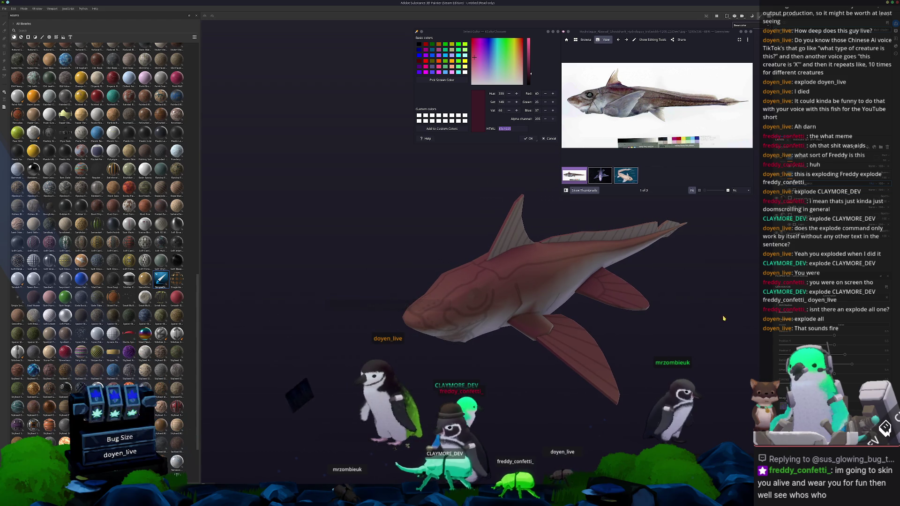
pyautogui.scroll(2, 715, 284)
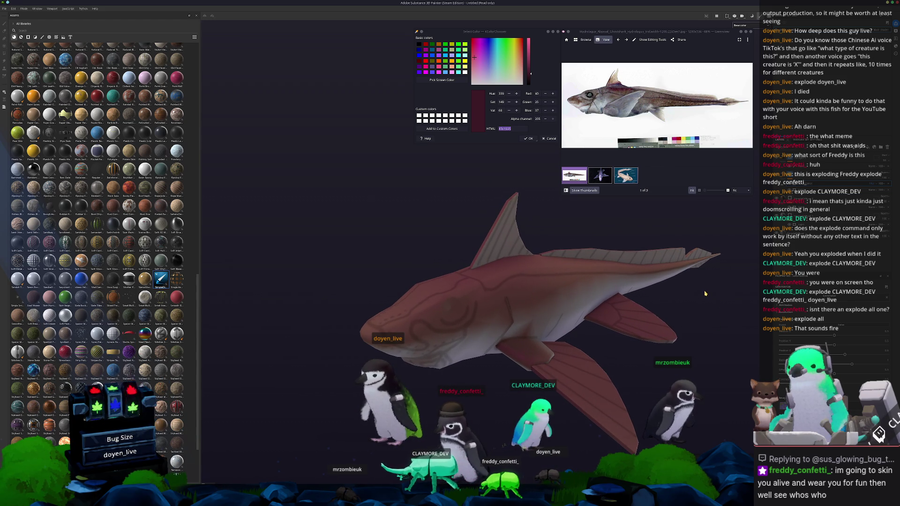
pyautogui.click(441, 79)
pyautogui.click(409, 247)
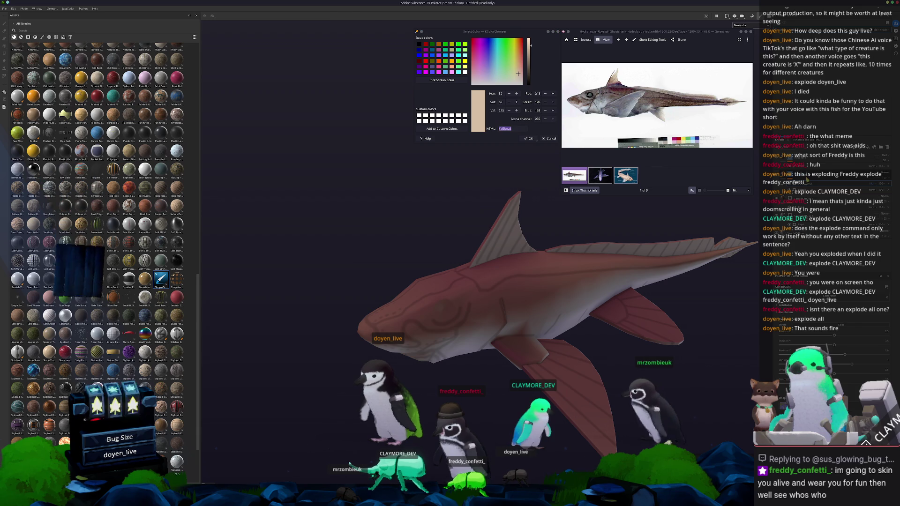
# Show the fill layer's material settings and paint the upper tail fin pale tan
pyautogui.click(796, 238)
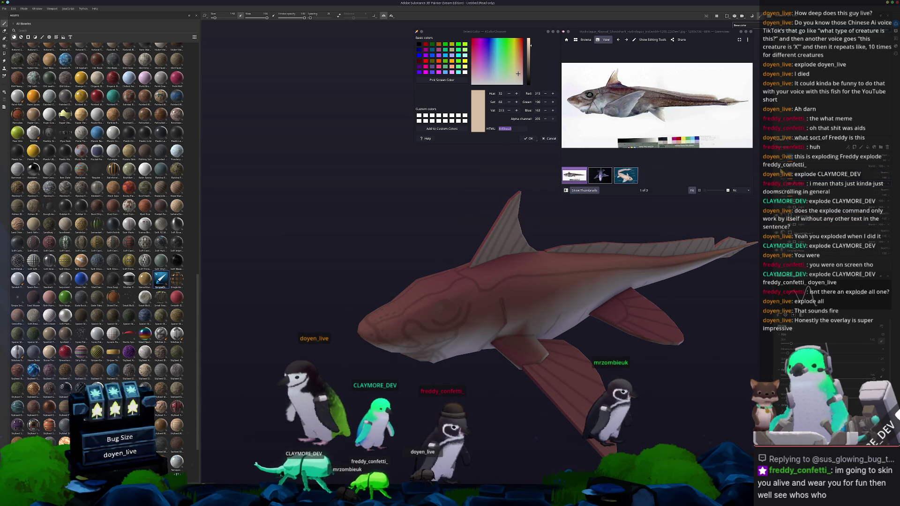
pyautogui.click(803, 288)
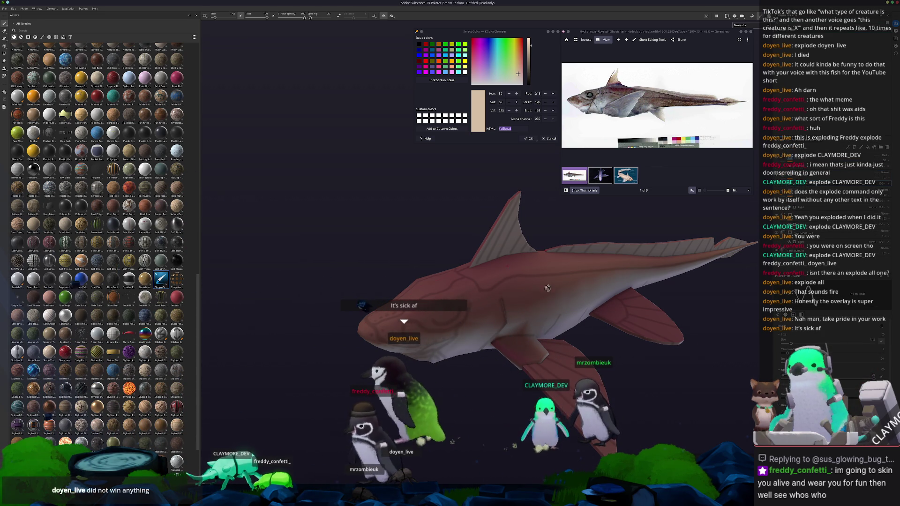
pyautogui.keyDown('alt'); pyautogui.moveTo(492, 267); pyautogui.dragTo(501, 248); pyautogui.keyUp('alt')
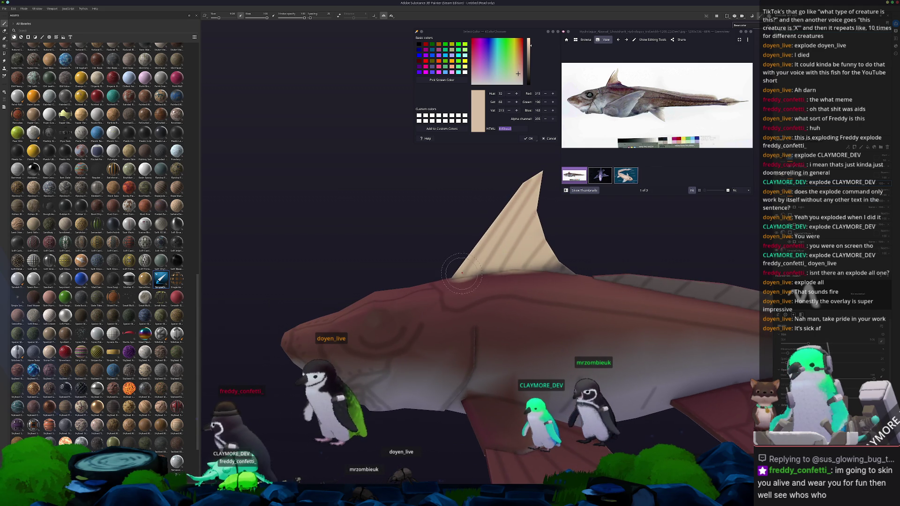
pyautogui.moveTo(526, 237)
pyautogui.keyDown('alt'); pyautogui.mouseDown()
pyautogui.moveTo(490, 225)
pyautogui.moveTo(370, 231)
pyautogui.moveTo(619, 274)
pyautogui.mouseUp(); pyautogui.keyUp('alt')
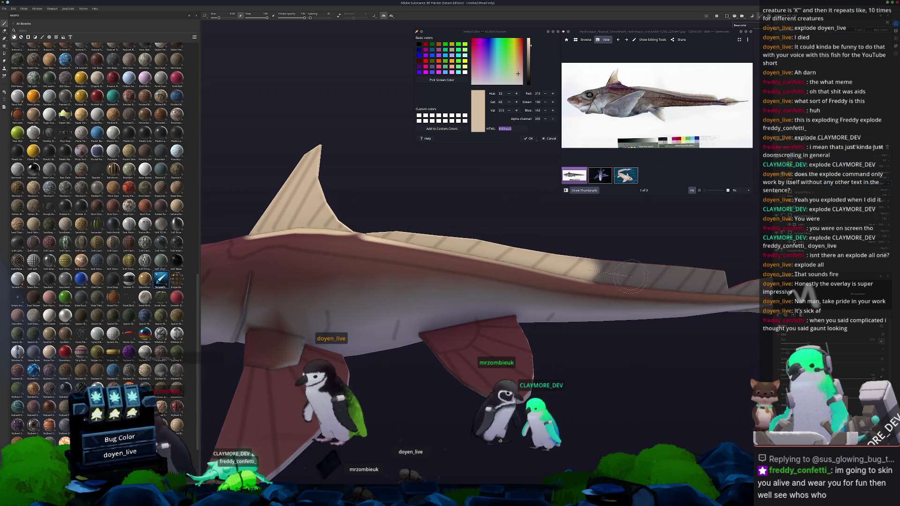
pyautogui.keyDown('alt'); pyautogui.moveTo(710, 285); pyautogui.dragTo(577, 283); pyautogui.keyUp('alt')
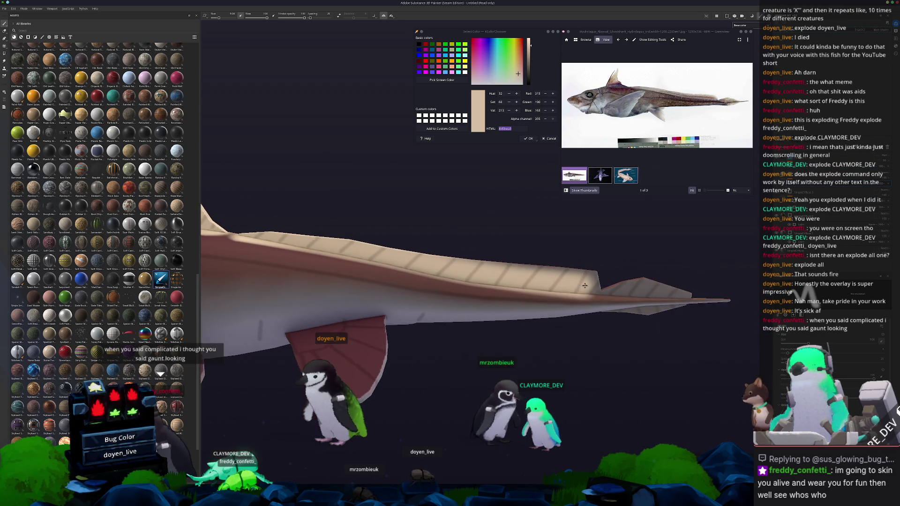
pyautogui.moveTo(686, 288); pyautogui.dragTo(552, 267)
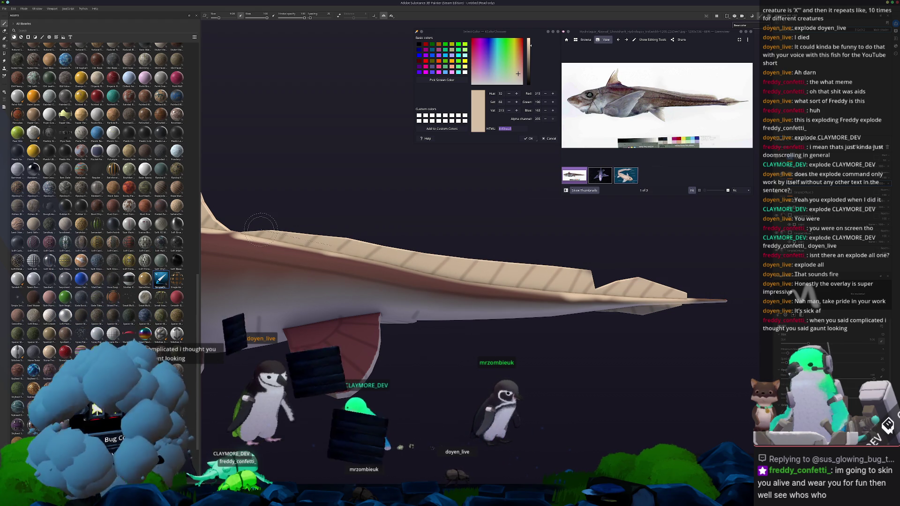
# Paint the lower fin pale tan from an underside view and check the whole fish
pyautogui.moveTo(608, 271)
pyautogui.keyDown('alt'); pyautogui.mouseDown()
pyautogui.moveTo(578, 364)
pyautogui.moveTo(436, 350)
pyautogui.mouseUp(); pyautogui.keyUp('alt')
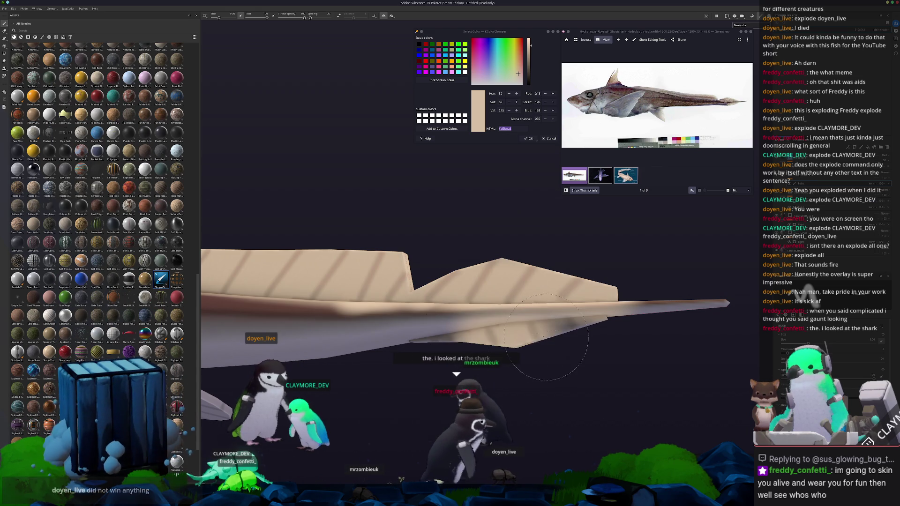
pyautogui.moveTo(584, 332)
pyautogui.keyDown('alt'); pyautogui.mouseDown()
pyautogui.moveTo(427, 335)
pyautogui.moveTo(436, 278)
pyautogui.mouseUp(); pyautogui.keyUp('alt')
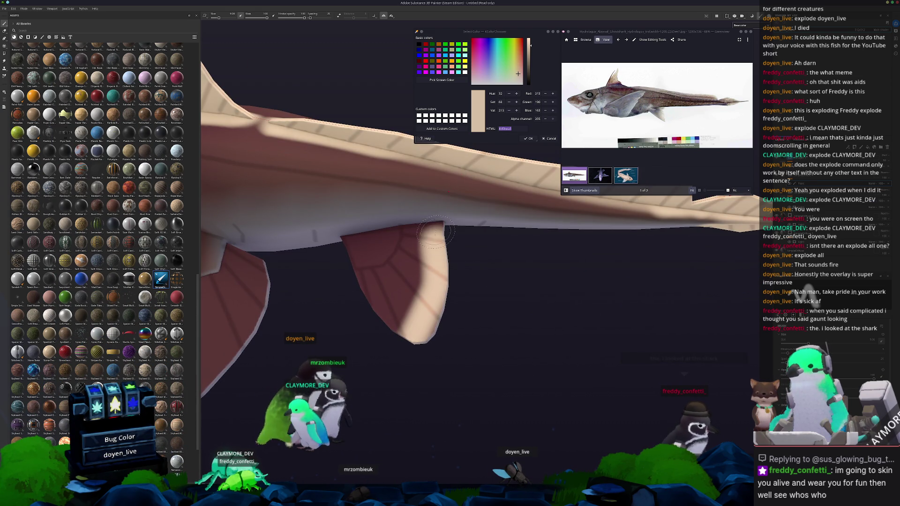
pyautogui.moveTo(430, 235)
pyautogui.mouseDown()
pyautogui.moveTo(390, 249)
pyautogui.moveTo(406, 303)
pyautogui.moveTo(420, 275)
pyautogui.mouseUp()
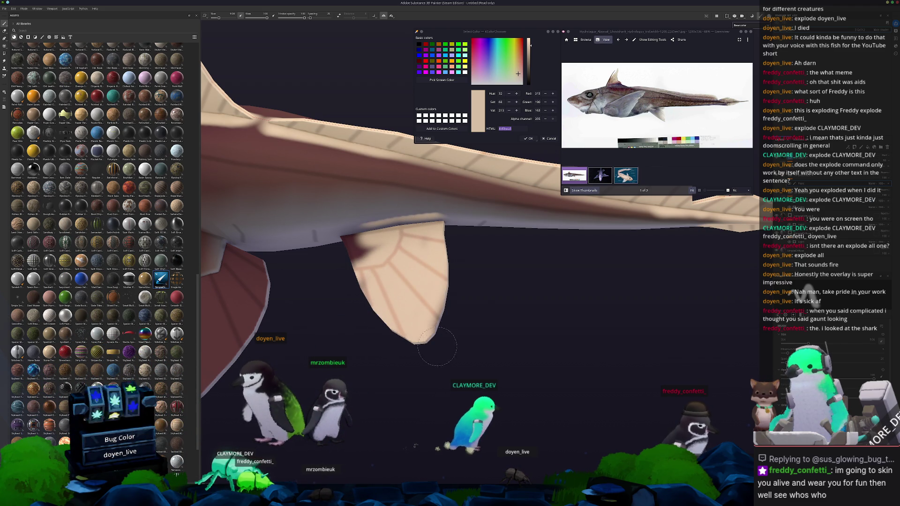
pyautogui.keyDown('alt'); pyautogui.moveTo(438, 347); pyautogui.dragTo(425, 310); pyautogui.keyUp('alt')
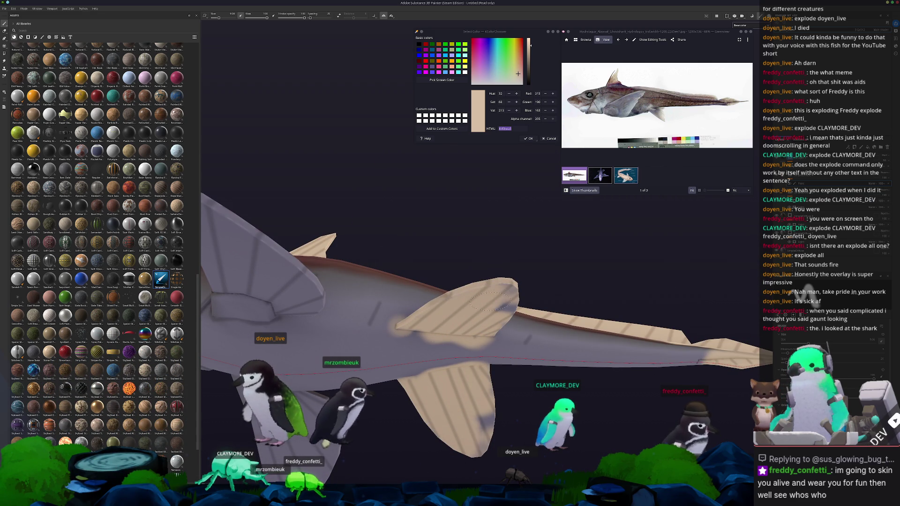
pyautogui.keyDown('alt'); pyautogui.moveTo(492, 310); pyautogui.dragTo(358, 341); pyautogui.keyUp('alt')
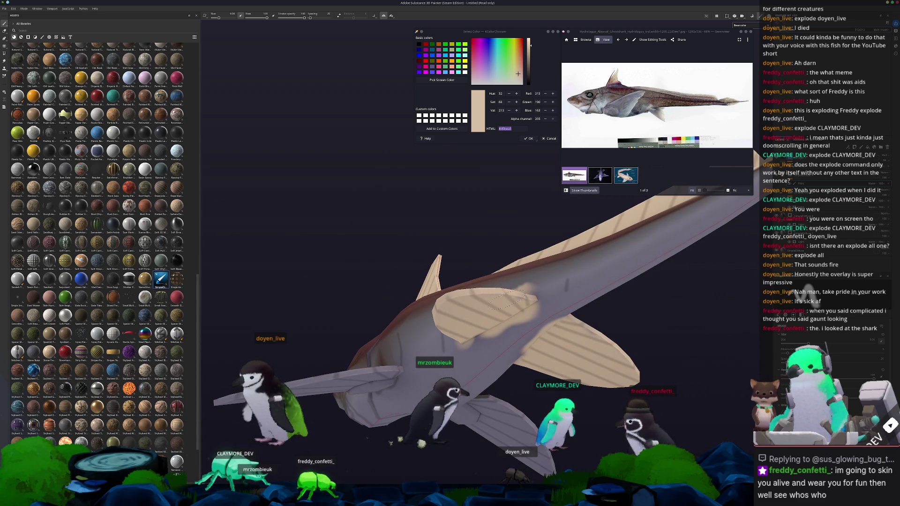
pyautogui.keyDown('alt'); pyautogui.moveTo(441, 310); pyautogui.dragTo(506, 345); pyautogui.keyUp('alt')
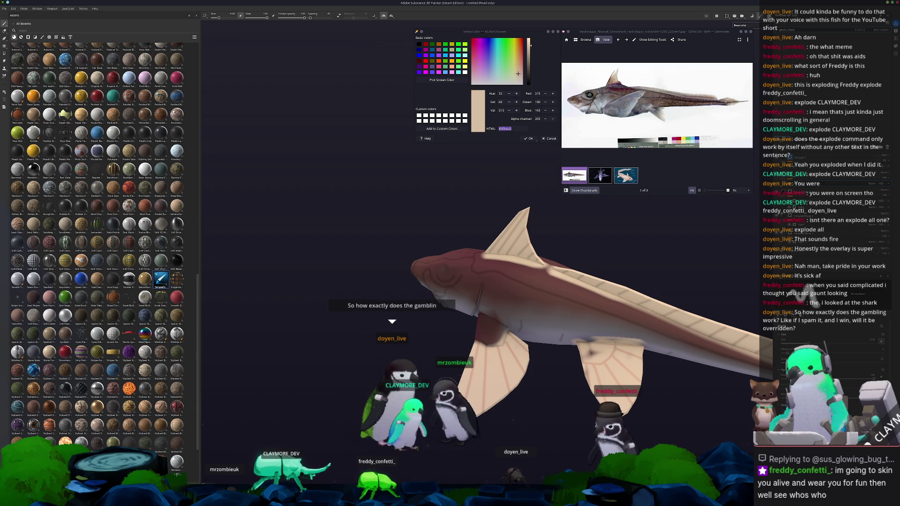
# Work beige in around the fin bases from below, returning to a full side view
pyautogui.keyDown('alt'); pyautogui.moveTo(503, 404); pyautogui.dragTo(449, 278); pyautogui.keyUp('alt')
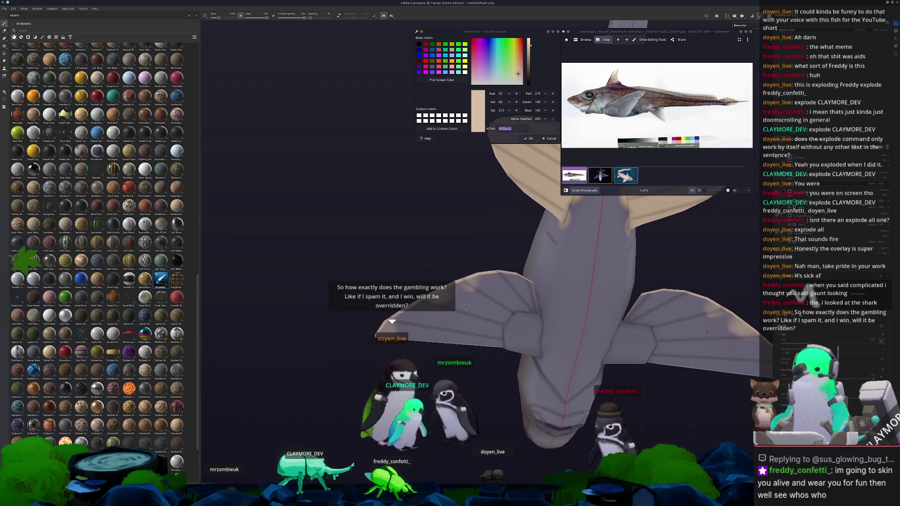
pyautogui.moveTo(449, 278)
pyautogui.keyDown('alt'); pyautogui.mouseDown()
pyautogui.moveTo(457, 307)
pyautogui.moveTo(450, 302)
pyautogui.mouseUp(); pyautogui.keyUp('alt')
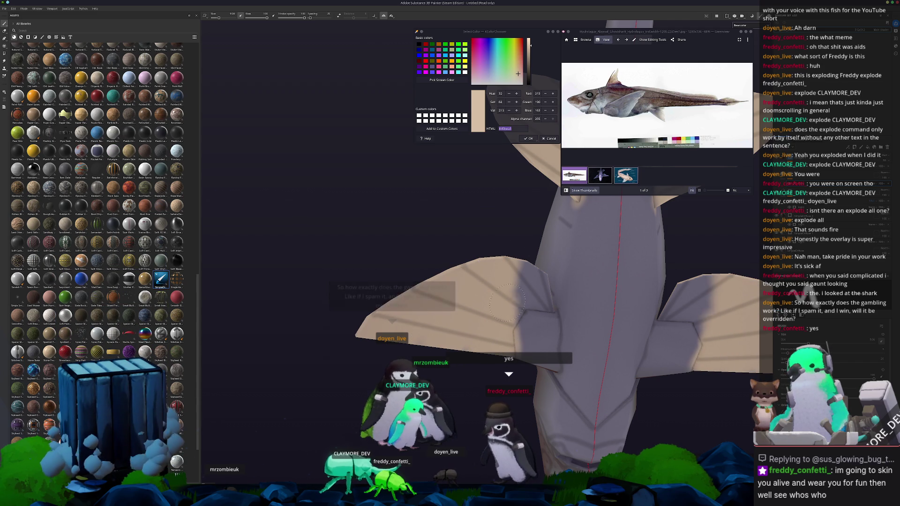
pyautogui.keyDown('alt'); pyautogui.moveTo(508, 310); pyautogui.dragTo(553, 275); pyautogui.keyUp('alt')
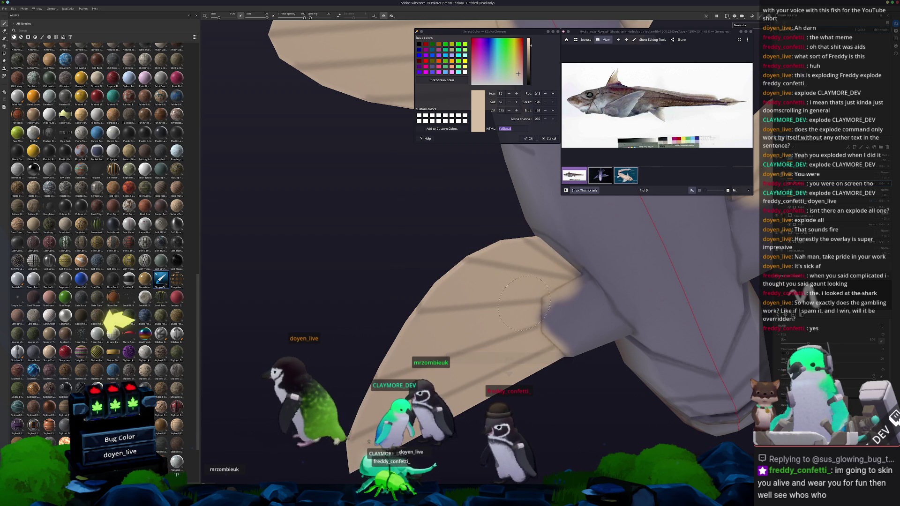
pyautogui.moveTo(496, 307)
pyautogui.keyDown('alt'); pyautogui.mouseDown()
pyautogui.moveTo(485, 320)
pyautogui.moveTo(569, 348)
pyautogui.mouseUp(); pyautogui.keyUp('alt')
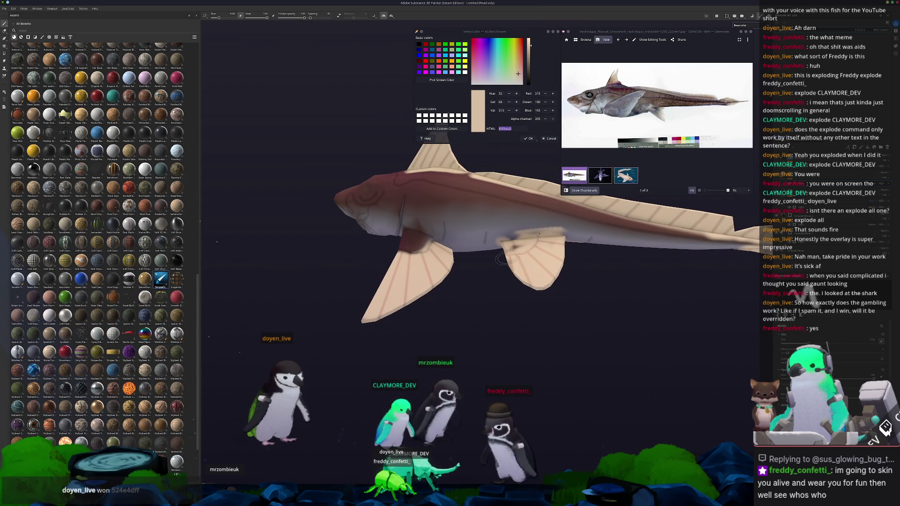
pyautogui.scroll(2, 509, 257)
pyautogui.scroll(-3, 455, 287)
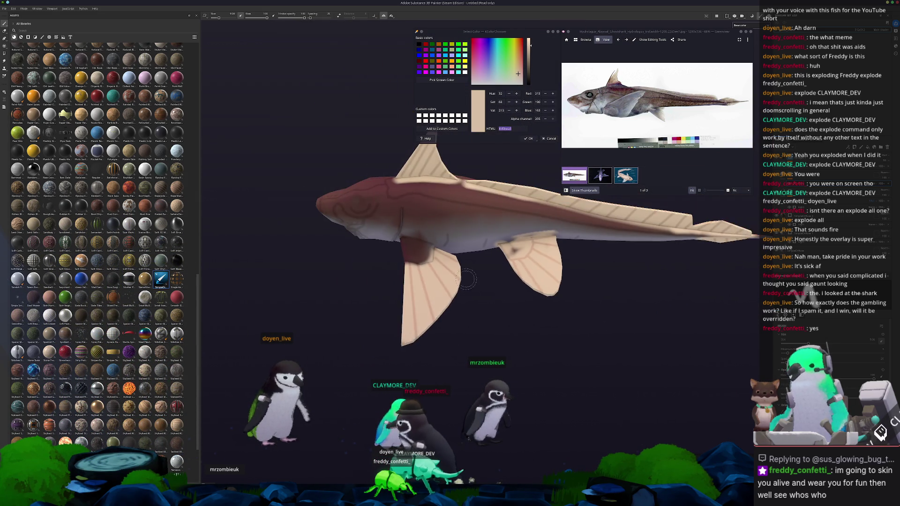
pyautogui.keyDown('alt'); pyautogui.moveTo(456, 287); pyautogui.dragTo(603, 316); pyautogui.keyUp('alt')
pyautogui.scroll(2, 605, 313)
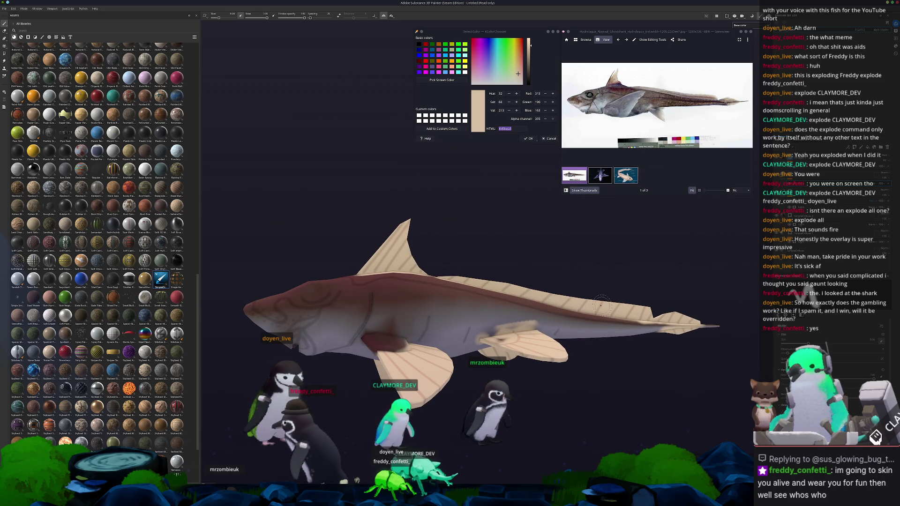
pyautogui.scroll(1, 560, 289)
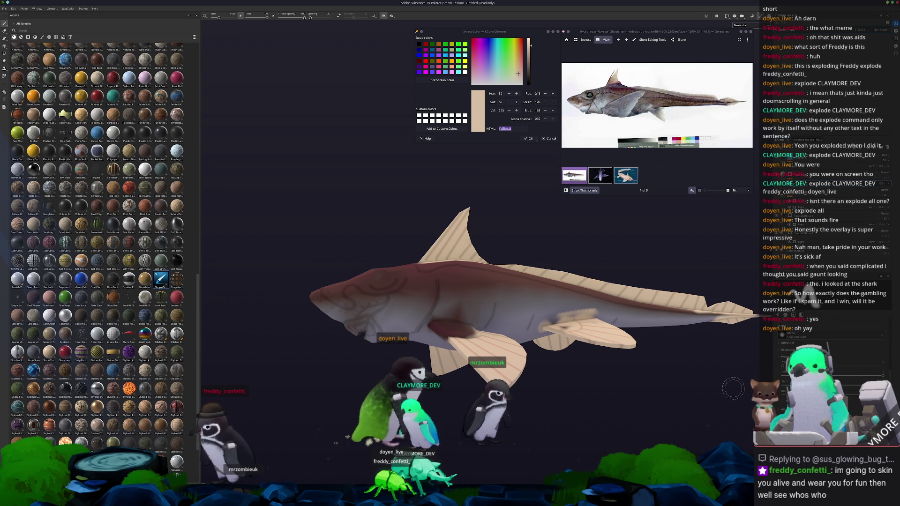
# Finish the pale fin colouring in close-up from several angles, ending on a wide side view
pyautogui.keyDown('alt'); pyautogui.moveTo(749, 397); pyautogui.dragTo(742, 292); pyautogui.keyUp('alt')
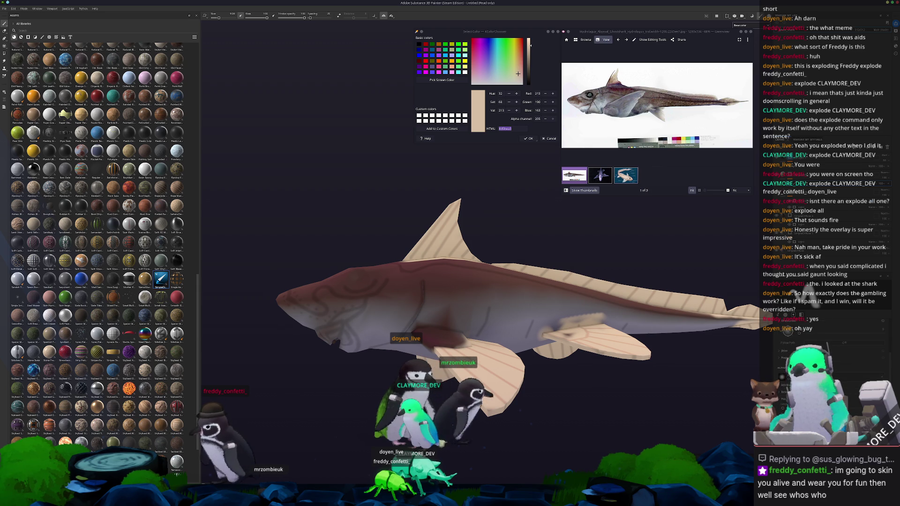
pyautogui.scroll(2, 505, 320)
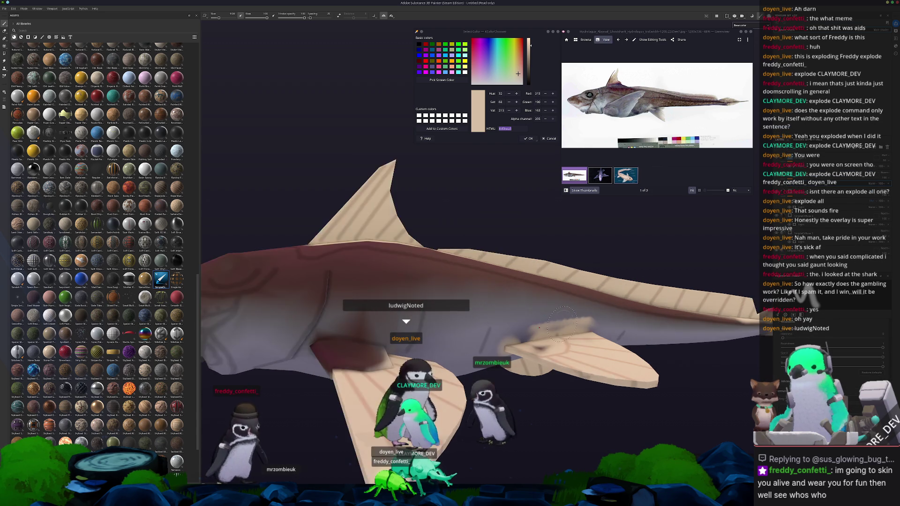
pyautogui.scroll(3, 504, 320)
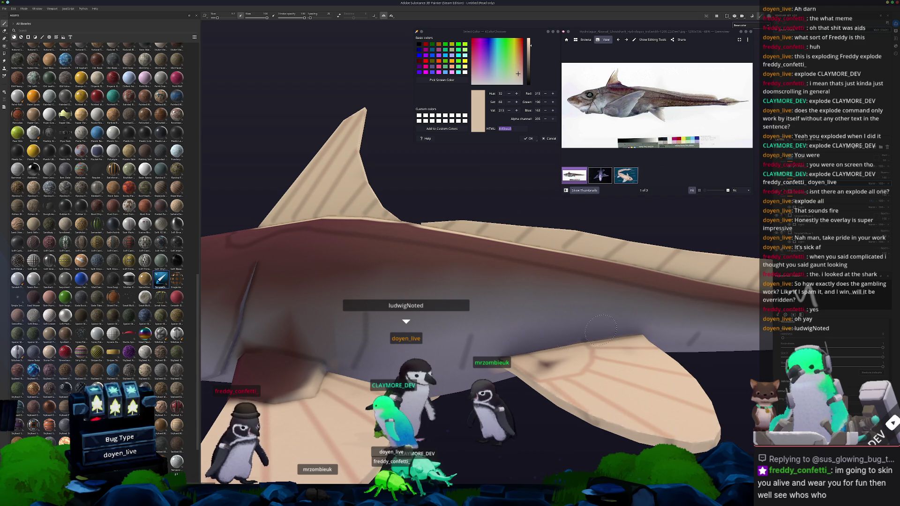
pyautogui.keyDown('alt'); pyautogui.moveTo(534, 350); pyautogui.dragTo(489, 346); pyautogui.keyUp('alt')
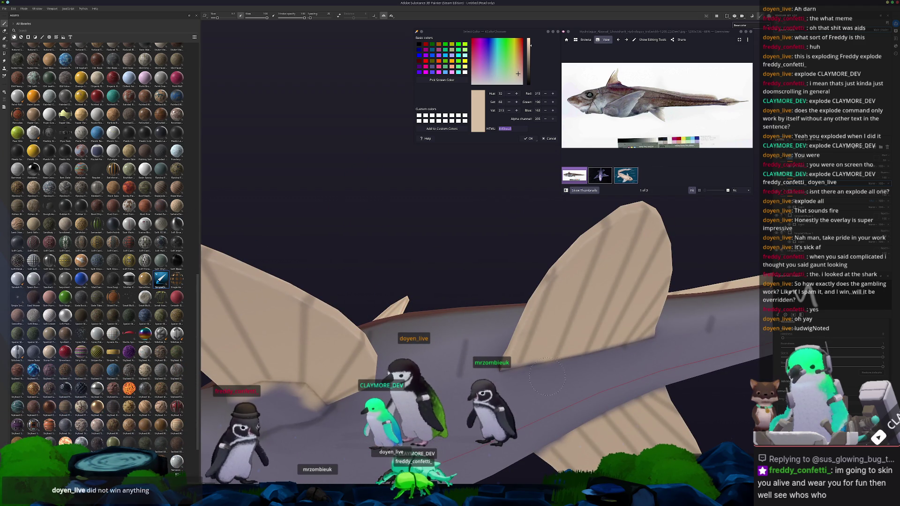
pyautogui.moveTo(553, 375)
pyautogui.keyDown('alt'); pyautogui.mouseDown()
pyautogui.moveTo(467, 349)
pyautogui.moveTo(645, 406)
pyautogui.mouseUp(); pyautogui.keyUp('alt')
pyautogui.keyDown('alt'); pyautogui.moveTo(488, 364); pyautogui.dragTo(503, 439); pyautogui.keyUp('alt')
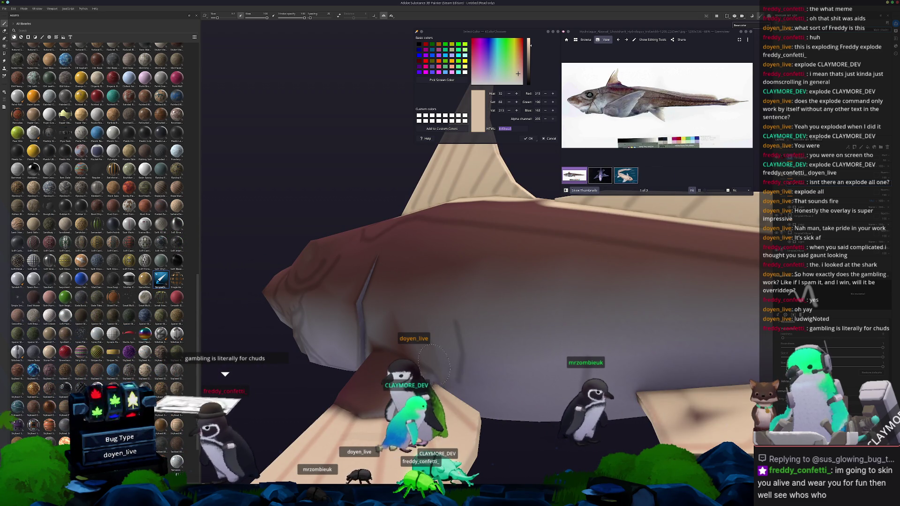
pyautogui.moveTo(445, 360)
pyautogui.keyDown('alt'); pyautogui.mouseDown()
pyautogui.moveTo(486, 349)
pyautogui.moveTo(461, 316)
pyautogui.mouseUp(); pyautogui.keyUp('alt')
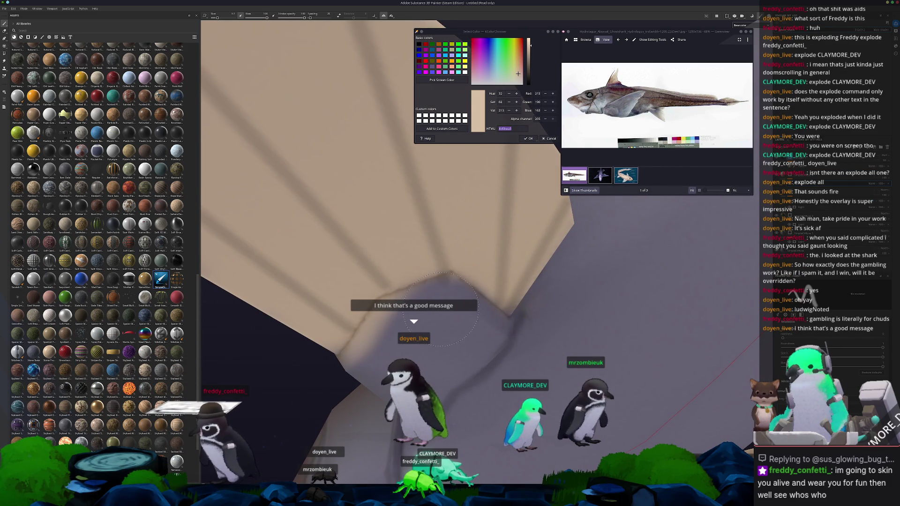
pyautogui.keyDown('alt'); pyautogui.moveTo(450, 310); pyautogui.dragTo(566, 284); pyautogui.keyUp('alt')
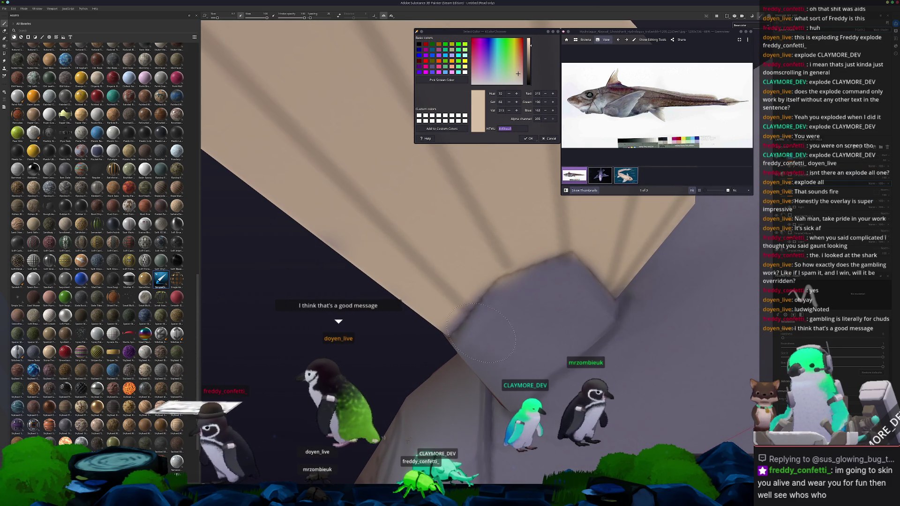
pyautogui.moveTo(570, 288)
pyautogui.keyDown('alt'); pyautogui.mouseDown()
pyautogui.moveTo(511, 358)
pyautogui.moveTo(447, 208)
pyautogui.moveTo(372, 298)
pyautogui.mouseUp(); pyautogui.keyUp('alt')
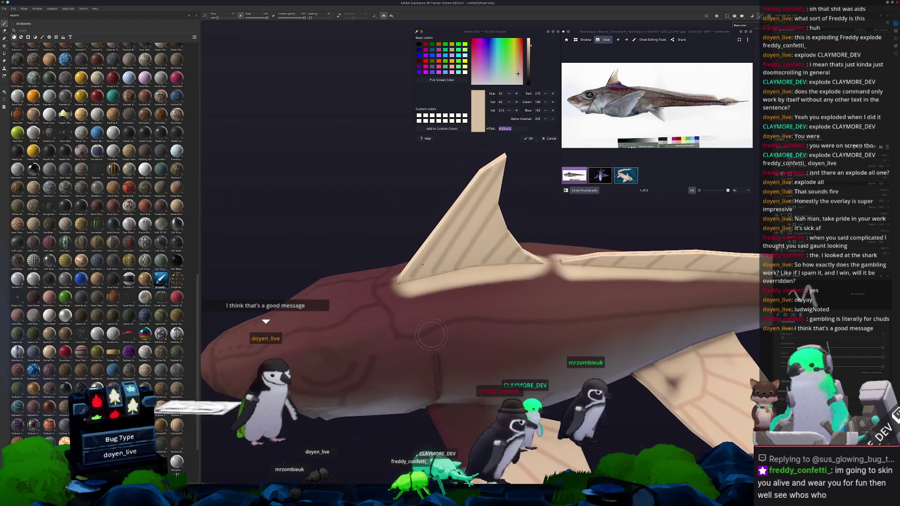
# Paint dark reddish-brown over the beige band below the fin and a dark line along the body
pyautogui.moveTo(534, 261)
pyautogui.mouseDown()
pyautogui.moveTo(478, 254)
pyautogui.moveTo(429, 265)
pyautogui.mouseUp()
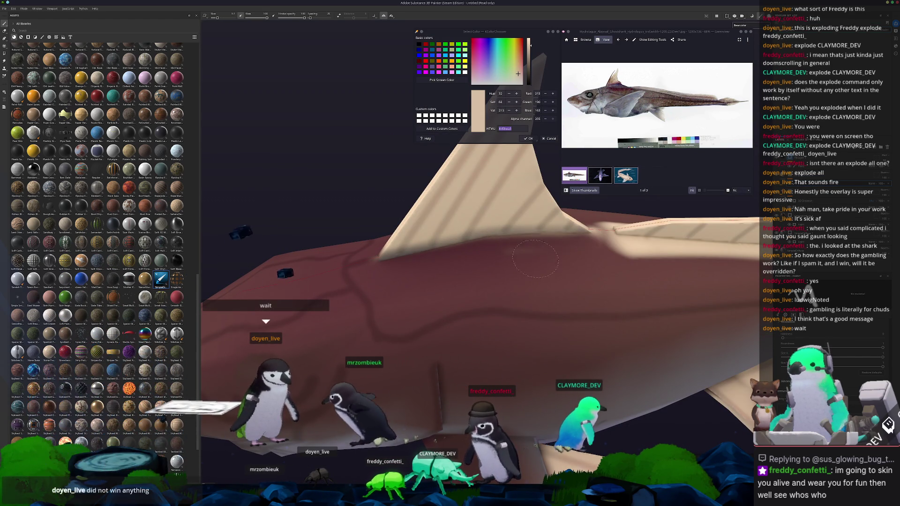
pyautogui.keyDown('alt'); pyautogui.moveTo(531, 276); pyautogui.dragTo(454, 278); pyautogui.keyUp('alt')
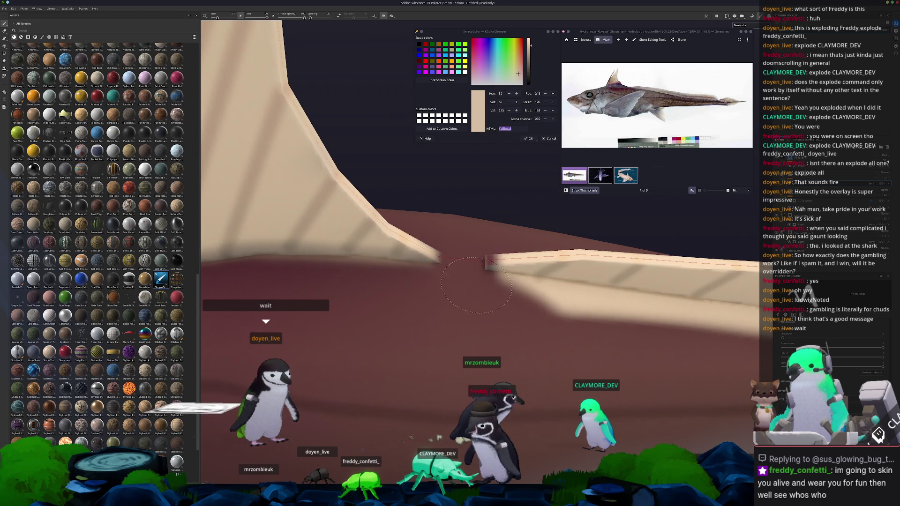
pyautogui.keyDown('alt'); pyautogui.moveTo(528, 295); pyautogui.dragTo(331, 292); pyautogui.keyUp('alt')
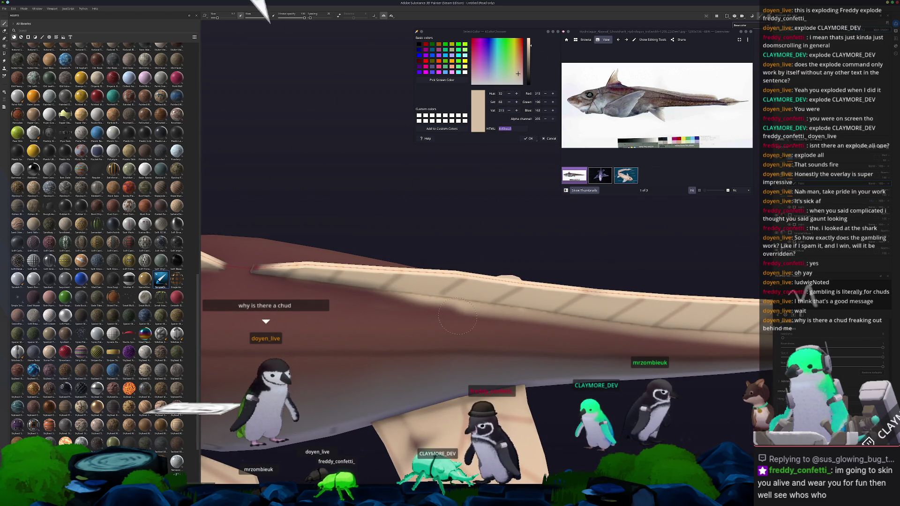
pyautogui.moveTo(314, 287)
pyautogui.keyDown('alt'); pyautogui.mouseDown()
pyautogui.moveTo(378, 316)
pyautogui.moveTo(344, 306)
pyautogui.mouseUp(); pyautogui.keyUp('alt')
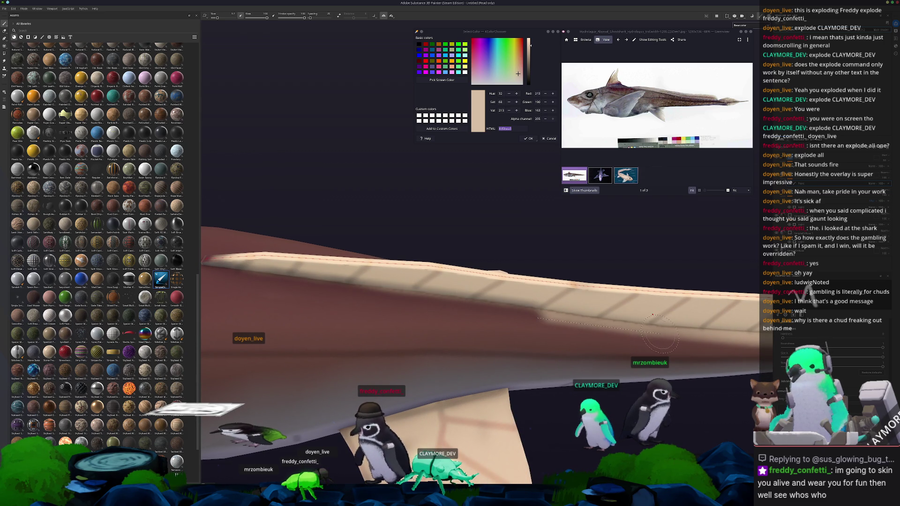
pyautogui.keyDown('alt'); pyautogui.moveTo(672, 336); pyautogui.dragTo(585, 310); pyautogui.keyUp('alt')
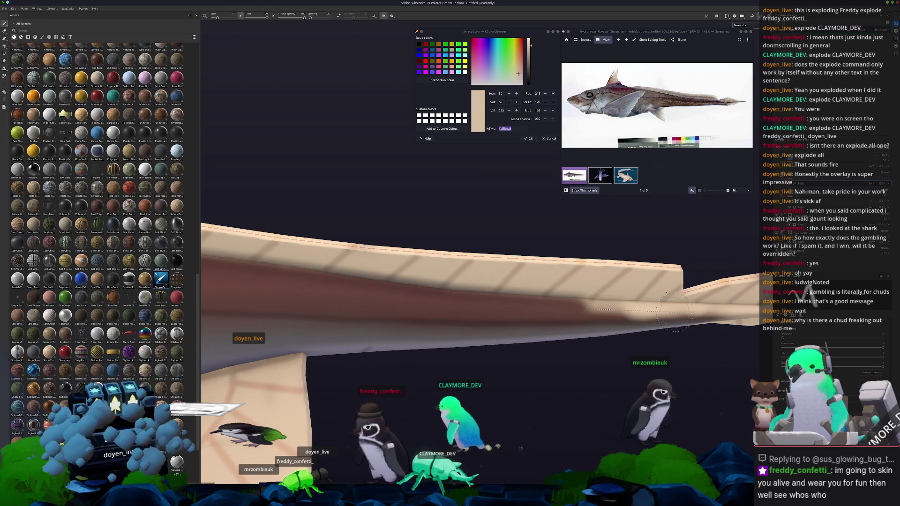
pyautogui.keyDown('alt'); pyautogui.moveTo(675, 313); pyautogui.dragTo(490, 308); pyautogui.keyUp('alt')
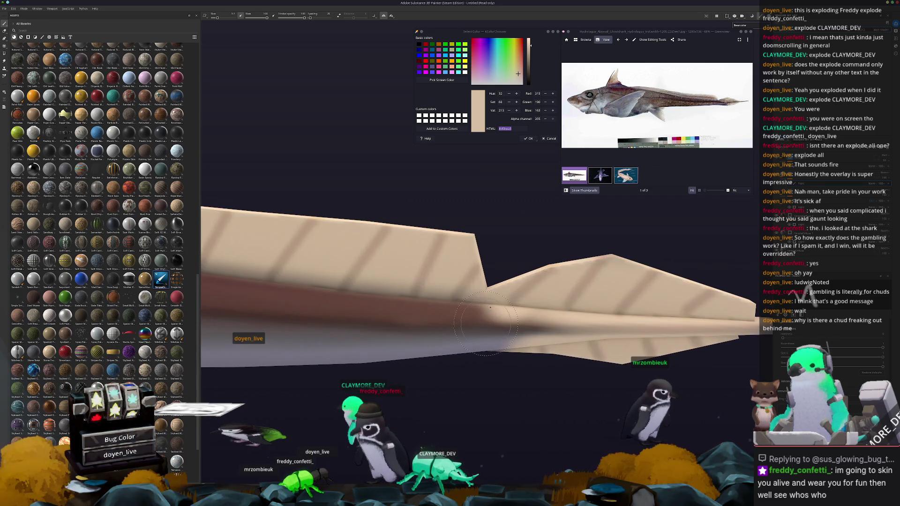
pyautogui.keyDown('shift'); pyautogui.click(640, 326); pyautogui.keyUp('shift')
# Paint dark shading where the pectoral fin meets the body, checking it from several angles
pyautogui.moveTo(710, 322)
pyautogui.keyDown('alt'); pyautogui.mouseDown()
pyautogui.moveTo(269, 290)
pyautogui.moveTo(713, 290)
pyautogui.moveTo(431, 301)
pyautogui.mouseUp(); pyautogui.keyUp('alt')
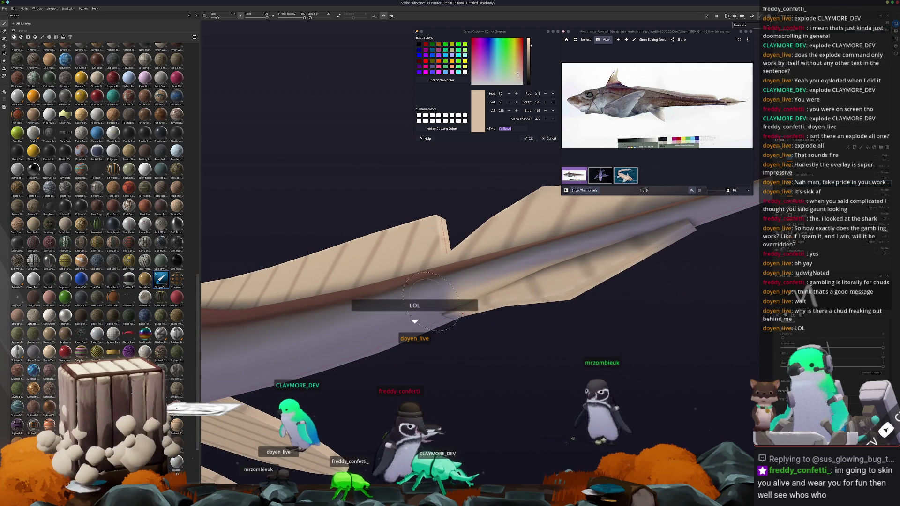
pyautogui.keyDown('alt'); pyautogui.moveTo(578, 249); pyautogui.dragTo(473, 362); pyautogui.keyUp('alt')
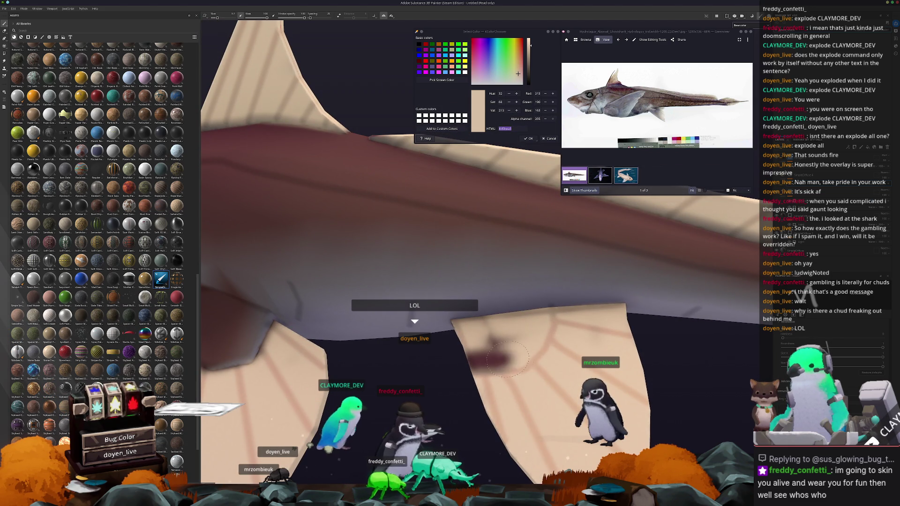
pyautogui.moveTo(541, 339); pyautogui.dragTo(524, 304)
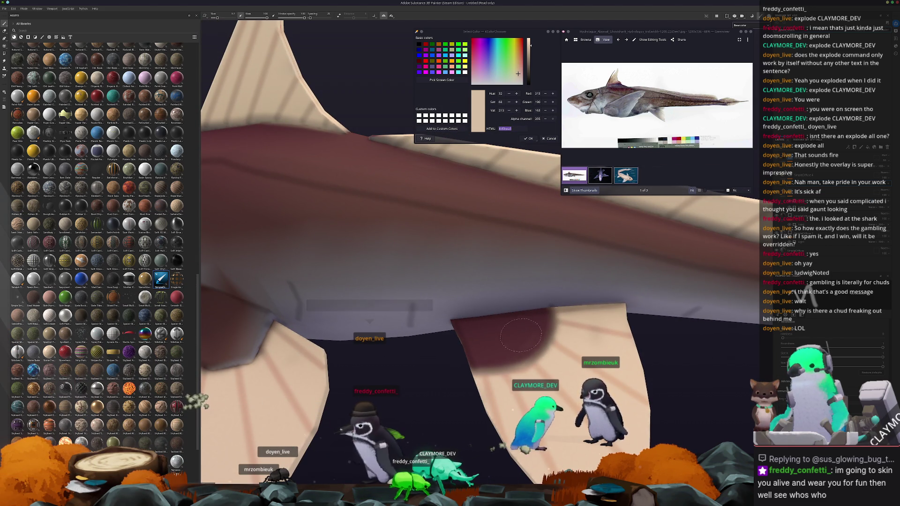
pyautogui.keyDown('alt'); pyautogui.moveTo(416, 366); pyautogui.dragTo(511, 315); pyautogui.keyUp('alt')
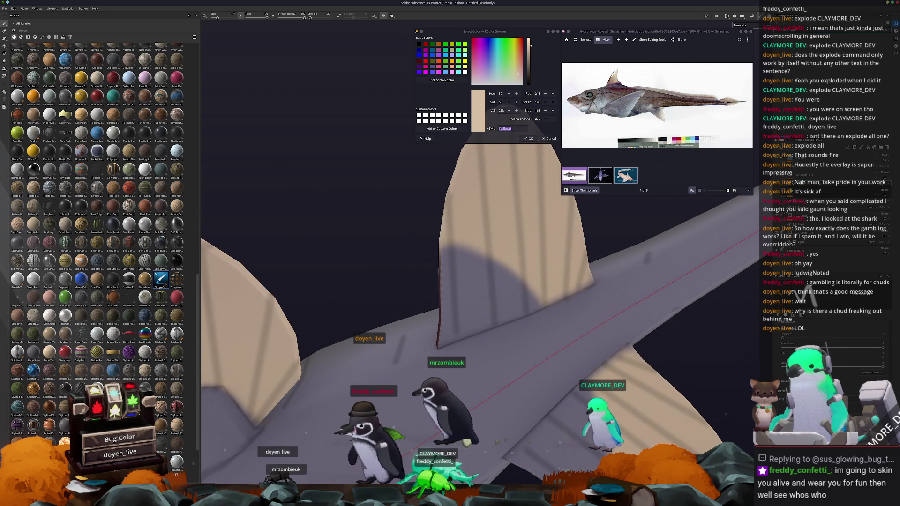
pyautogui.keyDown('alt'); pyautogui.moveTo(493, 281); pyautogui.dragTo(464, 281); pyautogui.keyUp('alt')
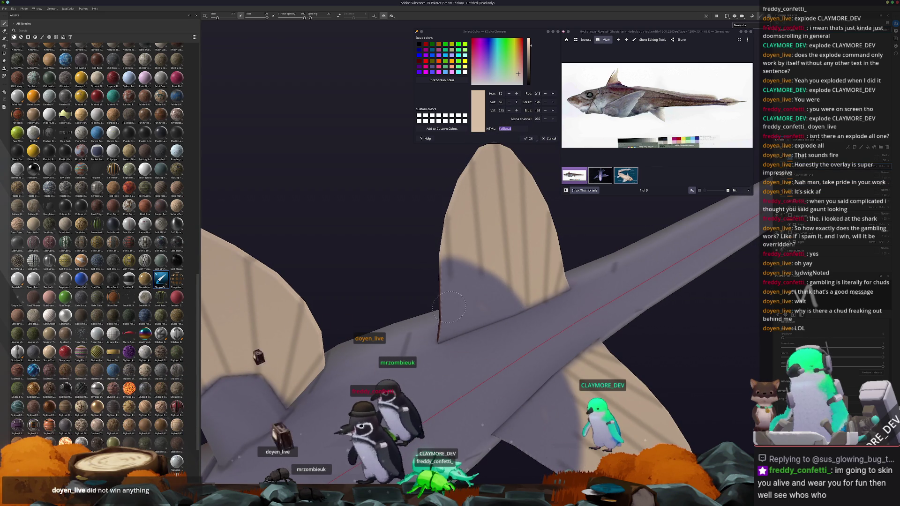
pyautogui.moveTo(485, 328)
pyautogui.keyDown('alt'); pyautogui.mouseDown()
pyautogui.moveTo(450, 324)
pyautogui.moveTo(542, 322)
pyautogui.moveTo(576, 368)
pyautogui.mouseUp(); pyautogui.keyUp('alt')
pyautogui.scroll(3, 523, 326)
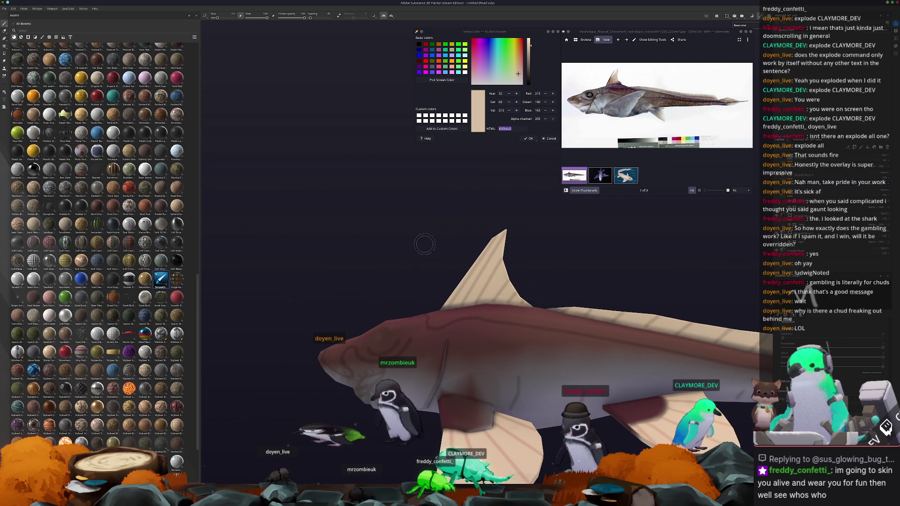
pyautogui.keyDown('alt'); pyautogui.moveTo(429, 258); pyautogui.dragTo(394, 232); pyautogui.keyUp('alt')
pyautogui.click(62, 37)
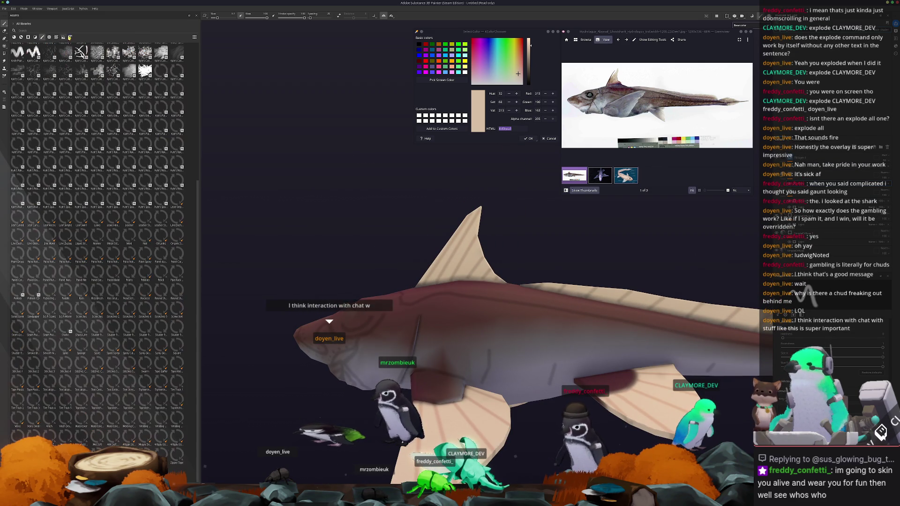
pyautogui.scroll(5, 162, 143)
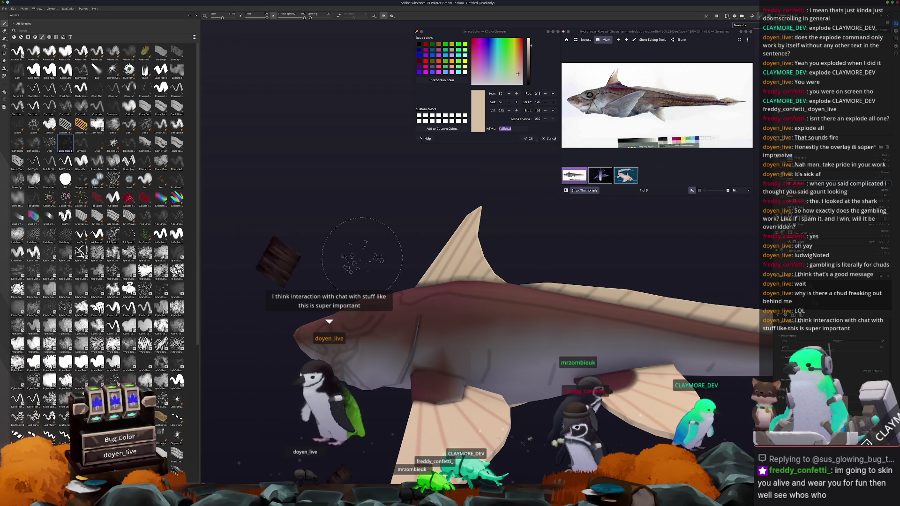
pyautogui.scroll(2, 450, 285)
pyautogui.scroll(2, 450, 285)
pyautogui.scroll(2, 451, 285)
pyautogui.scroll(1, 443, 294)
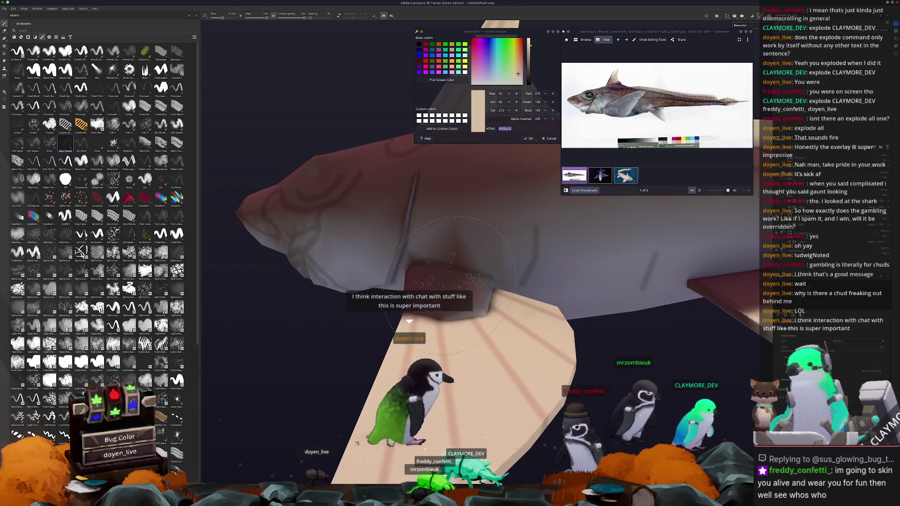
pyautogui.scroll(1, 436, 284)
pyautogui.scroll(1, 432, 275)
pyautogui.scroll(1, 434, 296)
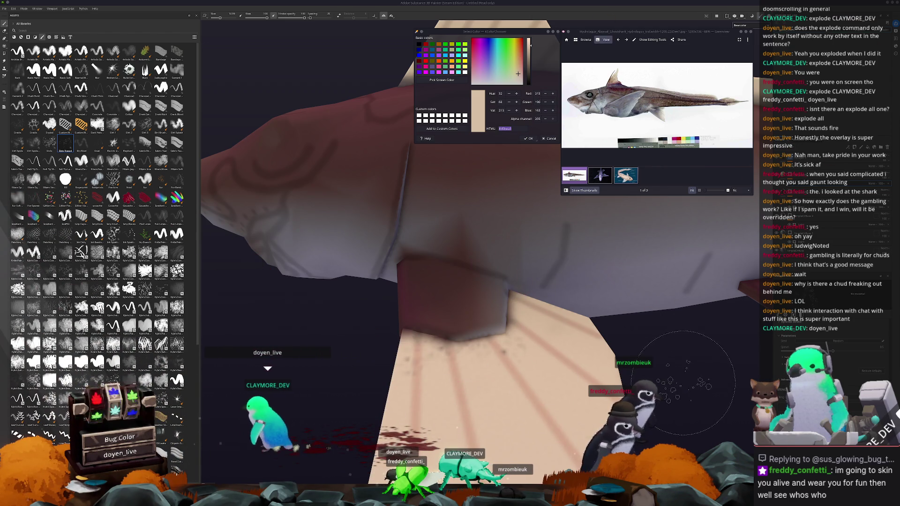
pyautogui.scroll(-3, 441, 300)
# Dab dark reddish-brown speckles along the pale fin's base beneath the maroon body
pyautogui.moveTo(422, 296)
pyautogui.keyDown('alt'); pyautogui.mouseDown()
pyautogui.moveTo(441, 300)
pyautogui.moveTo(381, 325)
pyautogui.mouseUp(); pyautogui.keyUp('alt')
pyautogui.scroll(3, 441, 300)
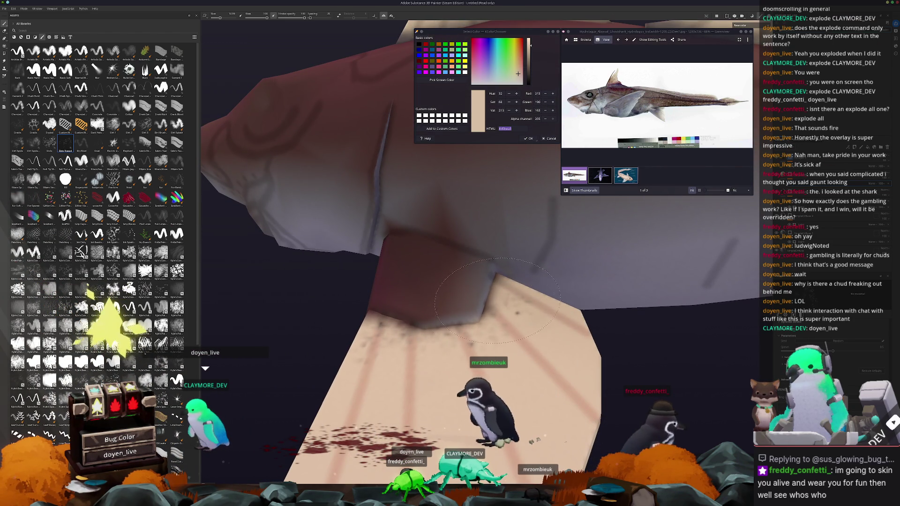
pyautogui.moveTo(510, 289); pyautogui.dragTo(460, 315)
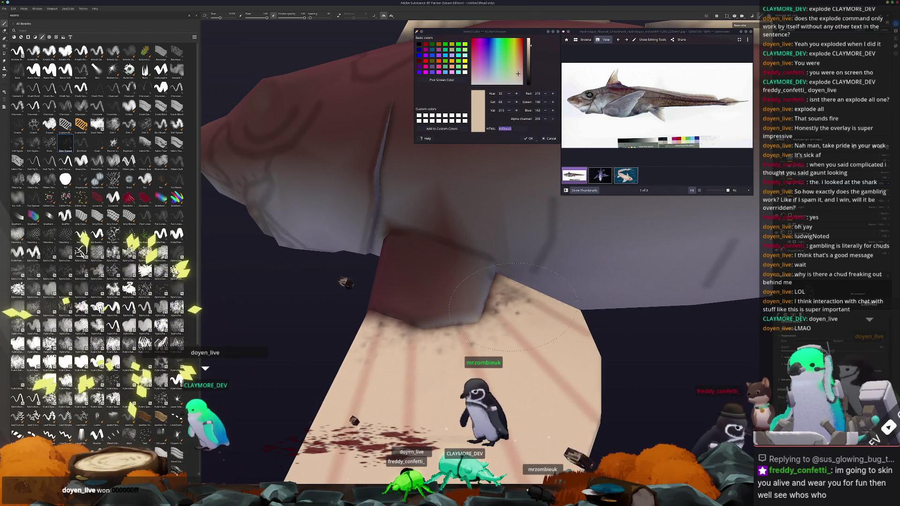
pyautogui.scroll(-3, 436, 316)
pyautogui.scroll(3, 432, 303)
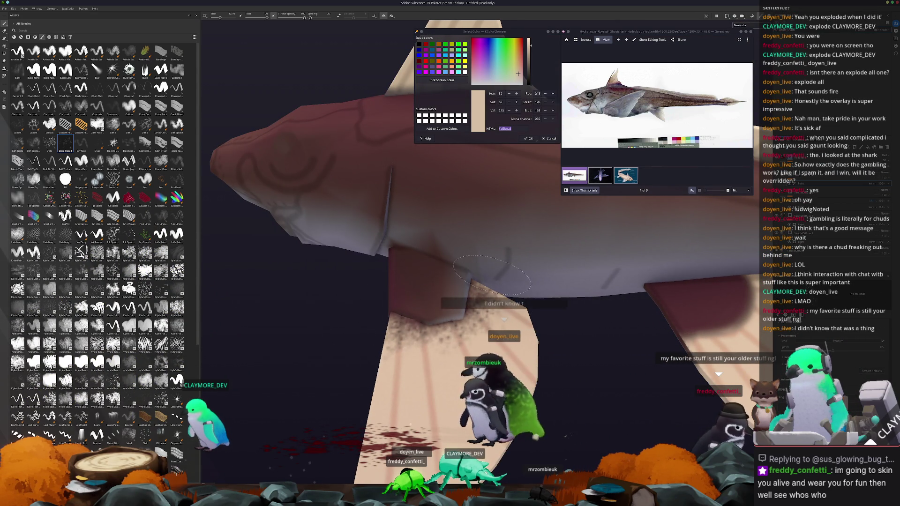
pyautogui.scroll(-3, 386, 345)
pyautogui.moveTo(387, 345)
pyautogui.keyDown('alt'); pyautogui.mouseDown()
pyautogui.moveTo(446, 345)
pyautogui.moveTo(433, 358)
pyautogui.moveTo(523, 336)
pyautogui.mouseUp(); pyautogui.keyUp('alt')
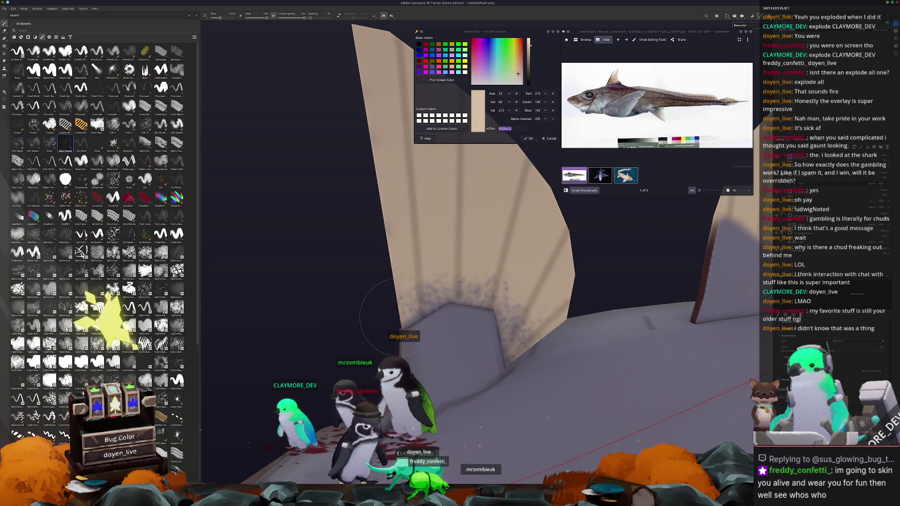
pyautogui.scroll(-5, 477, 328)
pyautogui.keyDown('alt'); pyautogui.moveTo(476, 328); pyautogui.dragTo(472, 276); pyautogui.keyUp('alt')
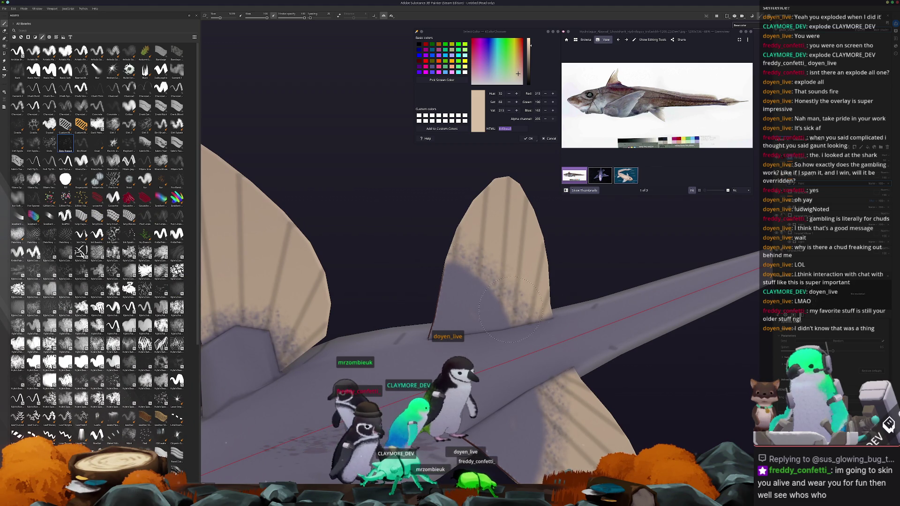
pyautogui.moveTo(531, 333)
pyautogui.keyDown('alt'); pyautogui.mouseDown()
pyautogui.moveTo(411, 322)
pyautogui.moveTo(400, 391)
pyautogui.mouseUp(); pyautogui.keyUp('alt')
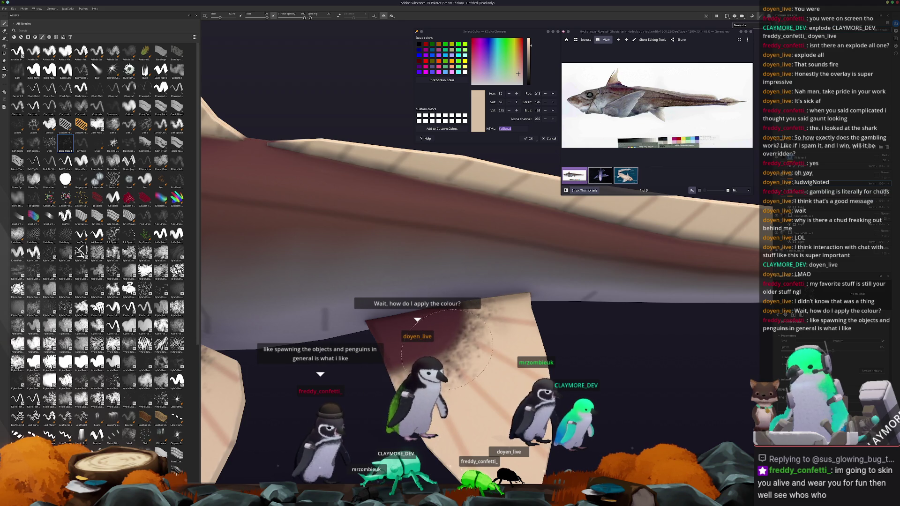
pyautogui.keyDown('alt'); pyautogui.moveTo(441, 352); pyautogui.dragTo(423, 411); pyautogui.keyUp('alt')
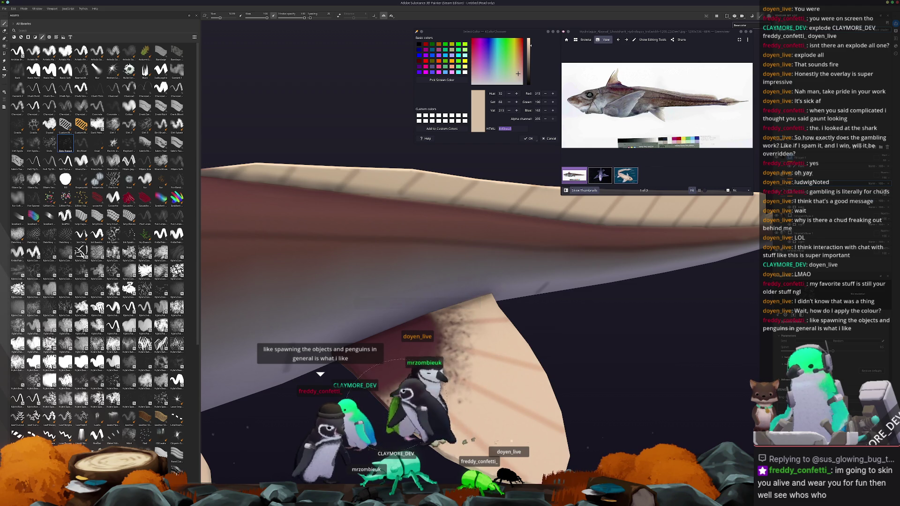
pyautogui.moveTo(422, 400)
pyautogui.keyDown('alt'); pyautogui.mouseDown()
pyautogui.moveTo(447, 285)
pyautogui.moveTo(396, 288)
pyautogui.moveTo(367, 335)
pyautogui.mouseUp(); pyautogui.keyUp('alt')
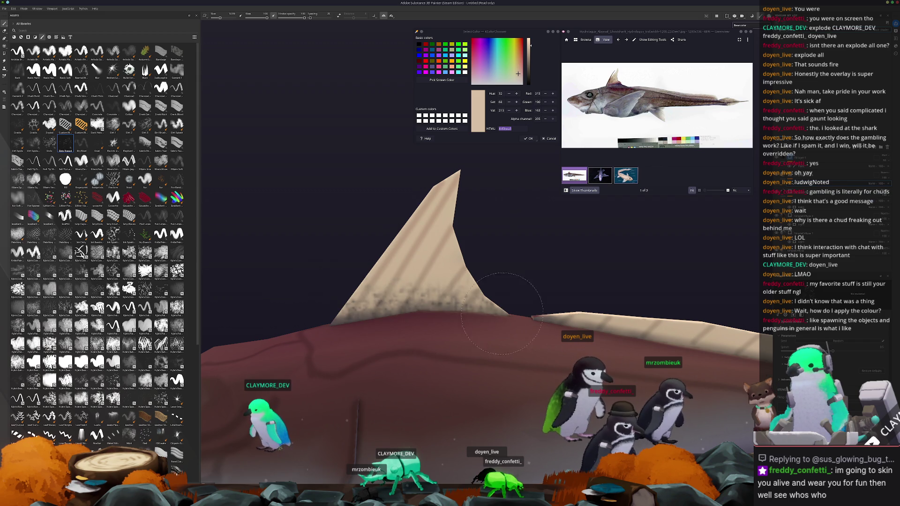
pyautogui.keyDown('alt'); pyautogui.moveTo(498, 309); pyautogui.dragTo(313, 271); pyautogui.keyUp('alt')
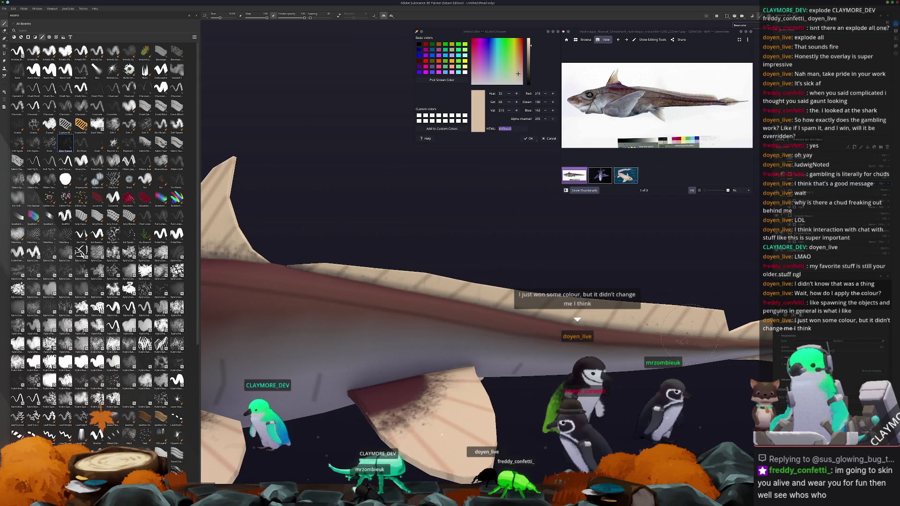
pyautogui.keyDown('alt'); pyautogui.moveTo(720, 337); pyautogui.dragTo(664, 345); pyautogui.keyUp('alt')
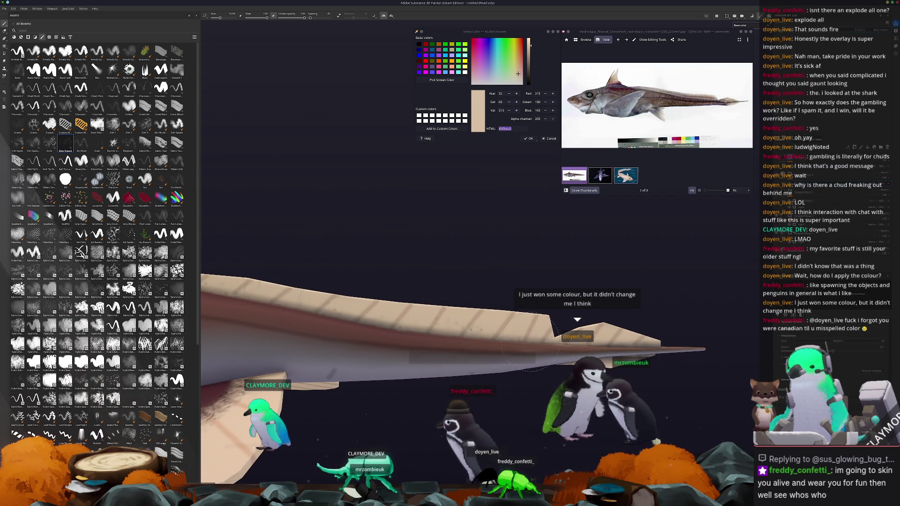
pyautogui.moveTo(510, 351)
pyautogui.keyDown('alt'); pyautogui.mouseDown()
pyautogui.moveTo(544, 353)
pyautogui.moveTo(515, 338)
pyautogui.mouseUp(); pyautogui.keyUp('alt')
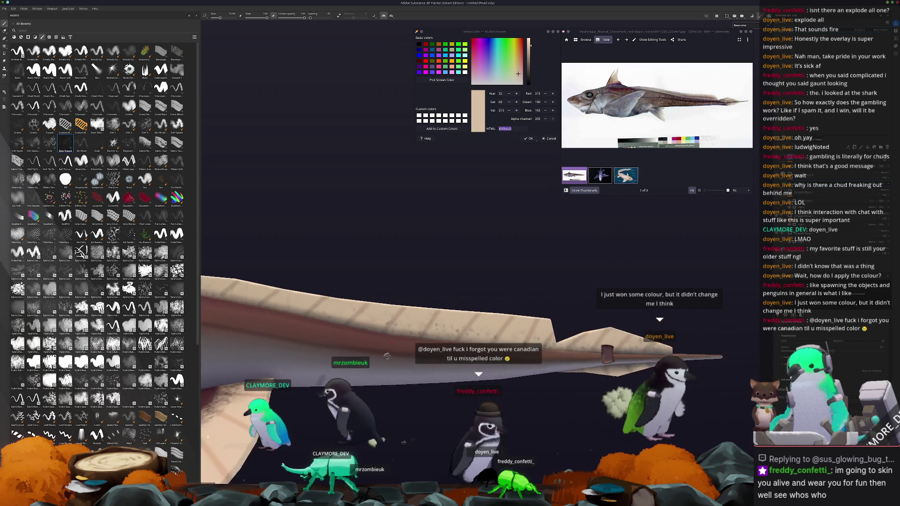
pyautogui.keyDown('alt'); pyautogui.moveTo(516, 340); pyautogui.dragTo(483, 320); pyautogui.keyUp('alt')
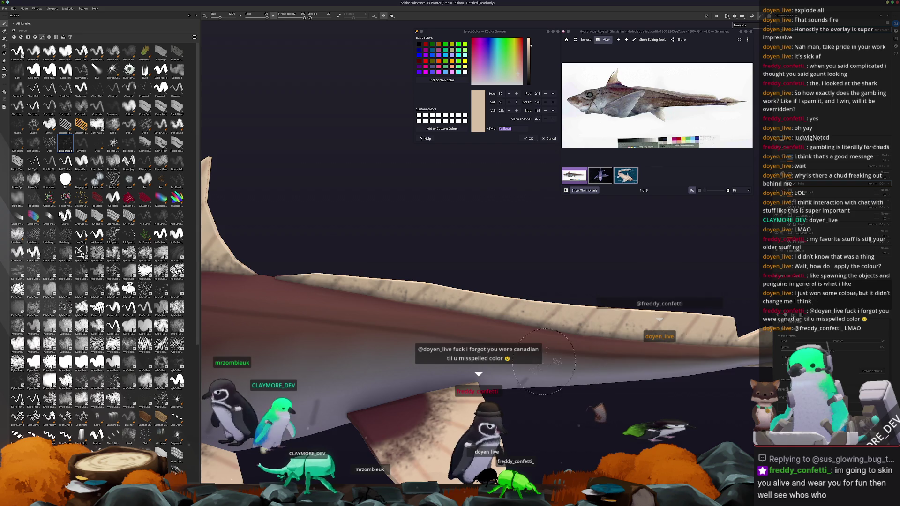
pyautogui.keyDown('alt'); pyautogui.moveTo(629, 350); pyautogui.dragTo(552, 373); pyautogui.keyUp('alt')
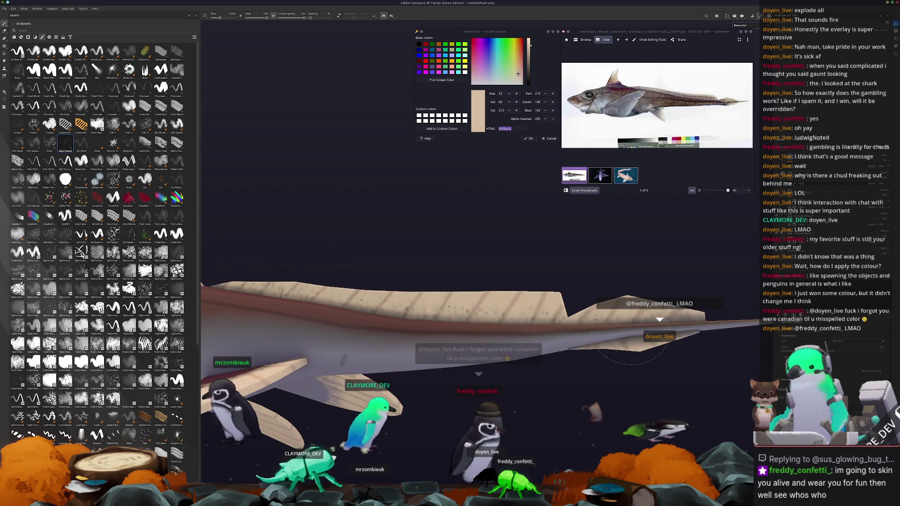
pyautogui.keyDown('alt'); pyautogui.moveTo(439, 345); pyautogui.dragTo(519, 340); pyautogui.keyUp('alt')
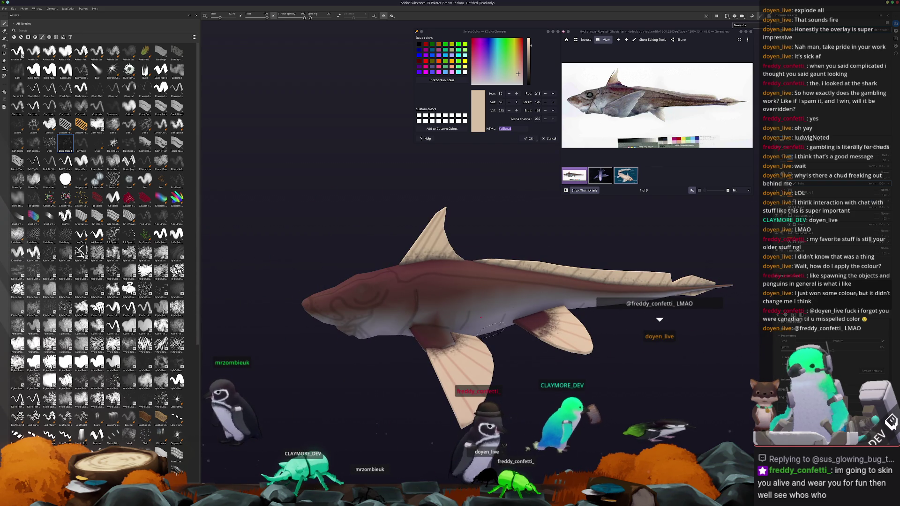
pyautogui.moveTo(523, 325)
pyautogui.keyDown('alt'); pyautogui.mouseDown()
pyautogui.moveTo(403, 335)
pyautogui.moveTo(429, 317)
pyautogui.mouseUp(); pyautogui.keyUp('alt')
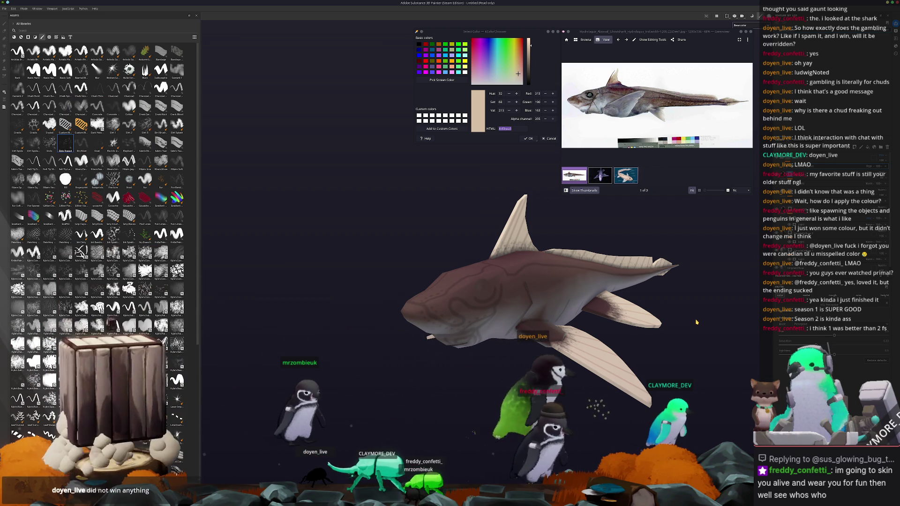
pyautogui.keyDown('alt'); pyautogui.moveTo(598, 270); pyautogui.dragTo(542, 275); pyautogui.keyUp('alt')
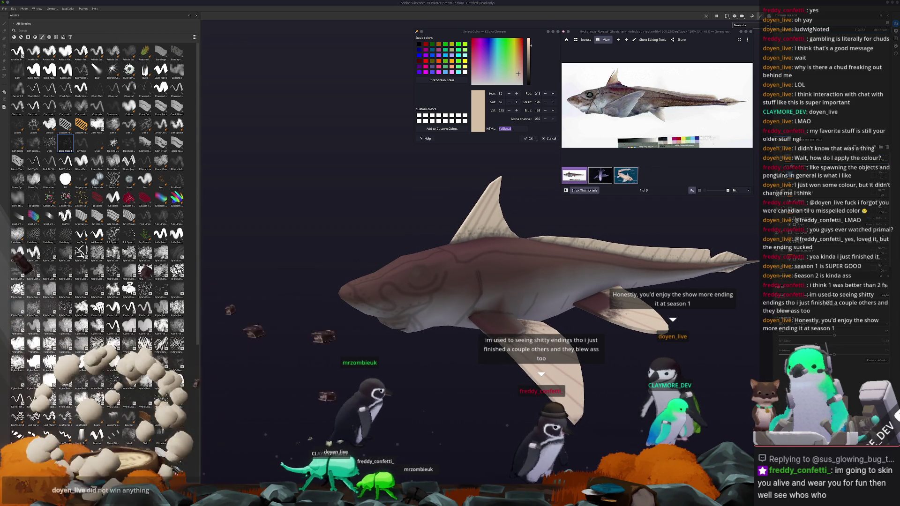
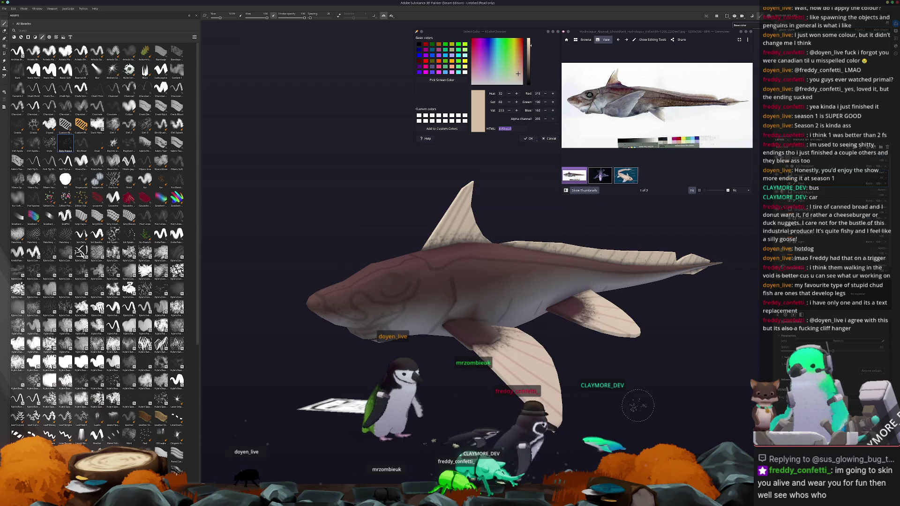
pyautogui.scroll(-2, 637, 406)
pyautogui.scroll(-1, 540, 342)
# Orbit the shark and bring up transform handles on the model from the layer menu
pyautogui.moveTo(540, 342)
pyautogui.keyDown('alt'); pyautogui.mouseDown()
pyautogui.moveTo(612, 358)
pyautogui.moveTo(629, 352)
pyautogui.mouseUp(); pyautogui.keyUp('alt')
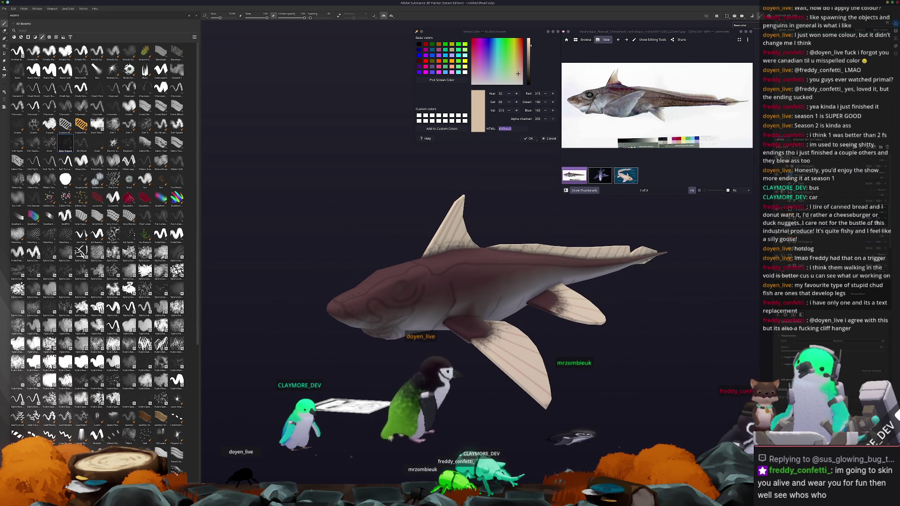
pyautogui.rightClick(788, 207)
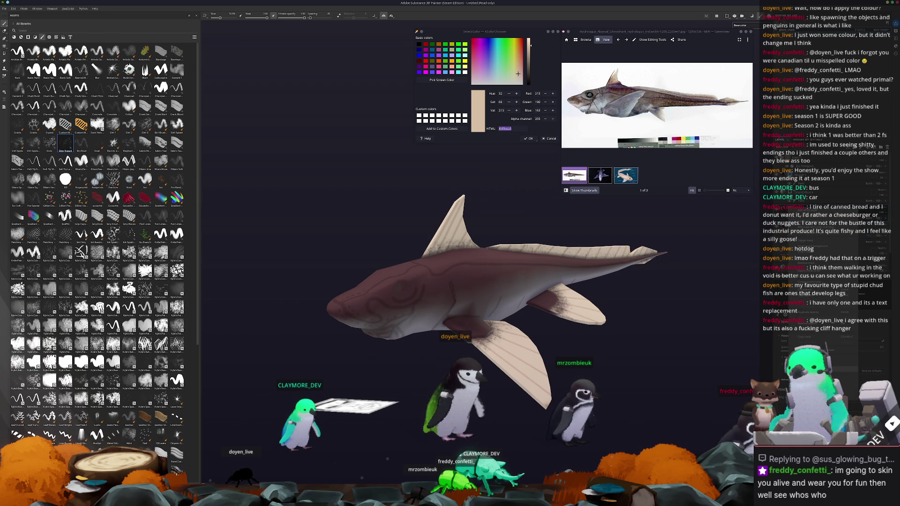
pyautogui.click(794, 222)
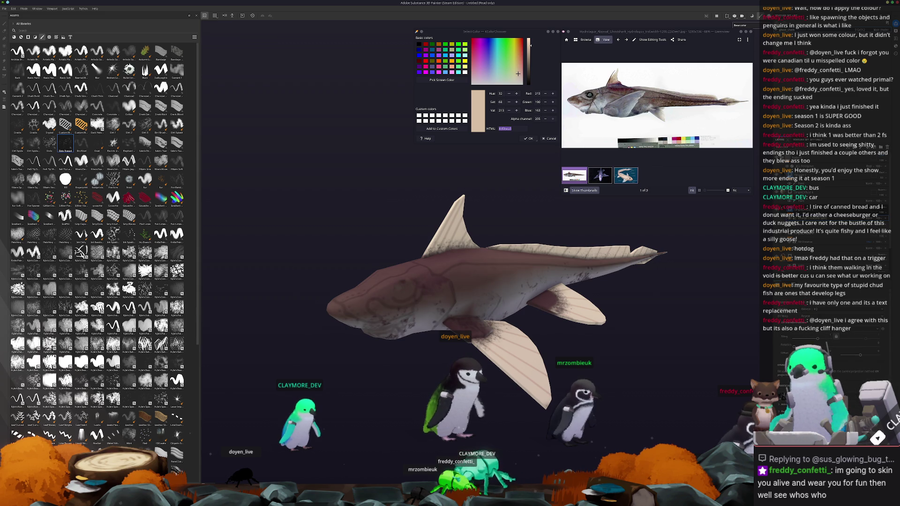
pyautogui.press('w')
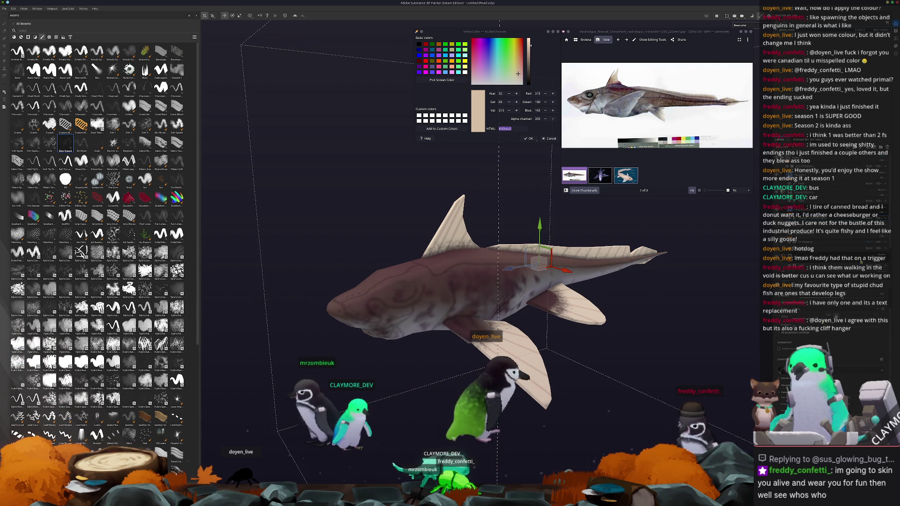
# Choose a different blend mode for the layer and orbit to check the shading
pyautogui.click(871, 220)
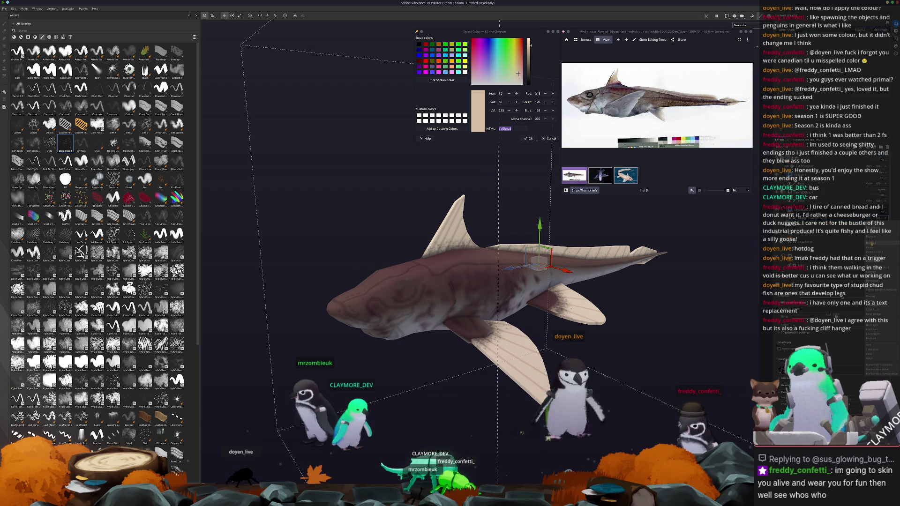
pyautogui.click(833, 225)
pyautogui.moveTo(659, 308)
pyautogui.keyDown('alt'); pyautogui.mouseDown()
pyautogui.moveTo(645, 367)
pyautogui.moveTo(718, 301)
pyautogui.mouseUp(); pyautogui.keyUp('alt')
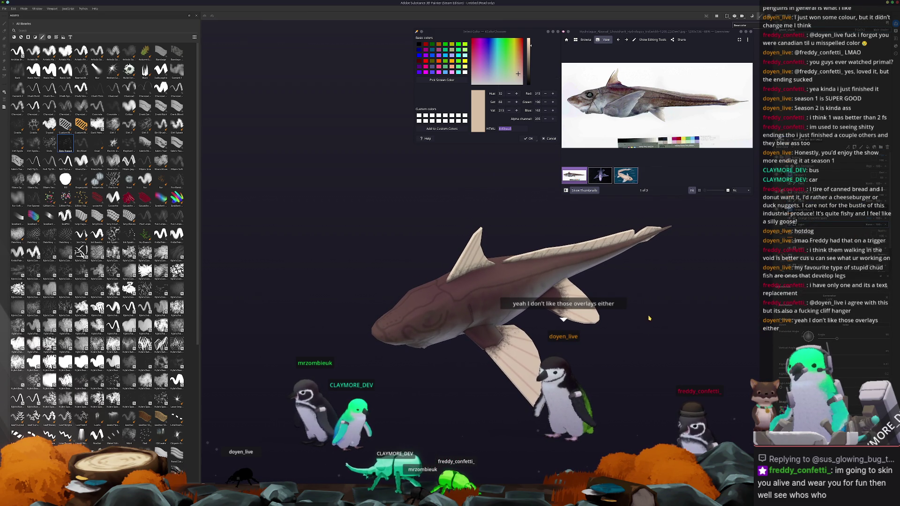
pyautogui.keyDown('ctrl'); pyautogui.scroll(1, 583, 95); pyautogui.keyUp('ctrl')
pyautogui.keyDown('ctrl'); pyautogui.scroll(2, 584, 95); pyautogui.keyUp('ctrl')
pyautogui.keyDown('ctrl'); pyautogui.scroll(1, 583, 95); pyautogui.keyUp('ctrl')
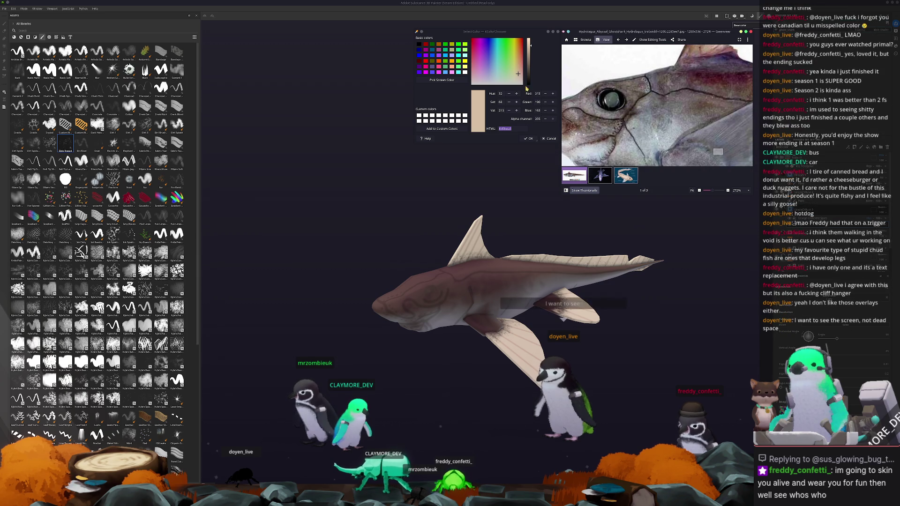
# Sample black with Pick Screen Color and stamp a round eye onto the shark's head
pyautogui.click(443, 81)
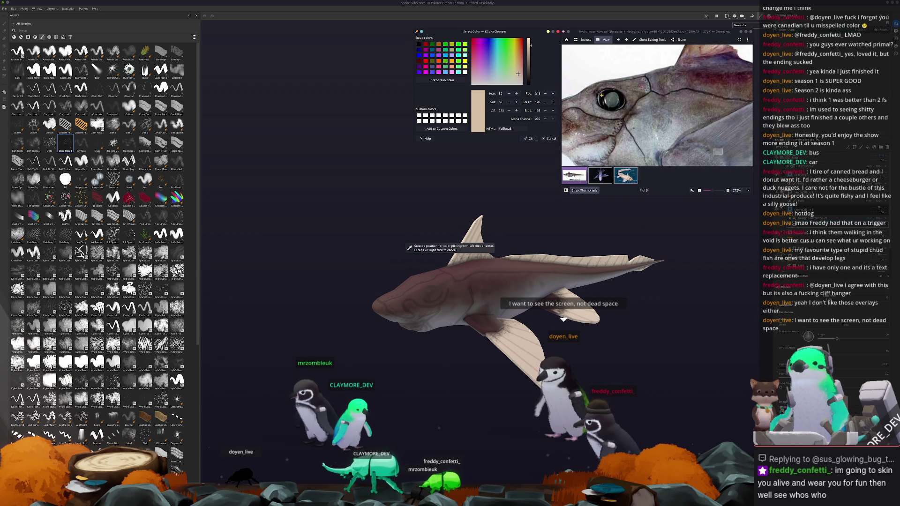
pyautogui.click(408, 248)
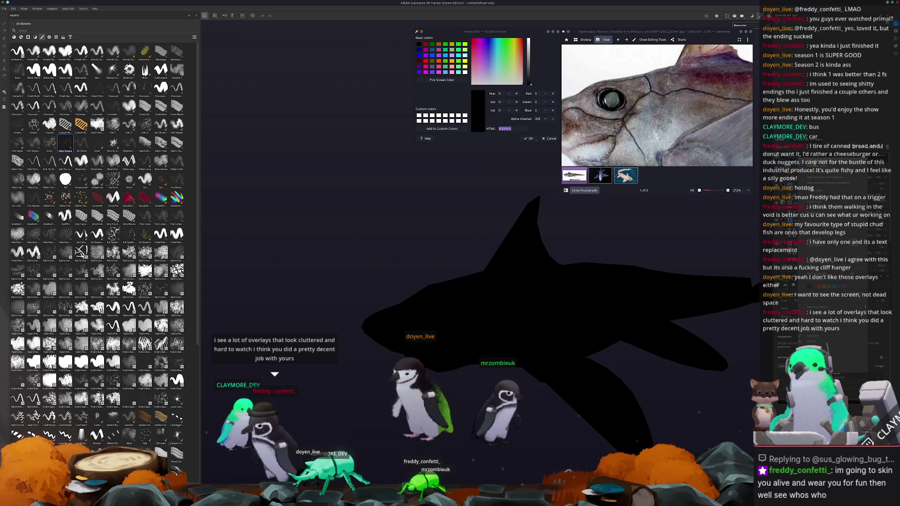
pyautogui.scroll(5, 419, 347)
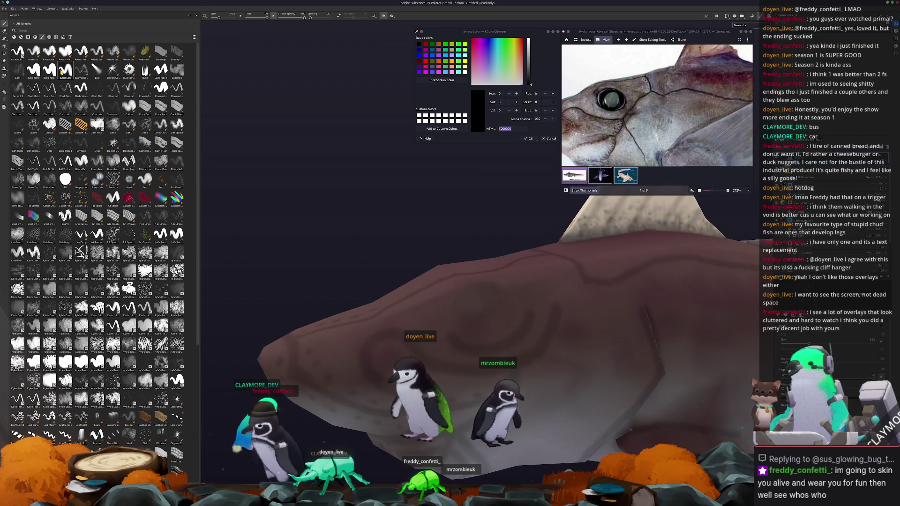
pyautogui.keyDown('alt'); pyautogui.moveTo(430, 296); pyautogui.dragTo(497, 314); pyautogui.keyUp('alt')
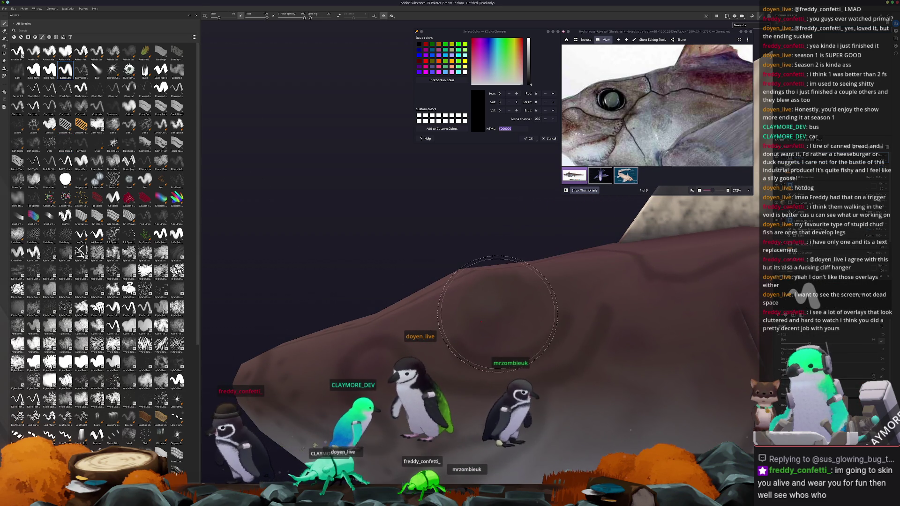
pyautogui.click(498, 312)
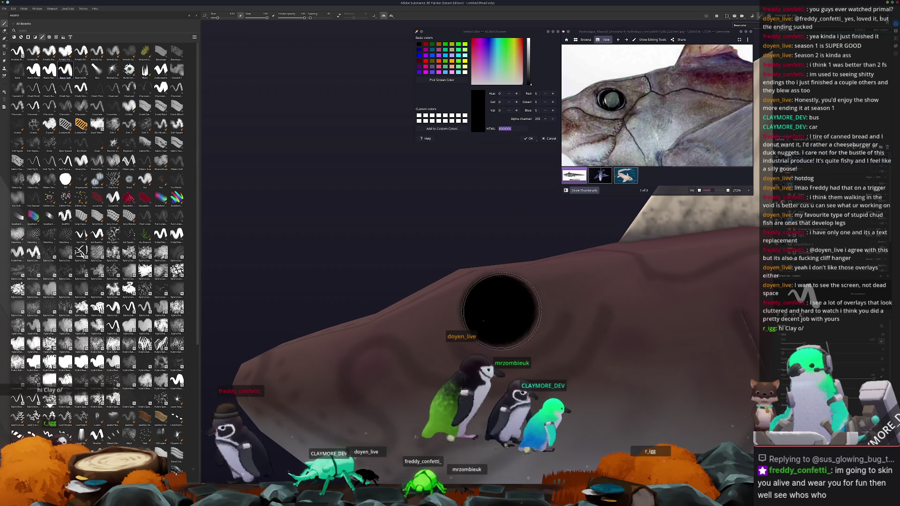
# Orbit closer to the eye and start sampling a grey-green from the reference photo
pyautogui.keyDown('alt'); pyautogui.moveTo(424, 283); pyautogui.dragTo(462, 201); pyautogui.keyUp('alt')
pyautogui.click(442, 80)
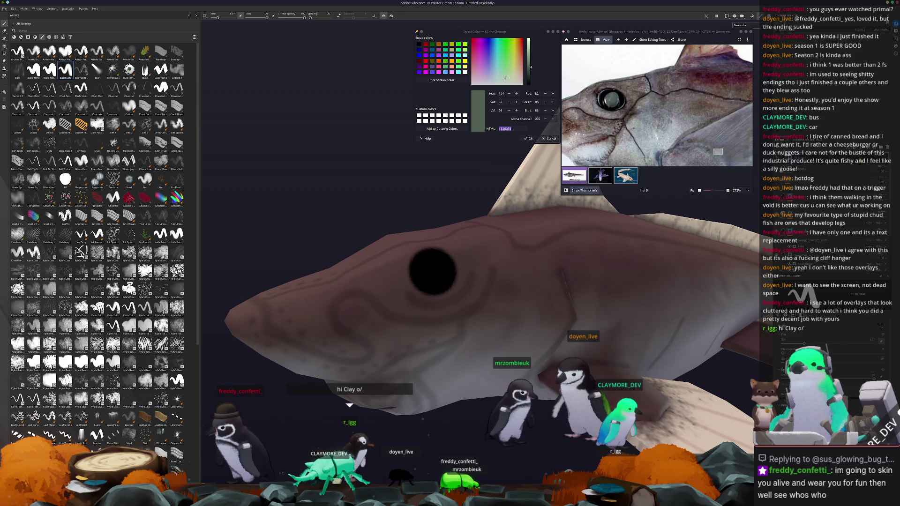
# Return to the paint layer and fill the eye's centre grey-green, leaving a dark rim
pyautogui.rightClick(801, 296)
pyautogui.click(801, 295)
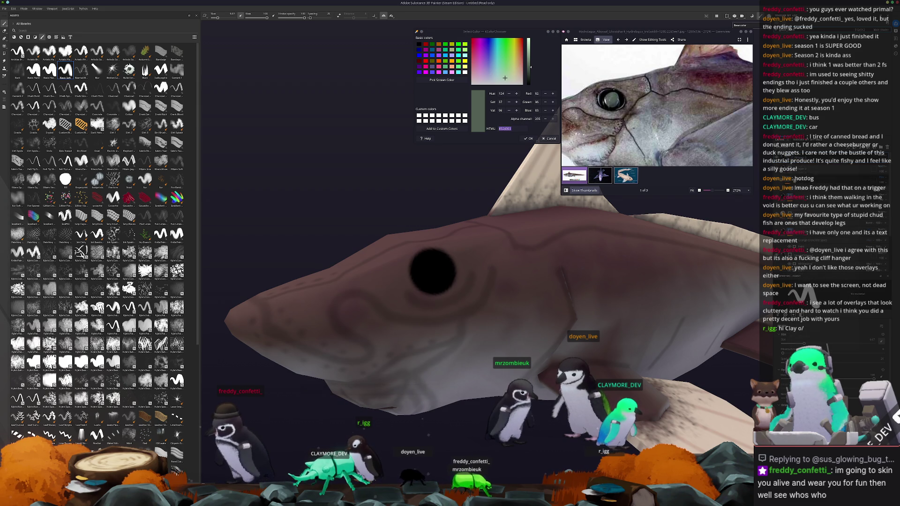
pyautogui.scroll(2, 438, 271)
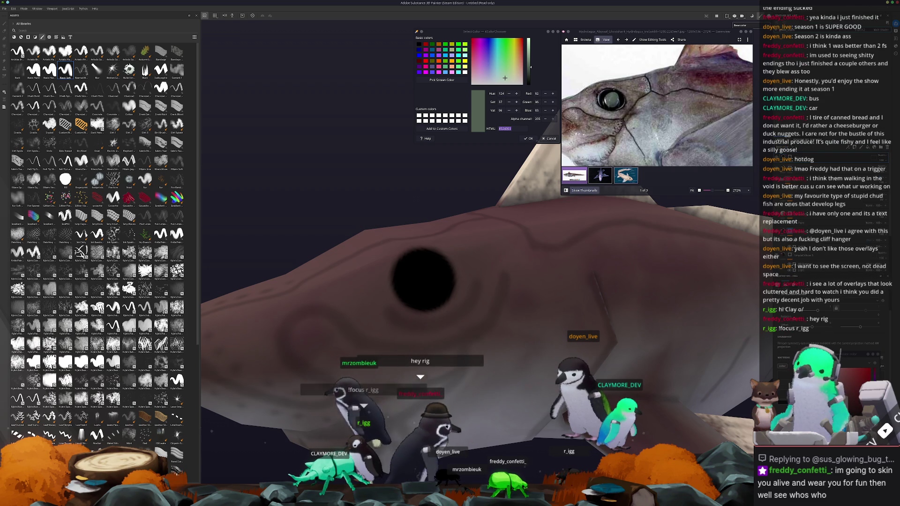
pyautogui.click(423, 279)
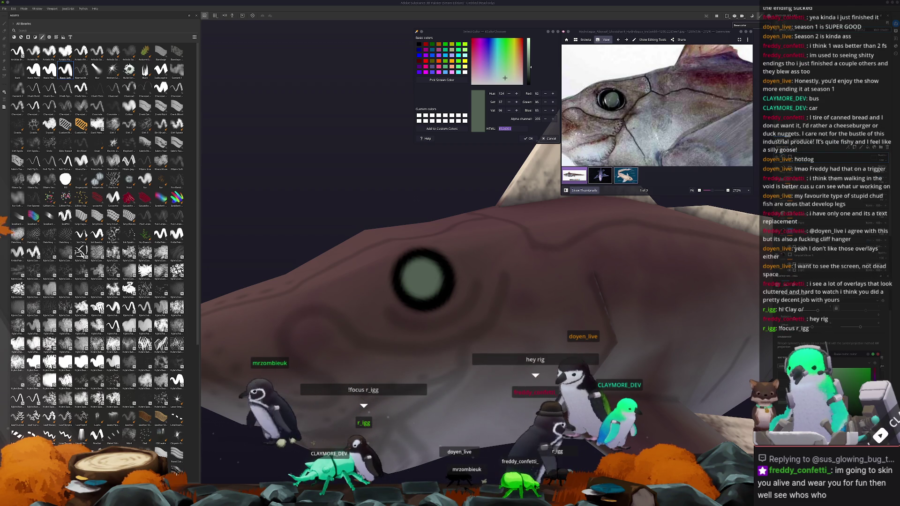
pyautogui.scroll(-3, 418, 284)
pyautogui.moveTo(418, 284)
pyautogui.keyDown('alt'); pyautogui.mouseDown()
pyautogui.moveTo(580, 217)
pyautogui.moveTo(633, 211)
pyautogui.mouseUp(); pyautogui.keyUp('alt')
pyautogui.scroll(-2, 657, 105)
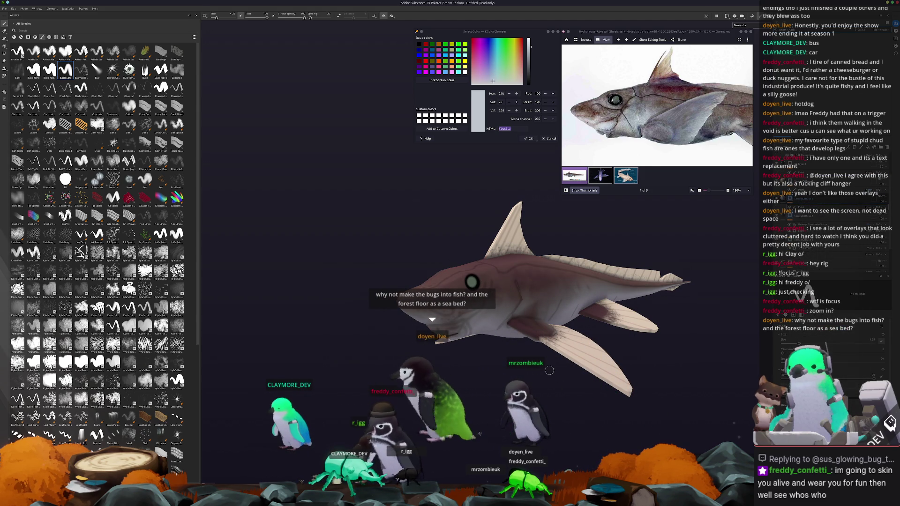
pyautogui.scroll(1, 468, 247)
pyautogui.scroll(2, 467, 246)
pyautogui.scroll(2, 467, 247)
pyautogui.scroll(2, 468, 247)
pyautogui.scroll(2, 471, 267)
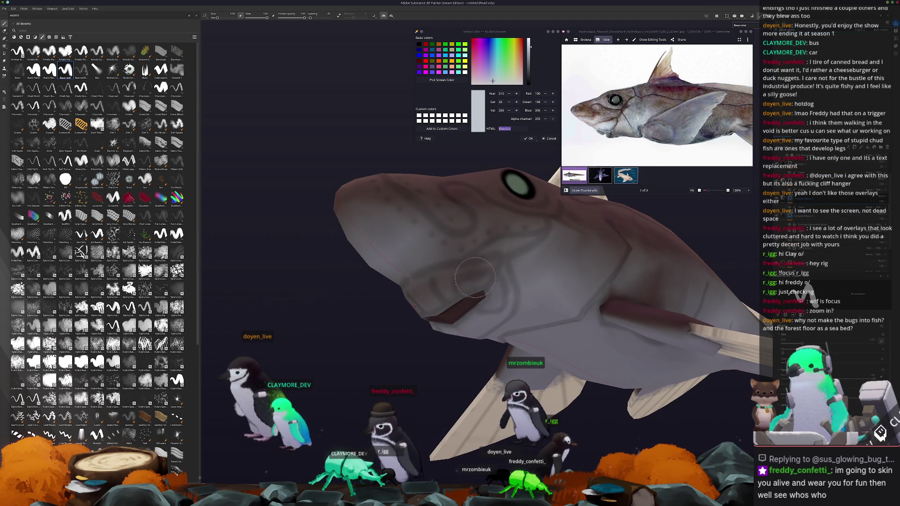
pyautogui.moveTo(473, 279); pyautogui.dragTo(453, 284)
pyautogui.hotkey('ctrl', 'z')
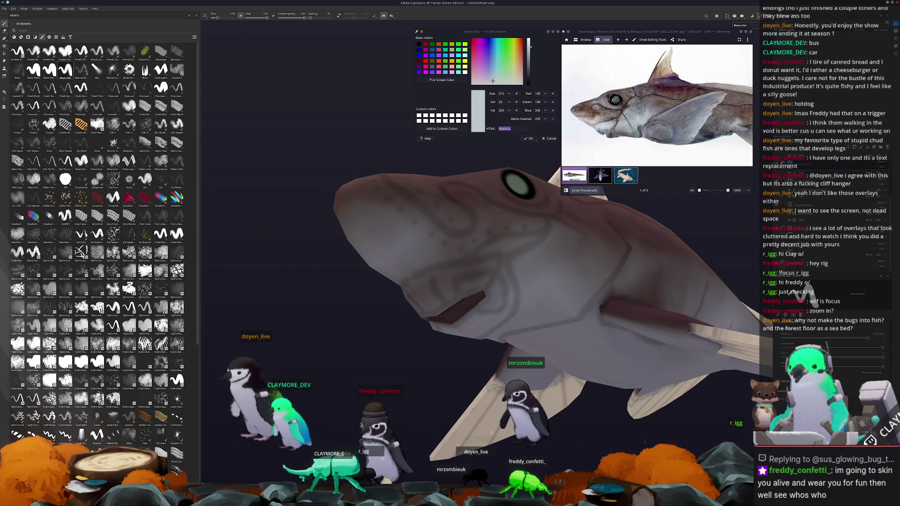
pyautogui.scroll(2, 487, 298)
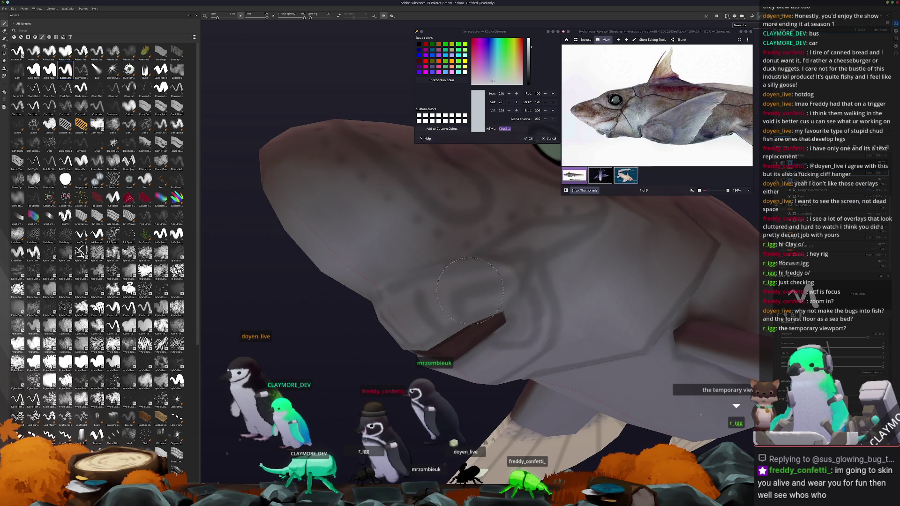
pyautogui.keyDown('alt'); pyautogui.moveTo(465, 292); pyautogui.dragTo(516, 223); pyautogui.keyUp('alt')
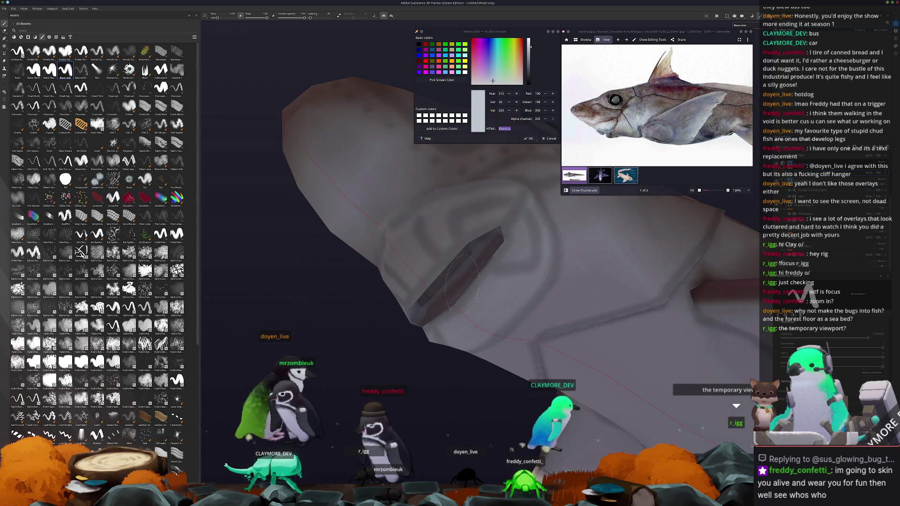
pyautogui.press('f')
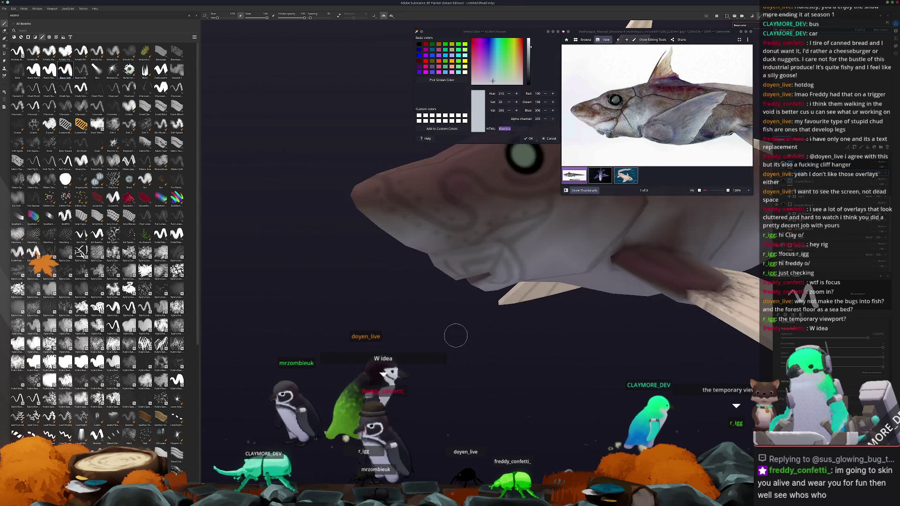
pyautogui.scroll(3, 466, 321)
pyautogui.keyDown('alt'); pyautogui.moveTo(468, 314); pyautogui.dragTo(509, 245); pyautogui.keyUp('alt')
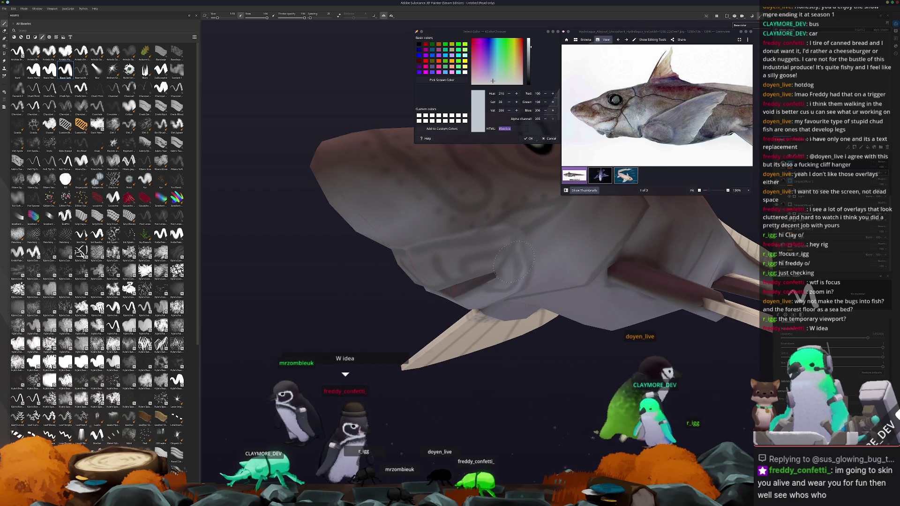
pyautogui.moveTo(485, 249)
pyautogui.keyDown('alt'); pyautogui.mouseDown()
pyautogui.moveTo(449, 227)
pyautogui.moveTo(531, 283)
pyautogui.mouseUp(); pyautogui.keyUp('alt')
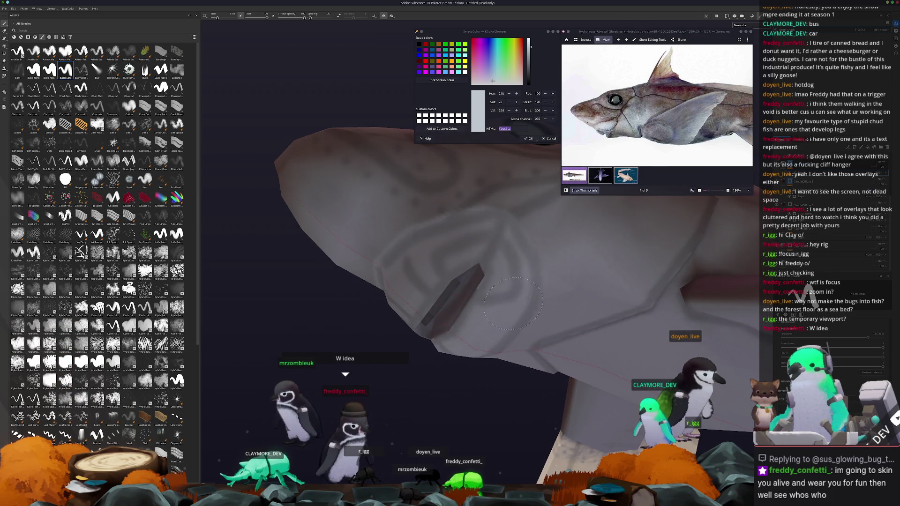
pyautogui.scroll(-3, 492, 292)
pyautogui.scroll(-2, 469, 284)
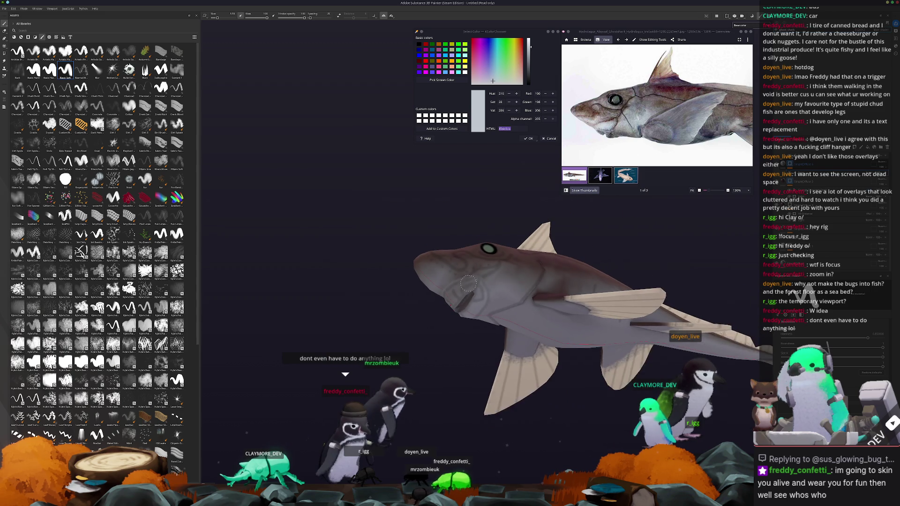
pyautogui.keyDown('alt'); pyautogui.moveTo(468, 284); pyautogui.dragTo(537, 335); pyautogui.keyUp('alt')
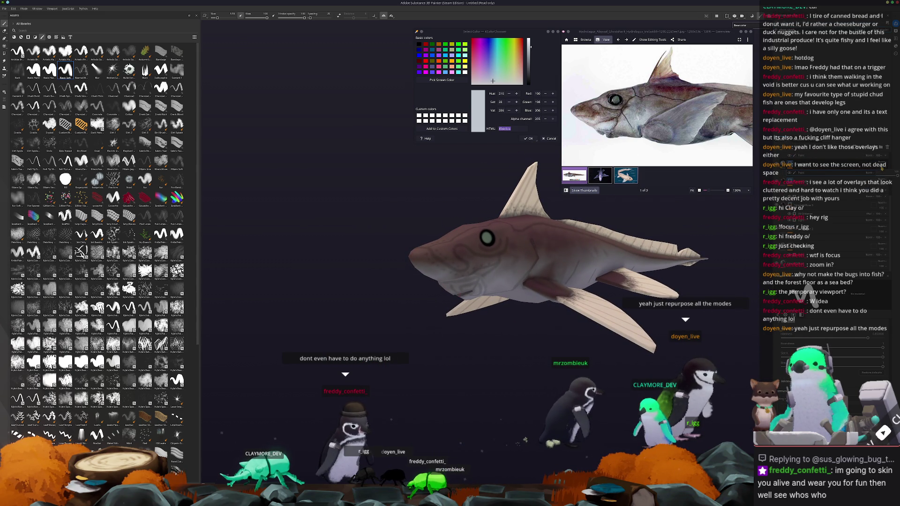
pyautogui.keyDown('alt'); pyautogui.moveTo(653, 232); pyautogui.dragTo(684, 252); pyautogui.keyUp('alt')
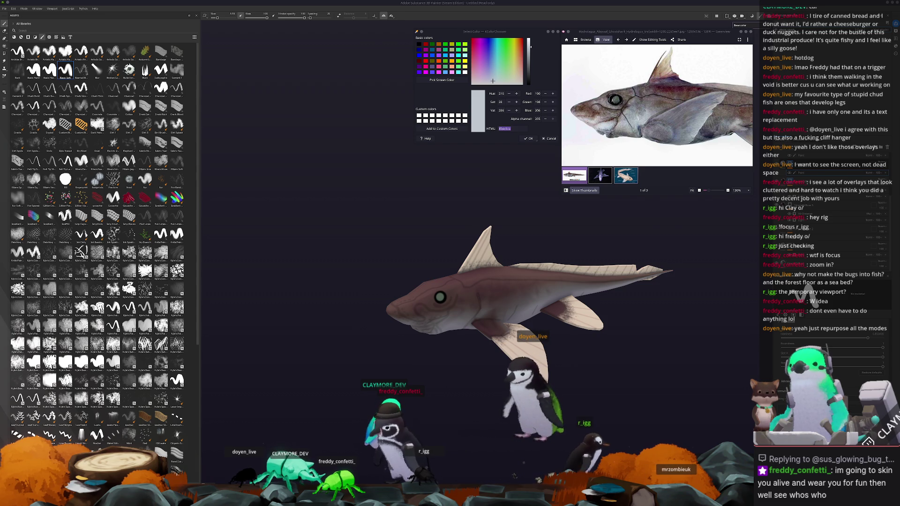
pyautogui.scroll(-5, 623, 407)
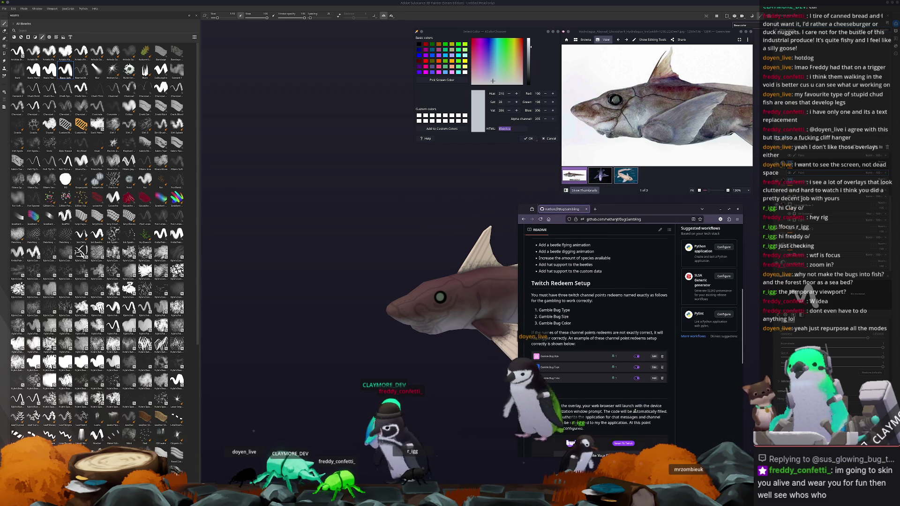
pyautogui.scroll(-3, 635, 408)
pyautogui.scroll(3, 629, 406)
pyautogui.scroll(2, 626, 404)
pyautogui.scroll(-1, 622, 403)
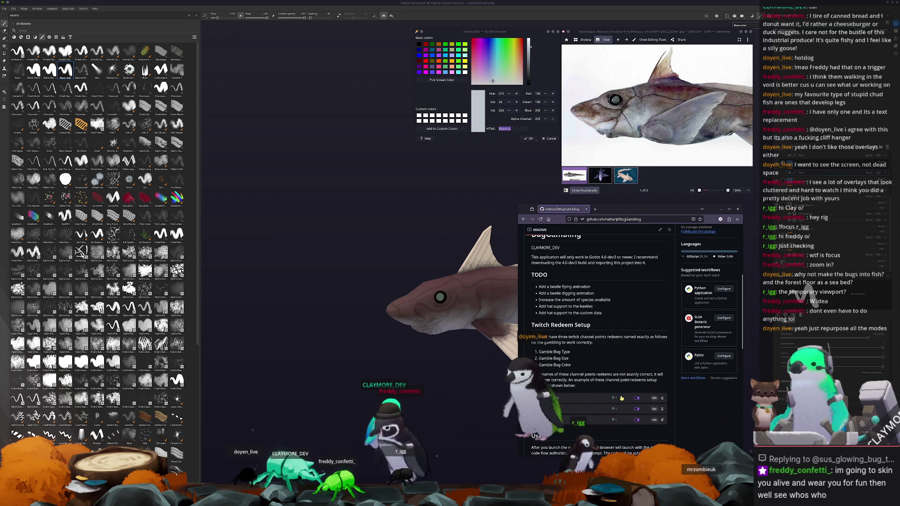
pyautogui.scroll(3, 622, 403)
pyautogui.scroll(-3, 618, 402)
pyautogui.scroll(3, 604, 400)
pyautogui.scroll(3, 591, 399)
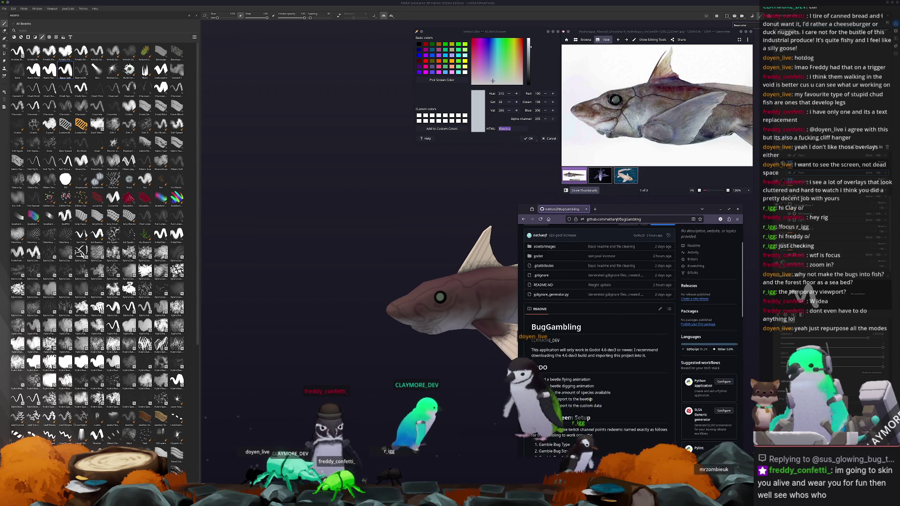
pyautogui.scroll(2, 591, 399)
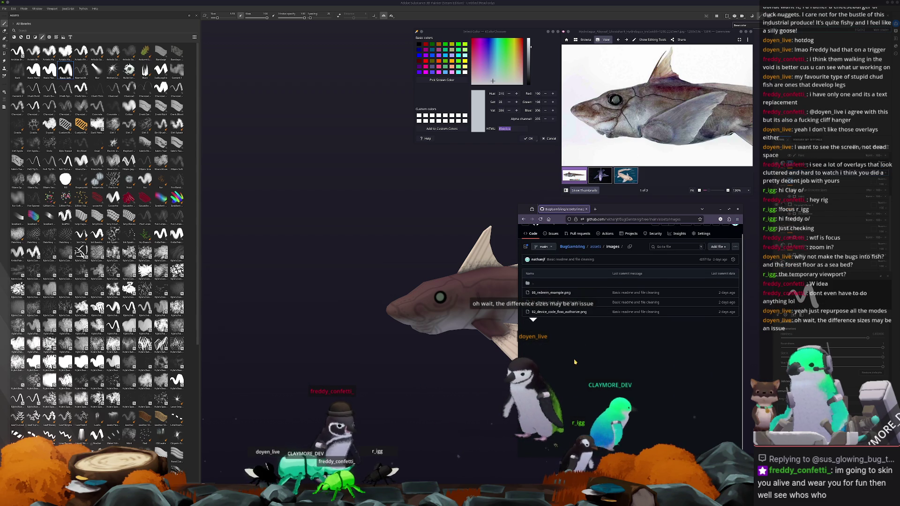
# Close the GitHub page and Gwenview, then start saving the project with Ctrl+S
pyautogui.click(738, 214)
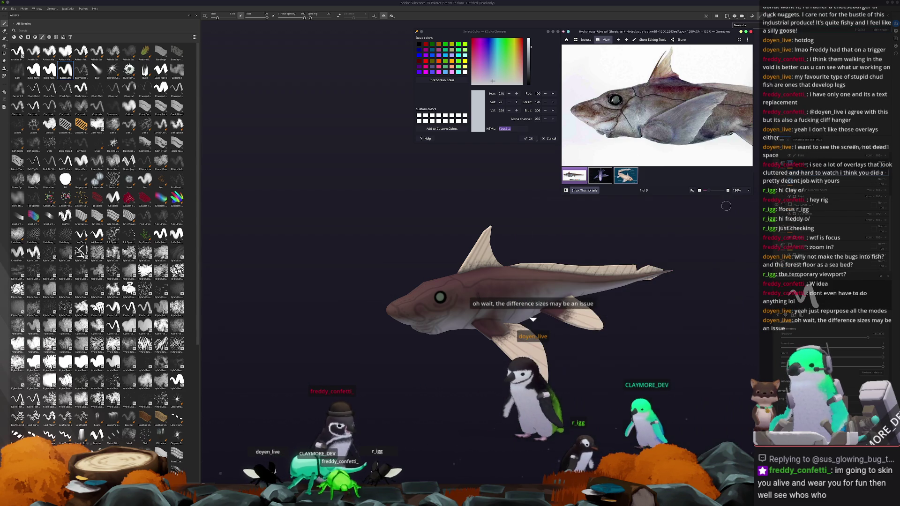
pyautogui.press('Escape')
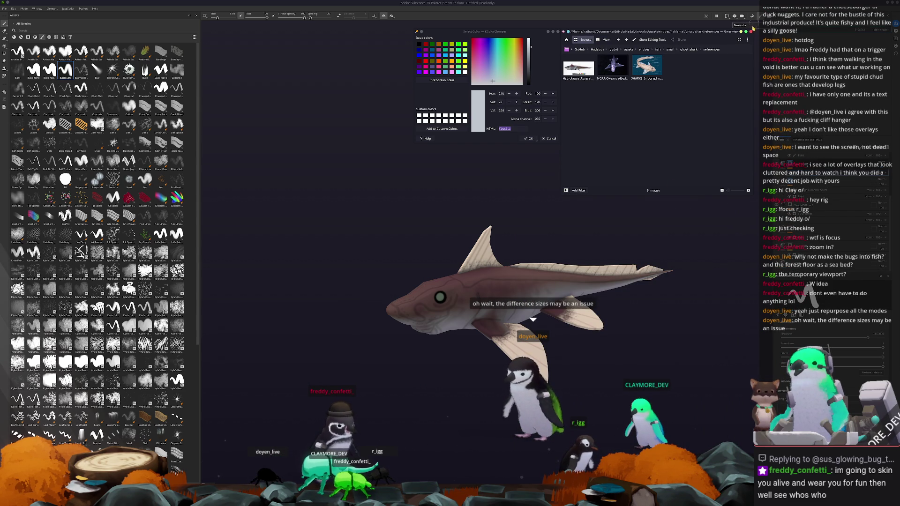
pyautogui.click(750, 32)
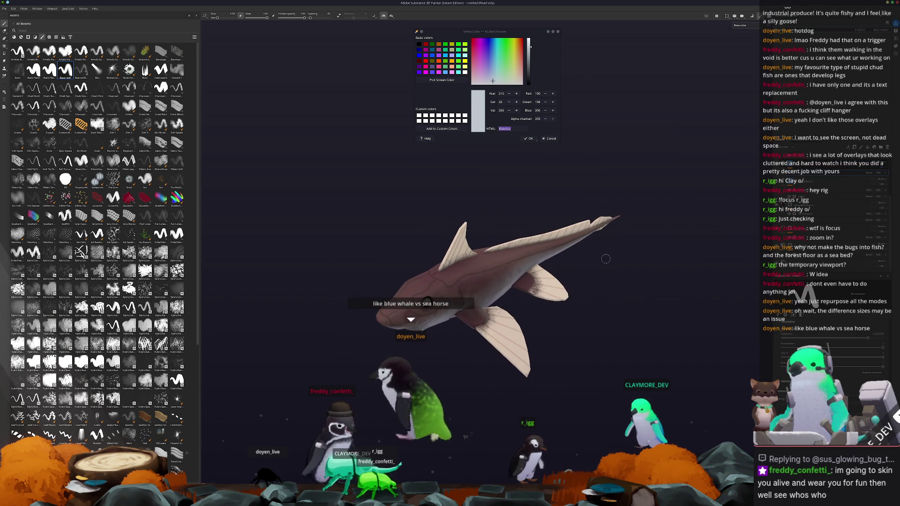
pyautogui.hotkey('ctrl', 's')
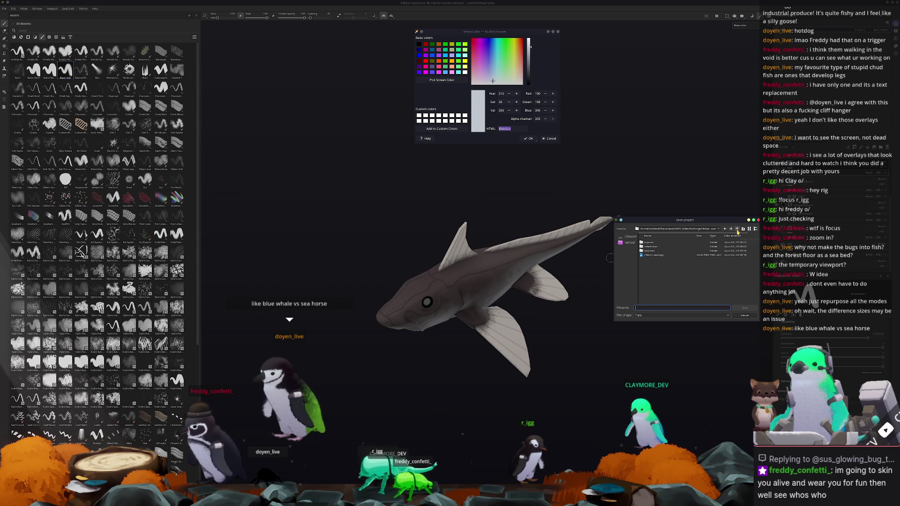
# Browse into the ghost_shark folder and save the project as ghost_shark
pyautogui.click(737, 230)
pyautogui.click(656, 255)
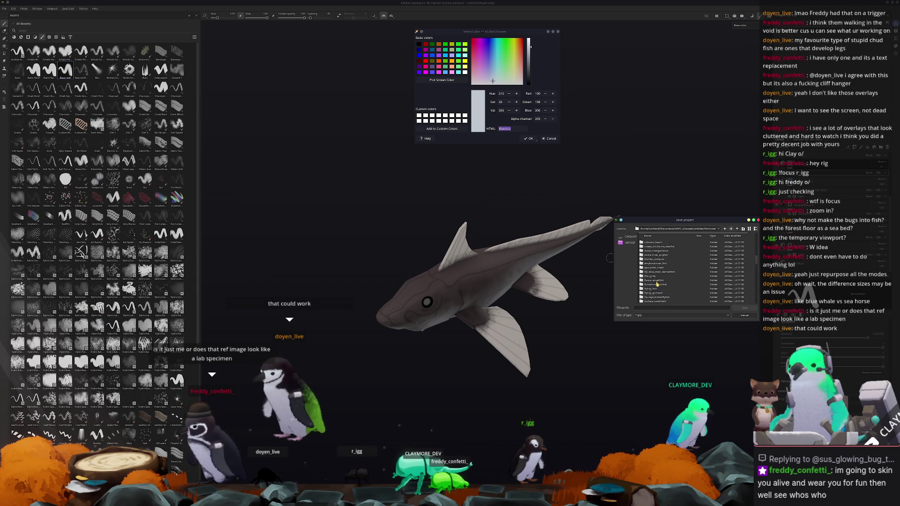
pyautogui.doubleClick(653, 269)
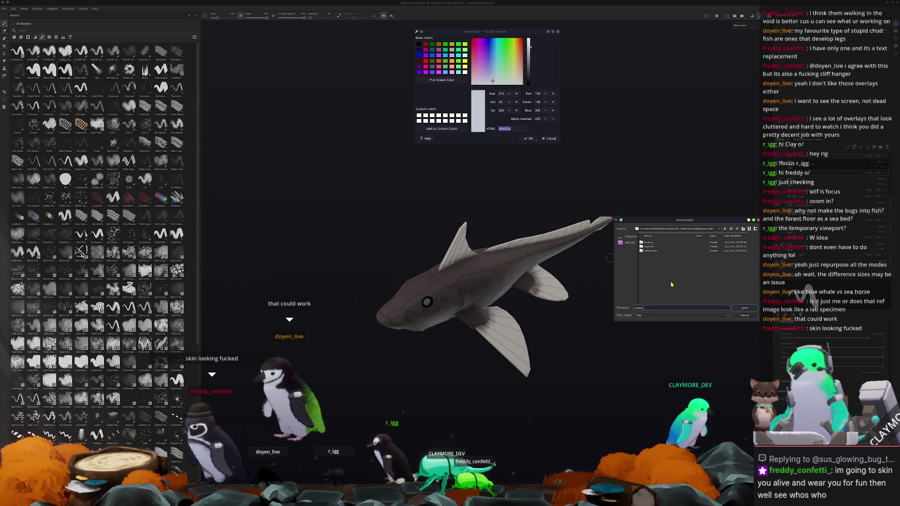
pyautogui.write('shark')
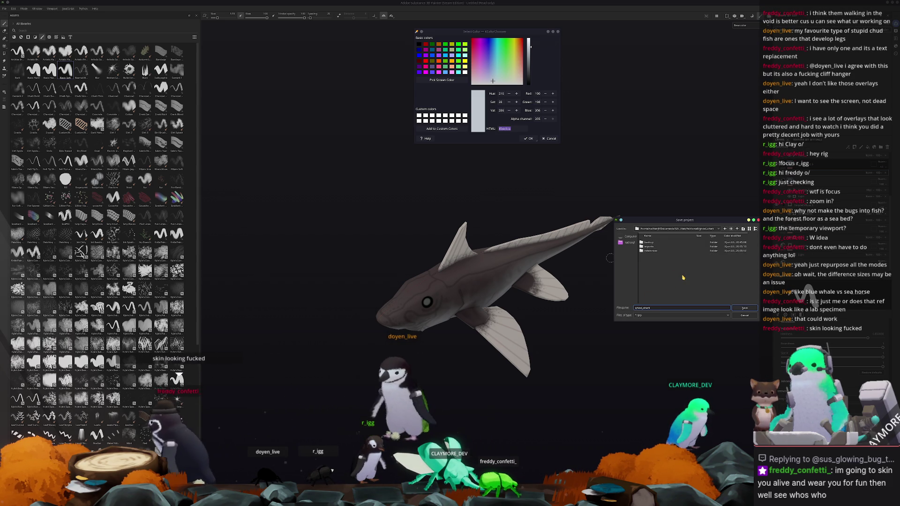
pyautogui.click(745, 308)
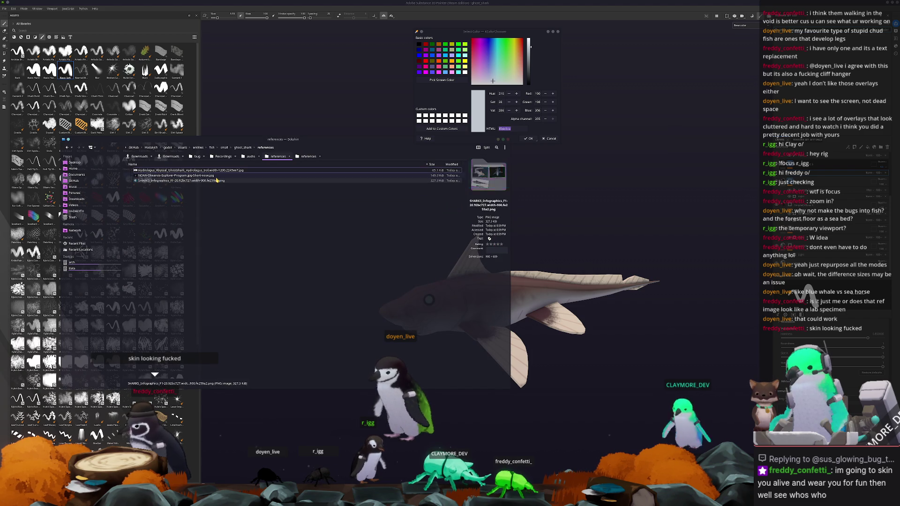
# Open the SHARKS_Infographics image in Gwenview, arrange the windows and close Dolphin
pyautogui.doubleClick(217, 182)
pyautogui.moveTo(633, 126); pyautogui.dragTo(682, 55)
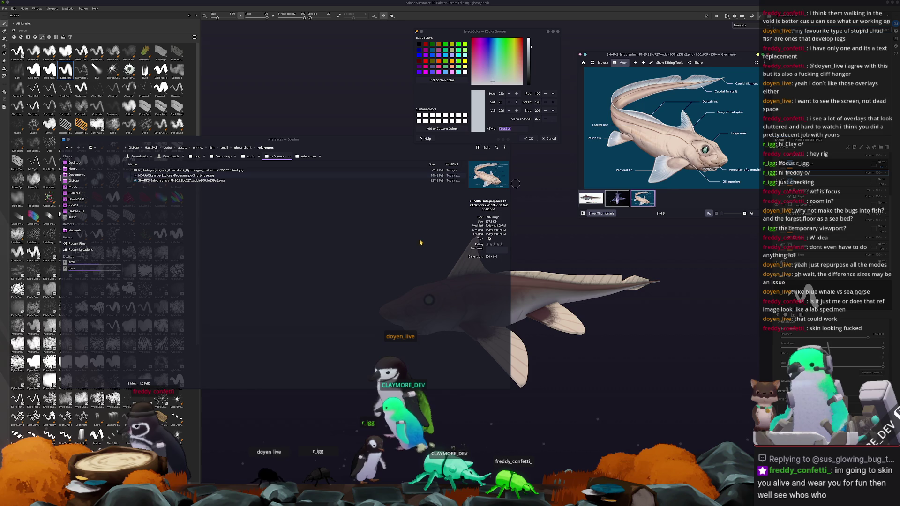
pyautogui.moveTo(462, 139); pyautogui.dragTo(331, 172)
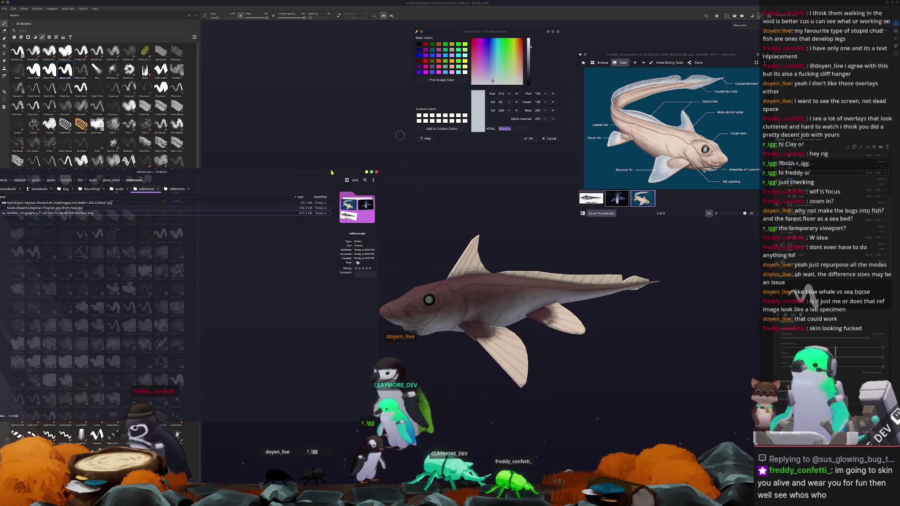
pyautogui.click(369, 172)
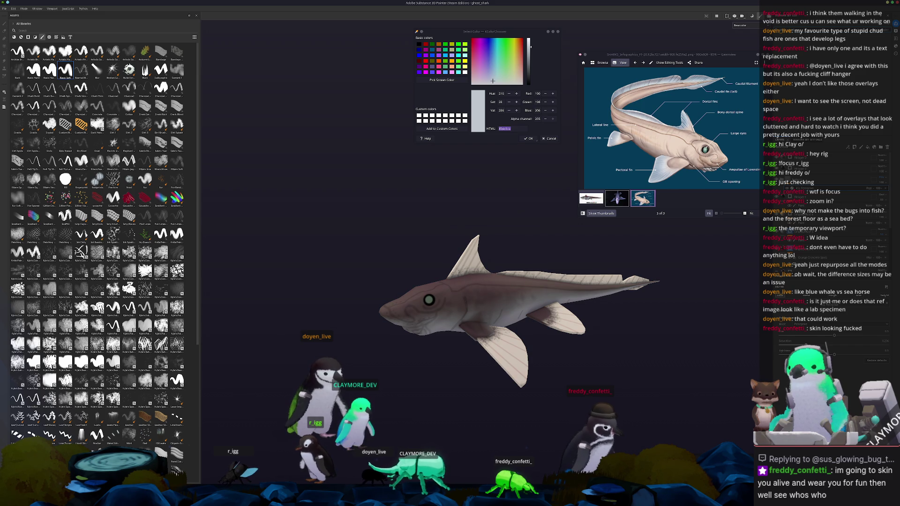
# Orbit the shark tail-up to compare with the photo, then bring up texture export settings
pyautogui.keyDown('alt'); pyautogui.moveTo(611, 330); pyautogui.dragTo(615, 287); pyautogui.keyUp('alt')
pyautogui.scroll(-1, 641, 208)
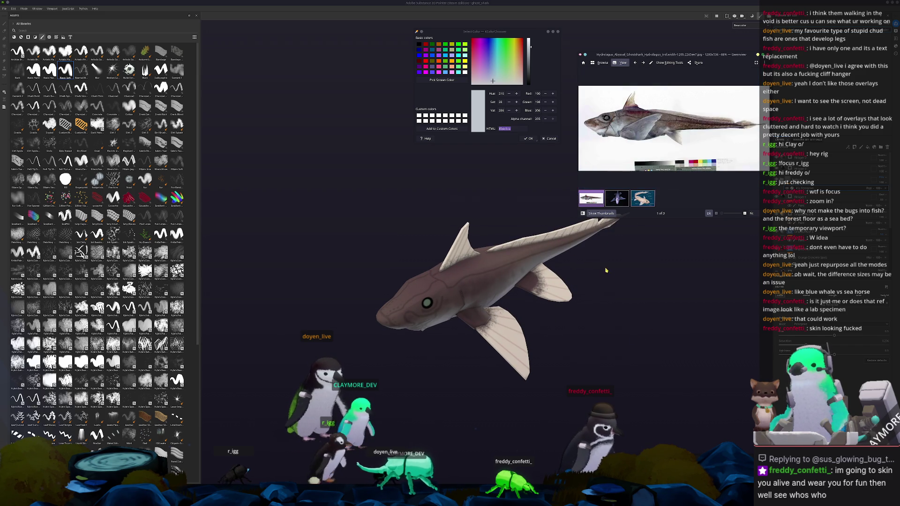
pyautogui.scroll(-1, 641, 208)
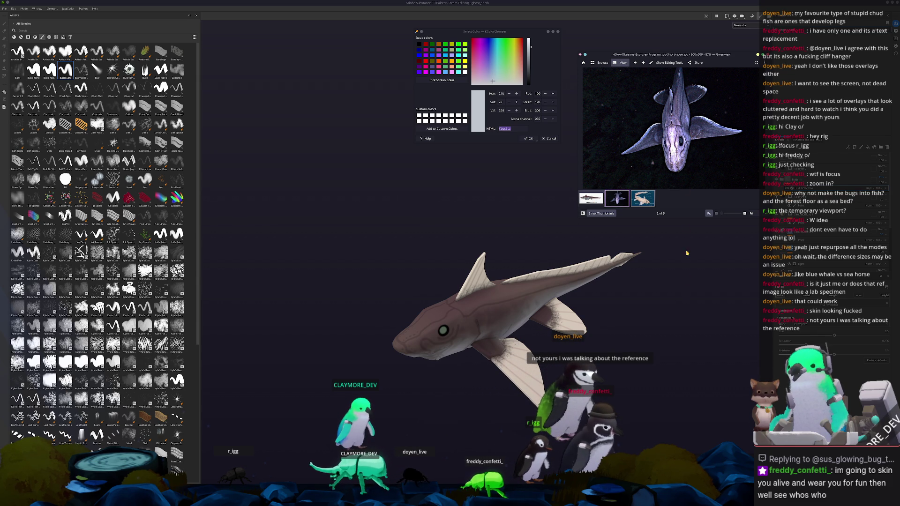
pyautogui.scroll(1, 667, 302)
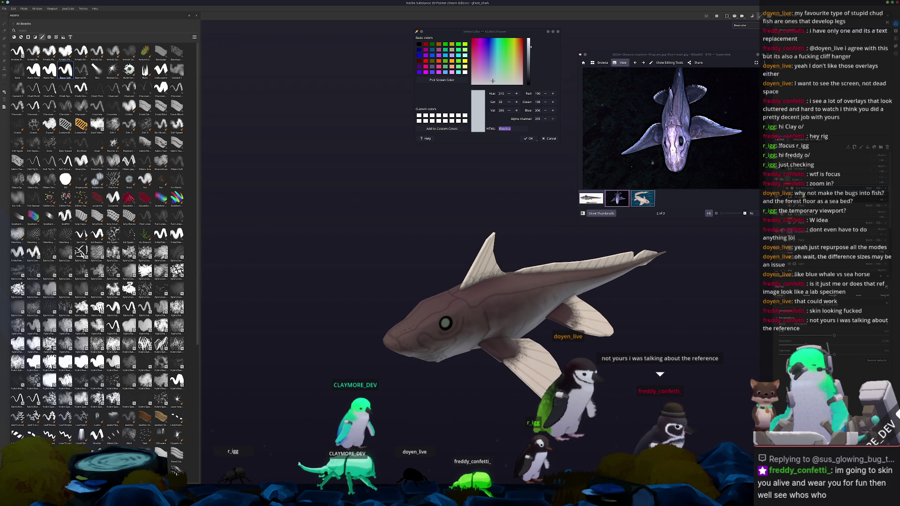
pyautogui.keyDown('alt'); pyautogui.moveTo(662, 312); pyautogui.dragTo(651, 307); pyautogui.keyUp('alt')
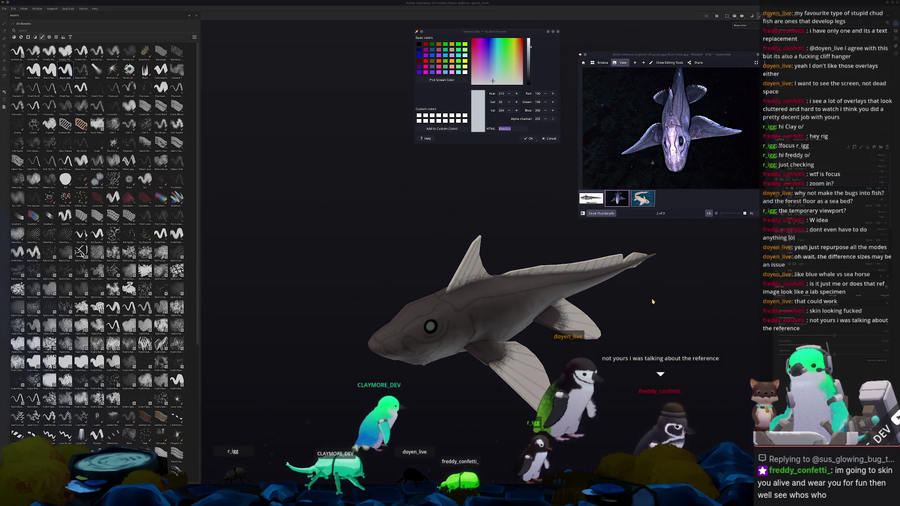
pyautogui.hotkey('ctrl', 'shift', 'e')
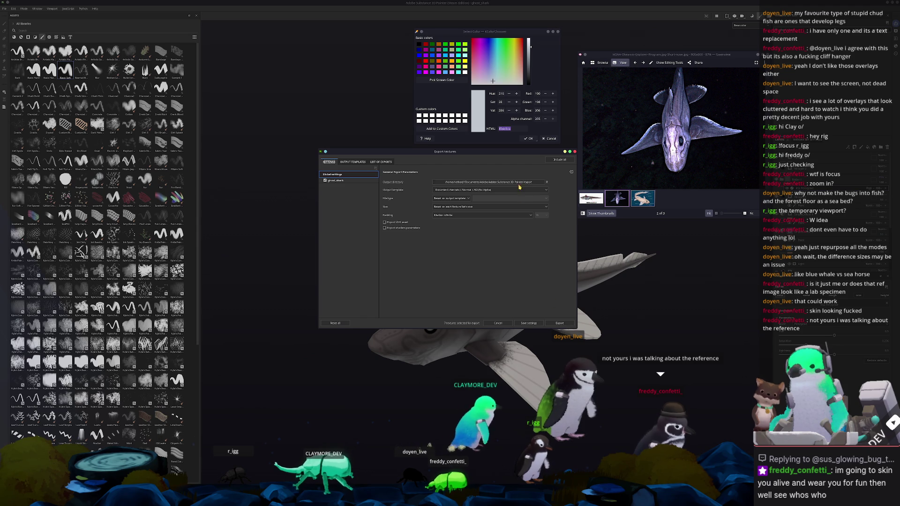
# Set the export destination to the ghost_shark project's textures folder
pyautogui.click(479, 183)
pyautogui.click(449, 201)
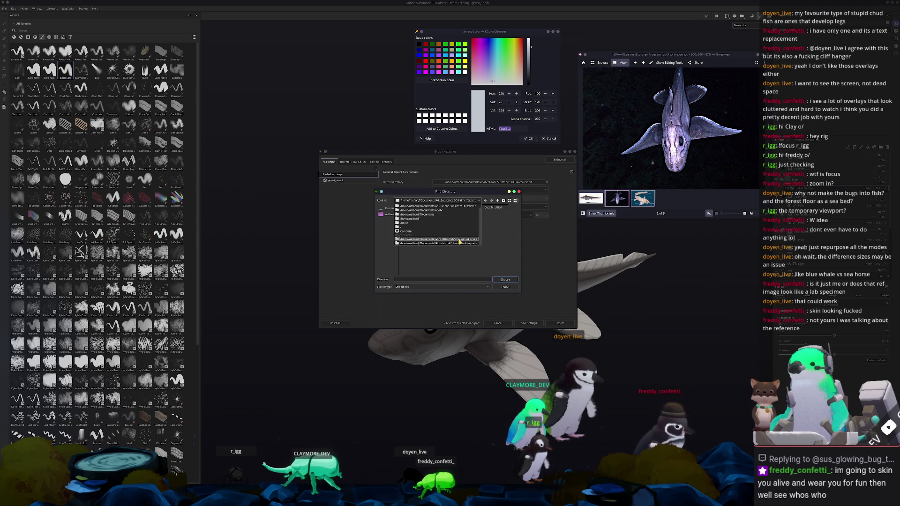
pyautogui.click(459, 240)
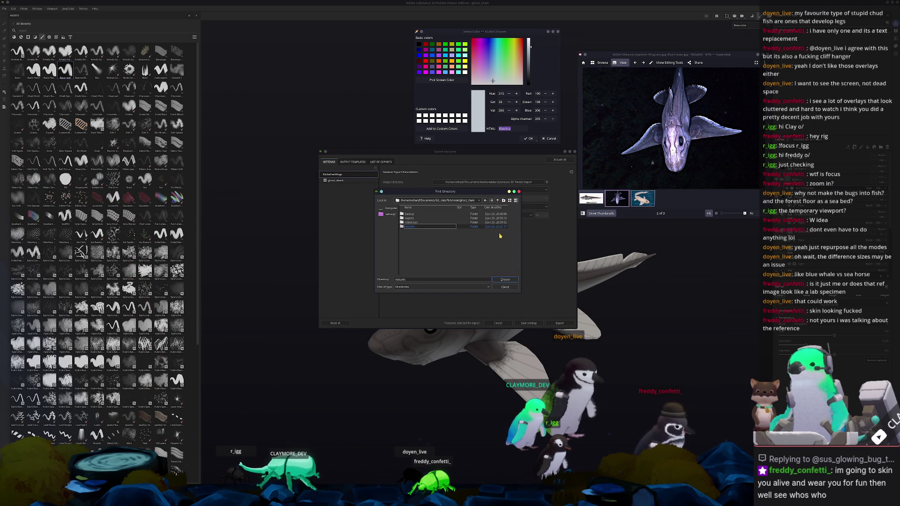
pyautogui.click(502, 279)
# Select the ghost_shark texture set's maps and export the textures
pyautogui.click(344, 181)
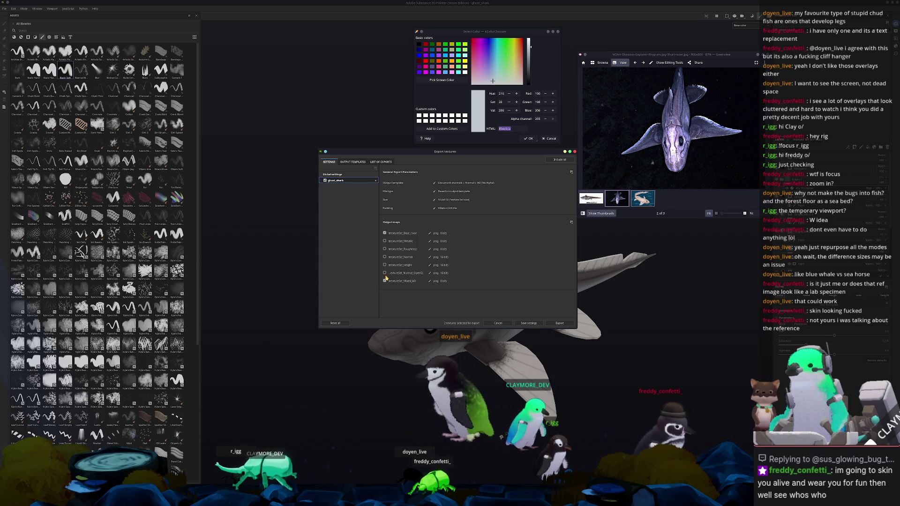
pyautogui.click(559, 323)
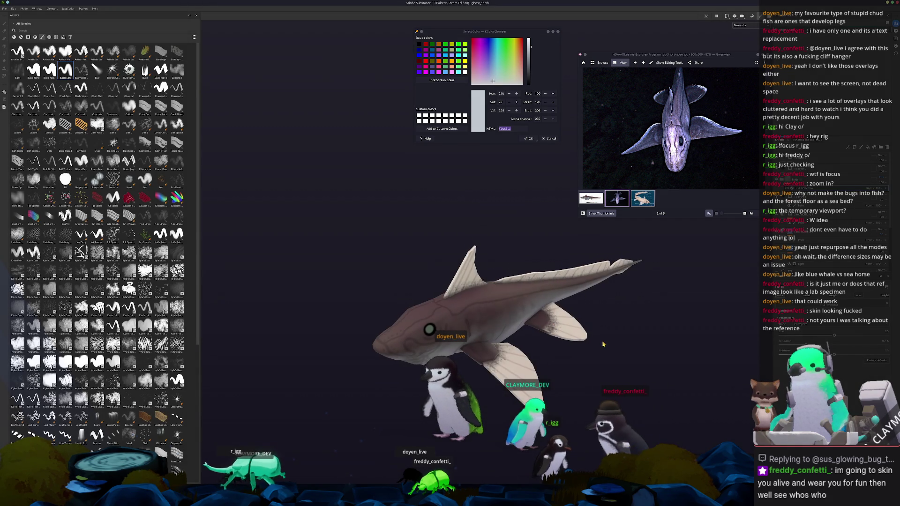
pyautogui.moveTo(603, 347)
pyautogui.keyDown('alt'); pyautogui.mouseDown()
pyautogui.moveTo(677, 298)
pyautogui.moveTo(619, 302)
pyautogui.mouseUp(); pyautogui.keyUp('alt')
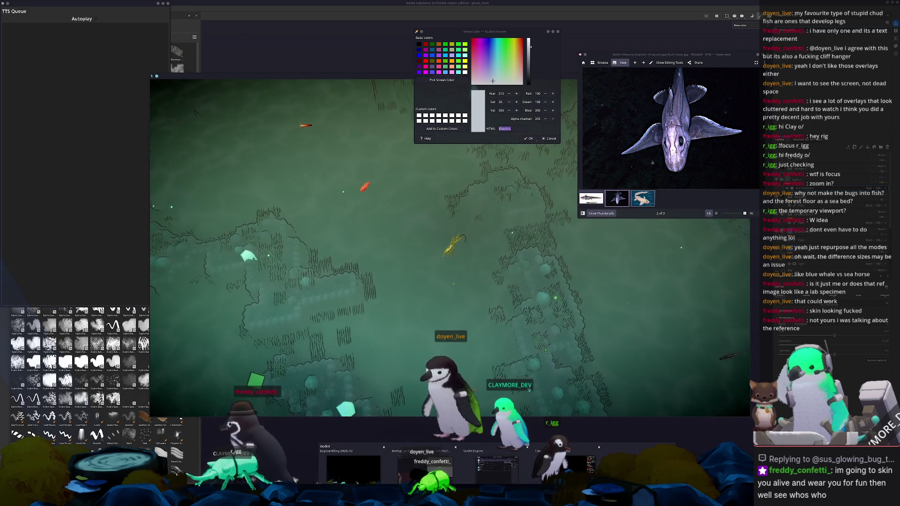
# Close the leftover colour picker in Godot and switch to the shark object in Blender
pyautogui.click(351, 467)
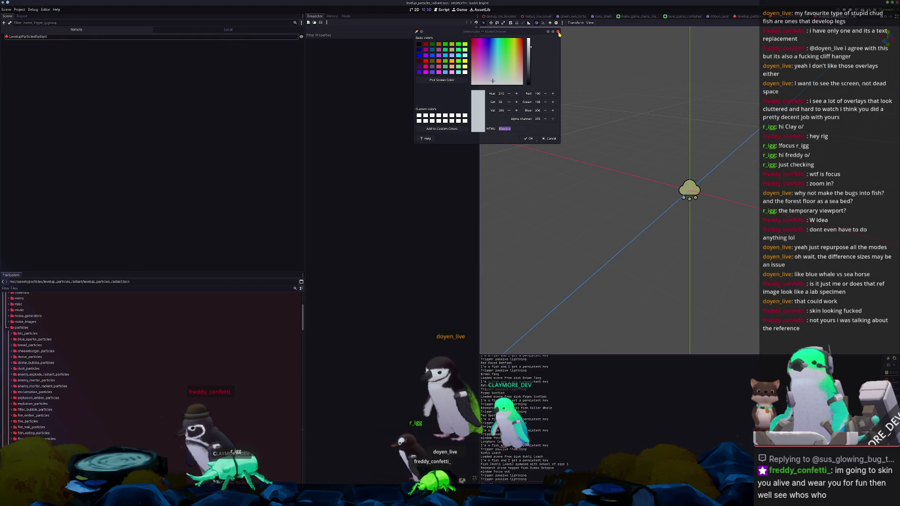
pyautogui.click(484, 348)
pyautogui.hotkey('alt', 'Tab')
pyautogui.scroll(-3, 382, 144)
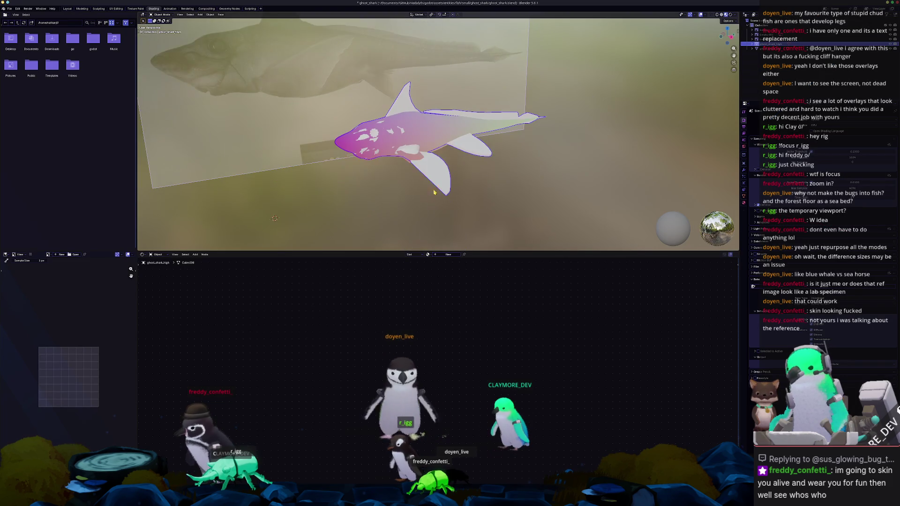
pyautogui.scroll(3, 383, 144)
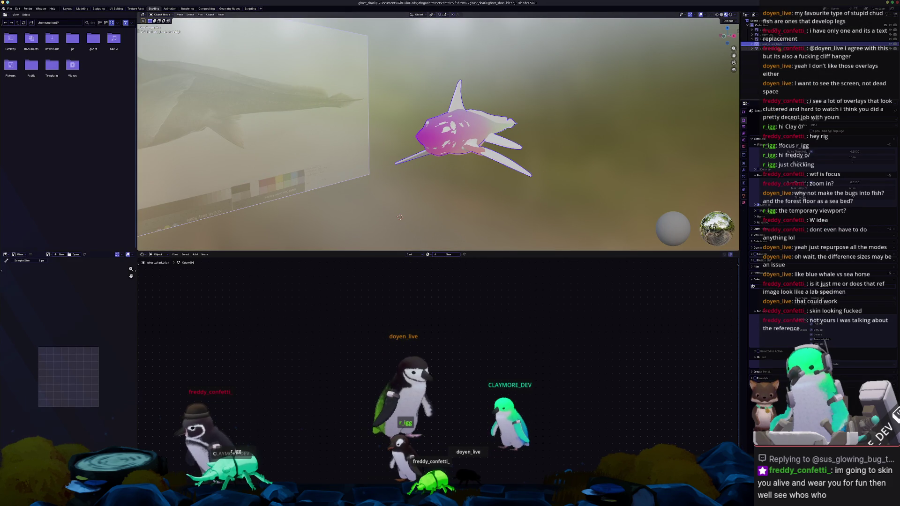
pyautogui.click(777, 49)
# Export the model as ghost_shark.obj via Wavefront export and return to Godot
pyautogui.click(9, 9)
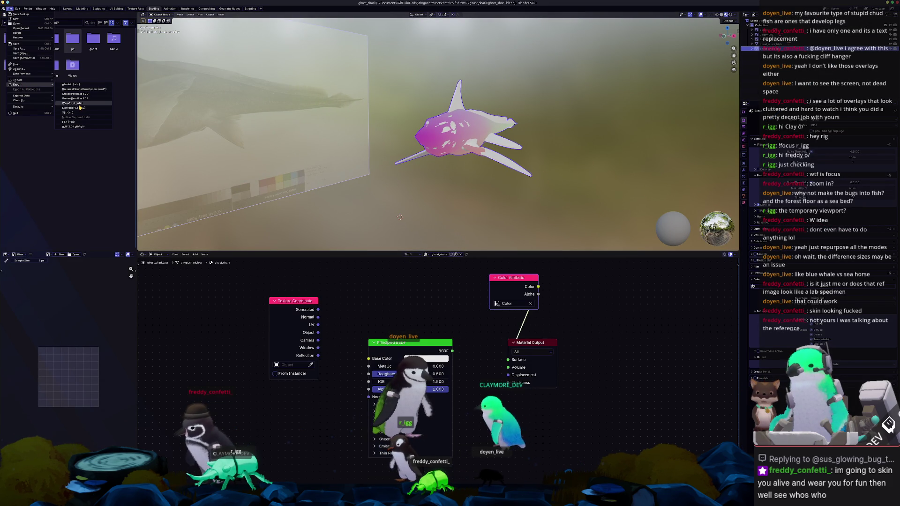
pyautogui.click(80, 104)
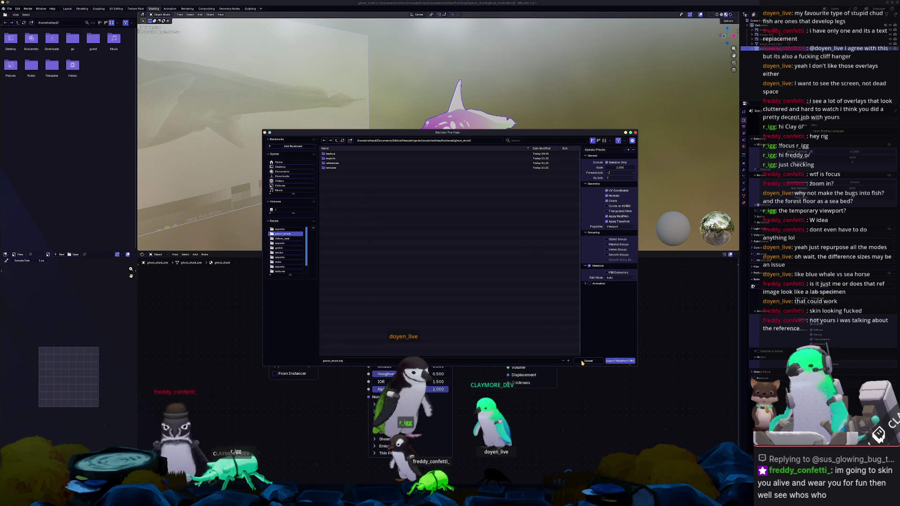
pyautogui.click(616, 362)
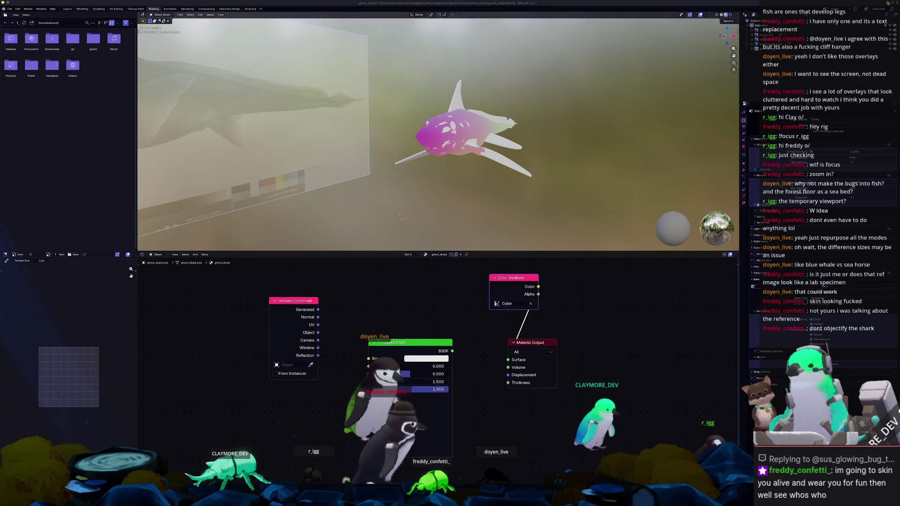
pyautogui.hotkey('alt', 'Tab')
pyautogui.hotkey('ctrl', 's')
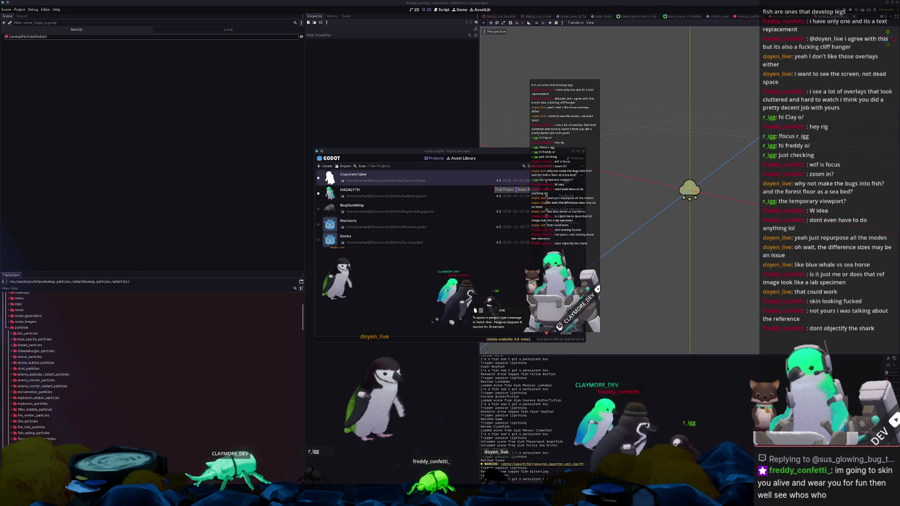
# Drag the chat-reply image higher in the OBS scene preview and hide OBS again
pyautogui.hotkey('alt', 'Tab')
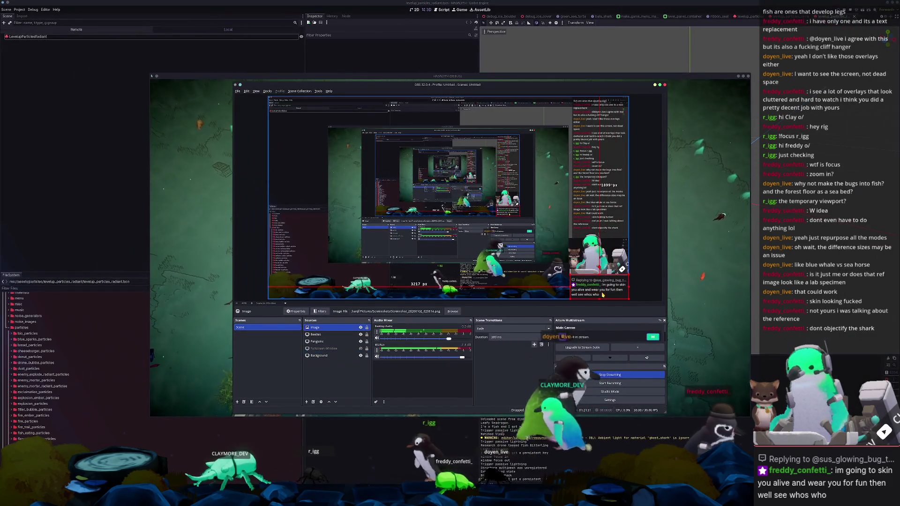
pyautogui.moveTo(595, 290)
pyautogui.mouseDown()
pyautogui.moveTo(590, 188)
pyautogui.moveTo(522, 209)
pyautogui.moveTo(598, 287)
pyautogui.mouseUp()
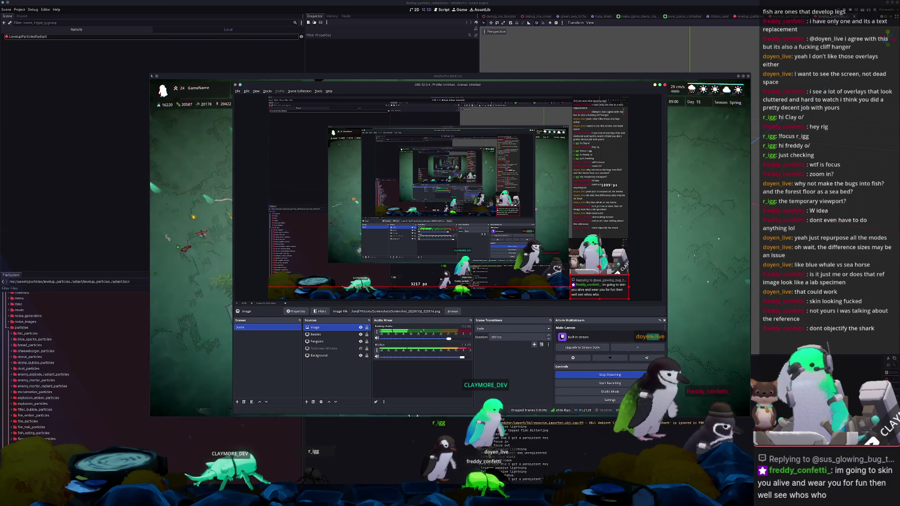
pyautogui.hotkey('alt', 'Tab')
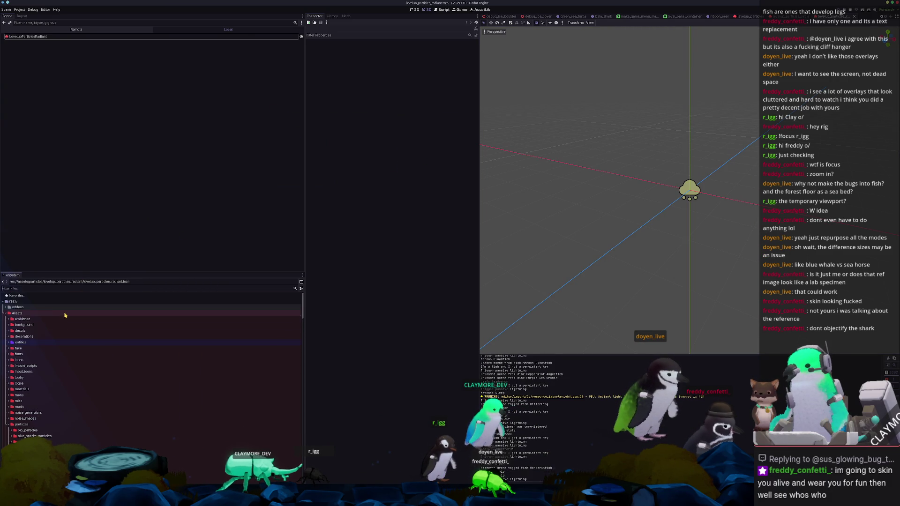
pyautogui.scroll(10, 65, 316)
# Browse the FileSystem dock into the entities > fish folder, collapsing missions along the way
pyautogui.click(61, 313)
pyautogui.scroll(-5, 61, 323)
pyautogui.doubleClick(21, 325)
pyautogui.doubleClick(25, 344)
pyautogui.scroll(5, 35, 330)
pyautogui.doubleClick(47, 310)
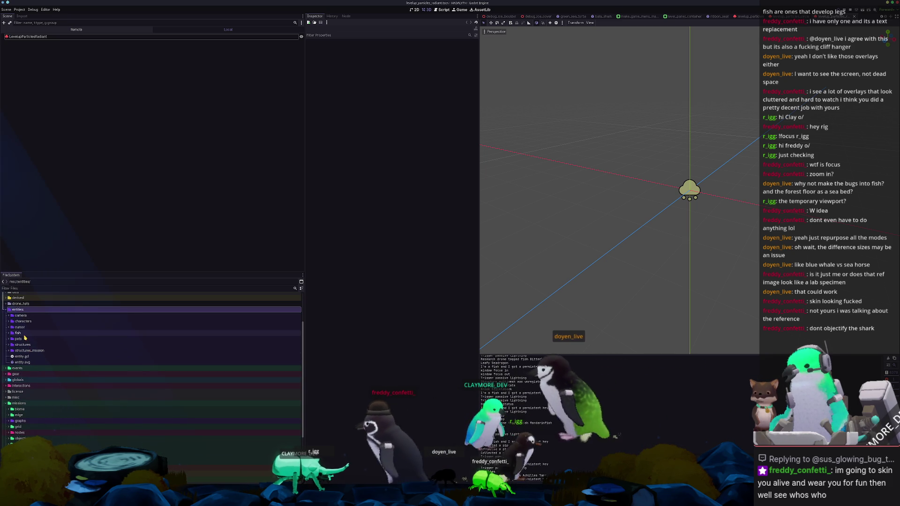
pyautogui.click(23, 333)
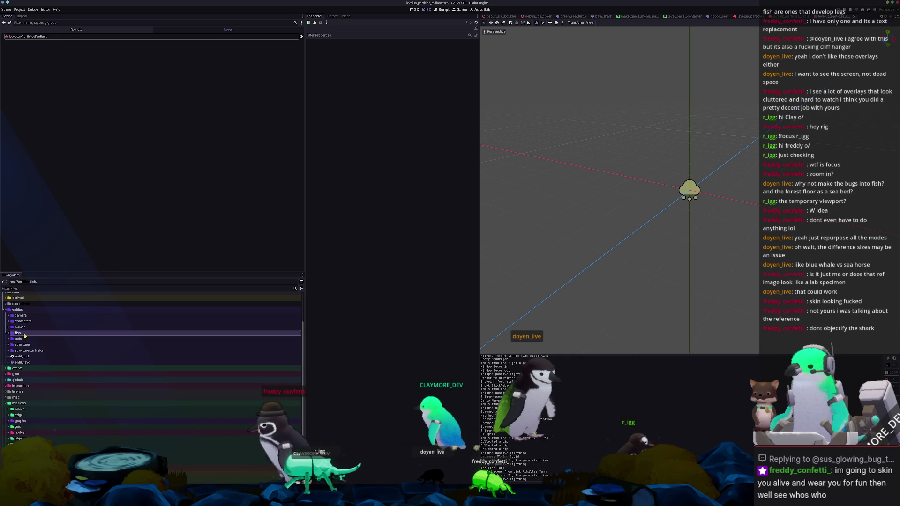
pyautogui.scroll(-2, 28, 345)
pyautogui.scroll(-1, 42, 363)
pyautogui.click(36, 371)
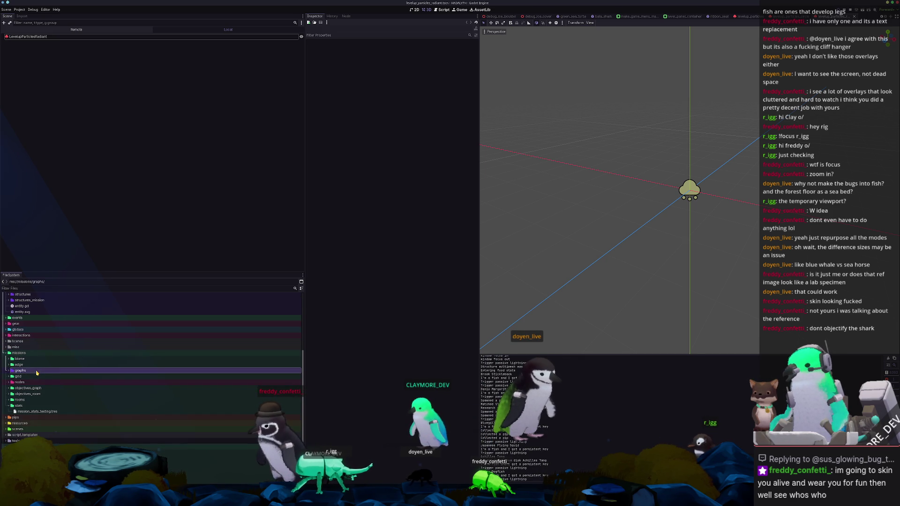
pyautogui.doubleClick(22, 352)
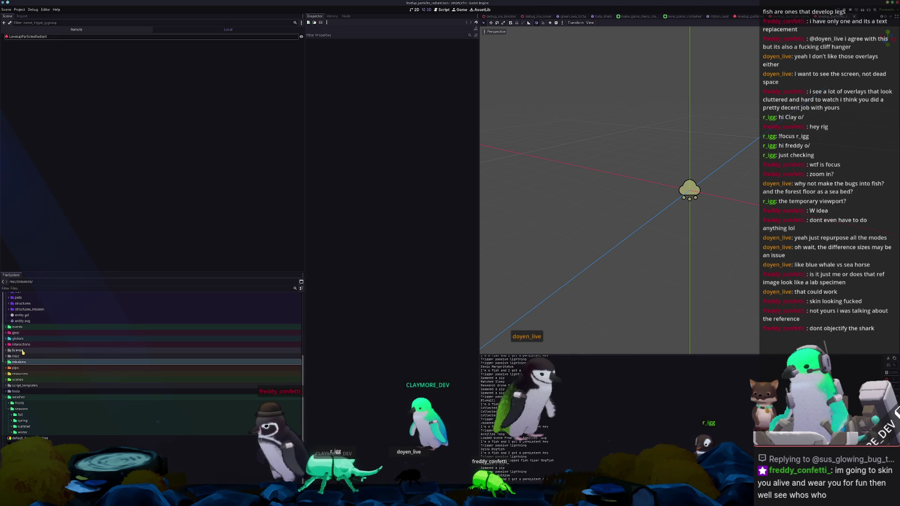
pyautogui.scroll(5, 26, 386)
# Expand the small fish folder and select the cookiecutter_shark folder
pyautogui.click(32, 368)
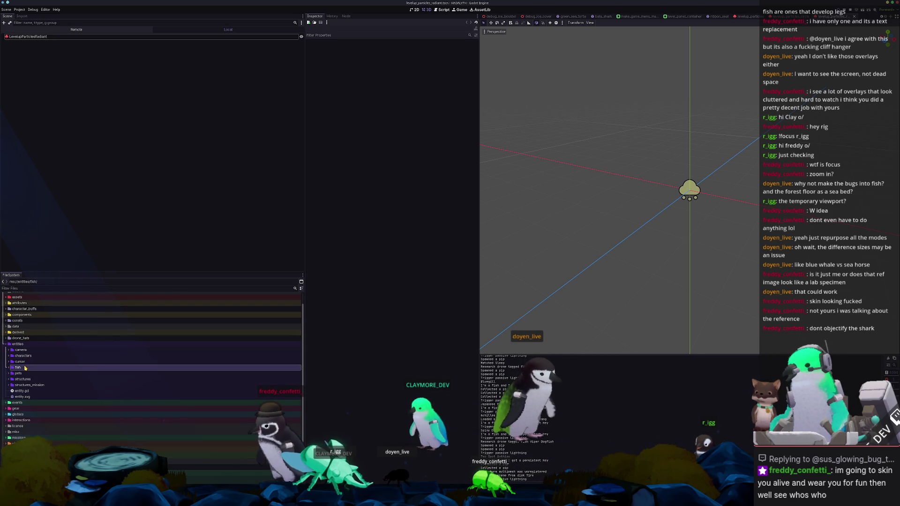
pyautogui.scroll(2, 31, 368)
pyautogui.doubleClick(30, 370)
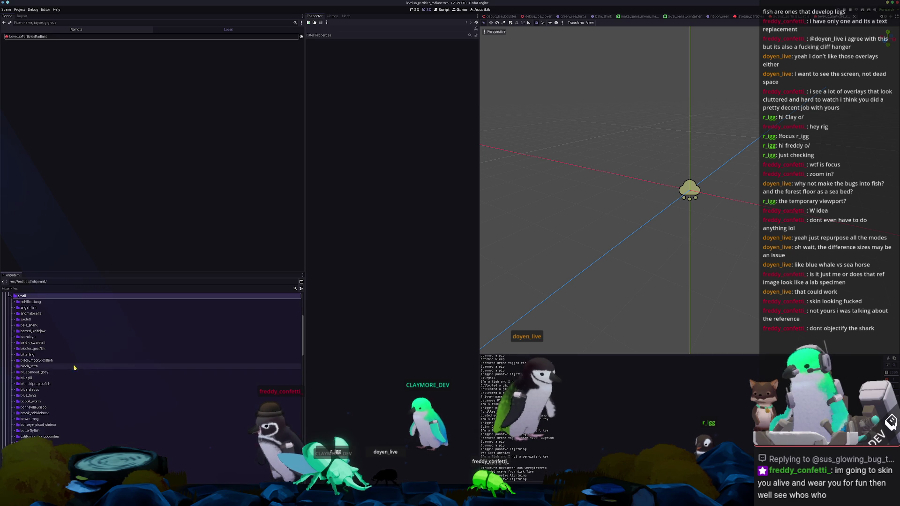
pyautogui.scroll(-3, 42, 372)
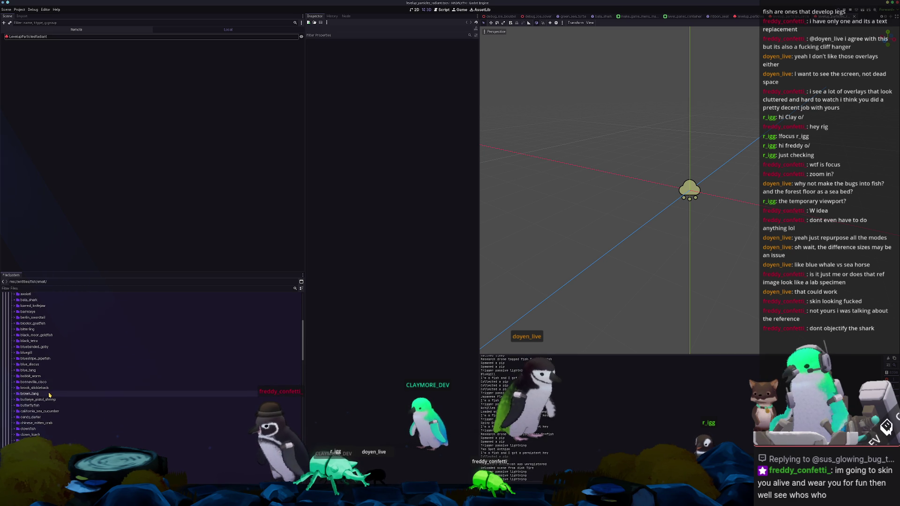
pyautogui.click(30, 394)
pyautogui.scroll(-3, 56, 394)
pyautogui.click(64, 425)
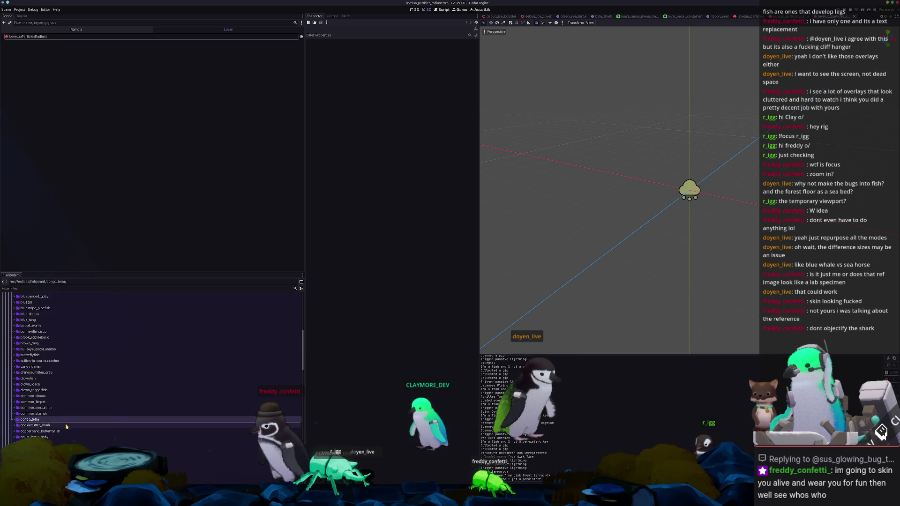
pyautogui.scroll(-2, 105, 401)
# Duplicate cookiecutter_shark as ghost_shark and rename its copied scene to ghost_shark.tscn
pyautogui.hotkey('ctrl', 'd')
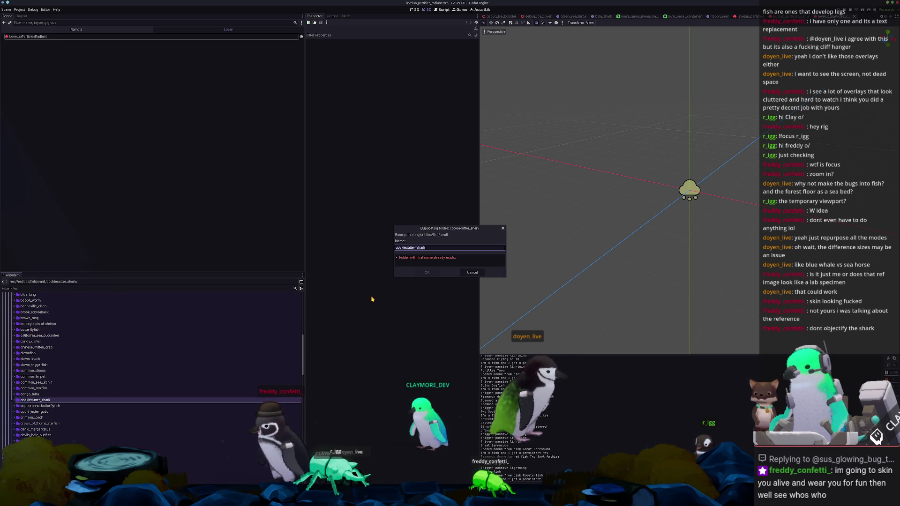
pyautogui.press('Return')
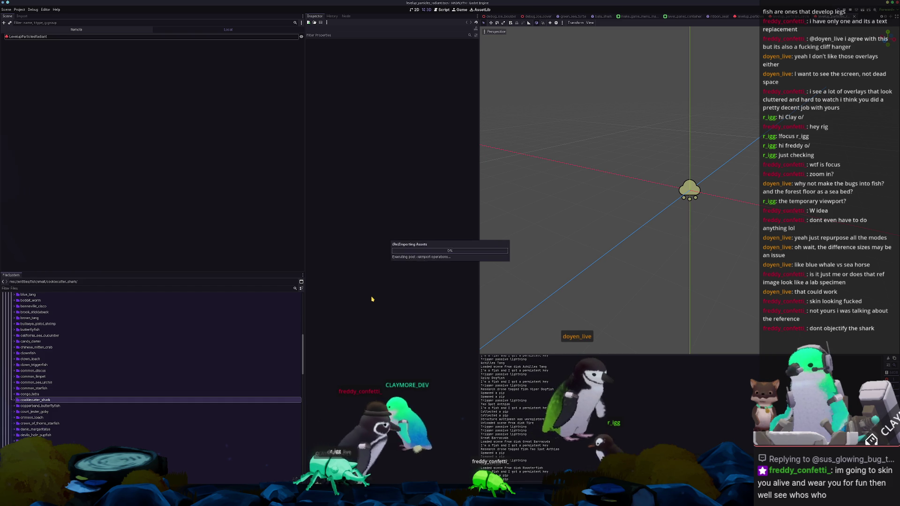
pyautogui.scroll(4, 84, 402)
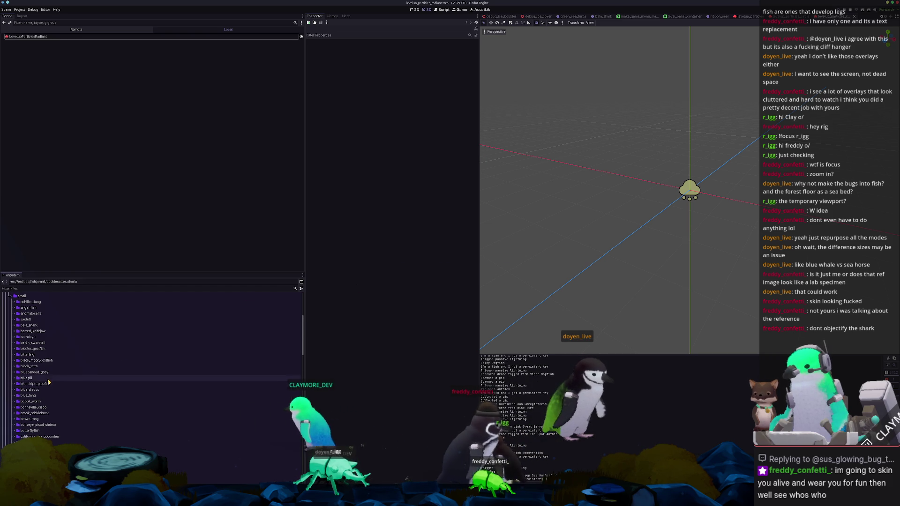
pyautogui.scroll(-3, 48, 434)
pyautogui.scroll(-3, 48, 434)
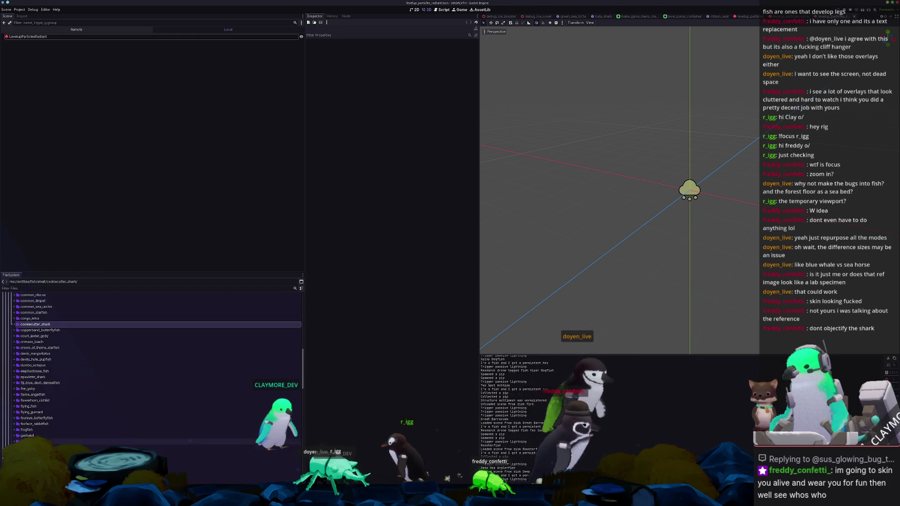
pyautogui.scroll(-3, 53, 394)
pyautogui.click(16, 402)
pyautogui.doubleClick(53, 415)
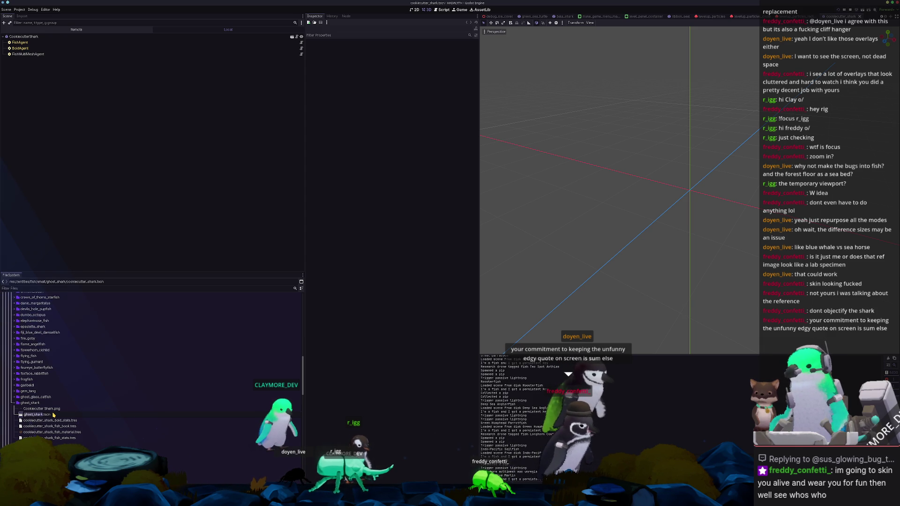
pyautogui.press('Return')
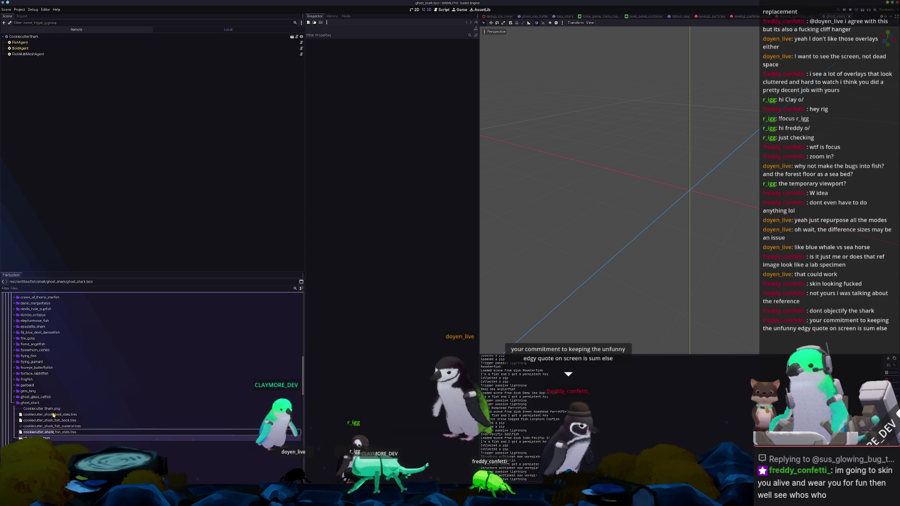
# Rename the fish stats, material and fish book .tres files to ghost_shark names and select ghost_shark.tscn
pyautogui.press('Return')
pyautogui.press('F2')
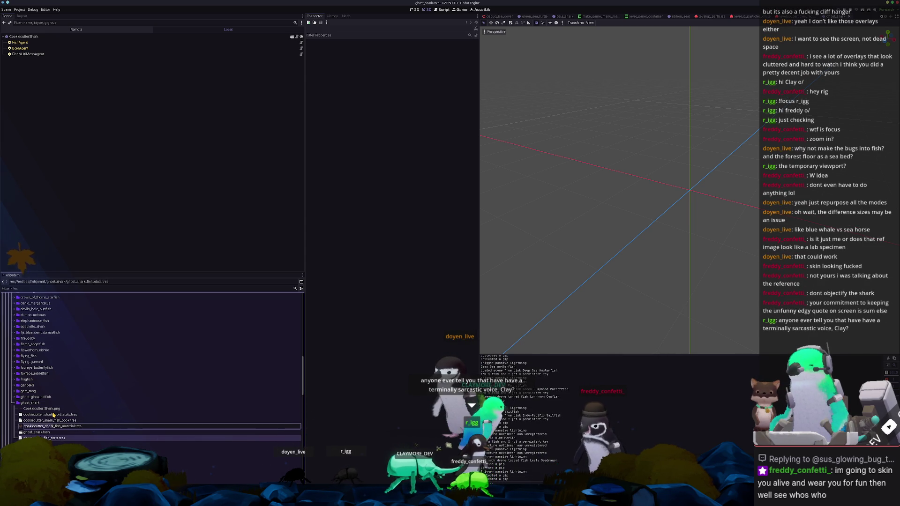
pyautogui.write('ghost')
pyautogui.press('Return')
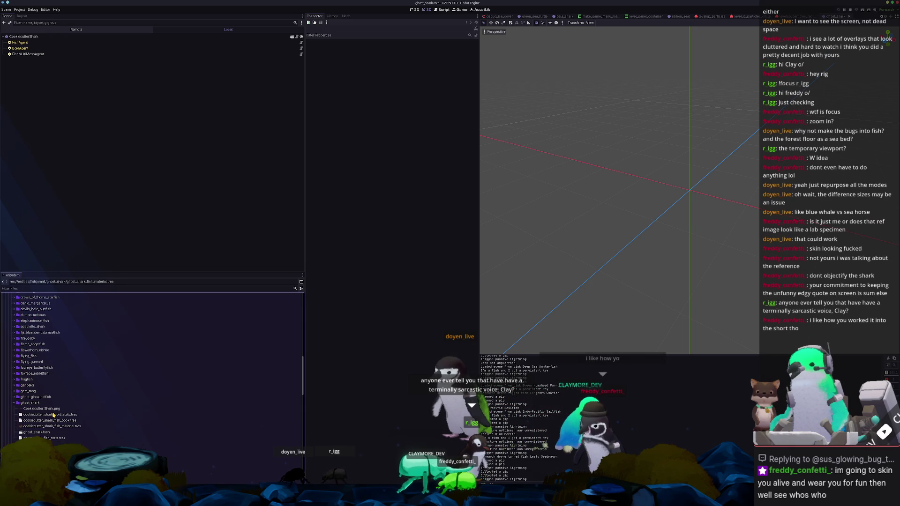
pyautogui.press('Up')
pyautogui.press('Up')
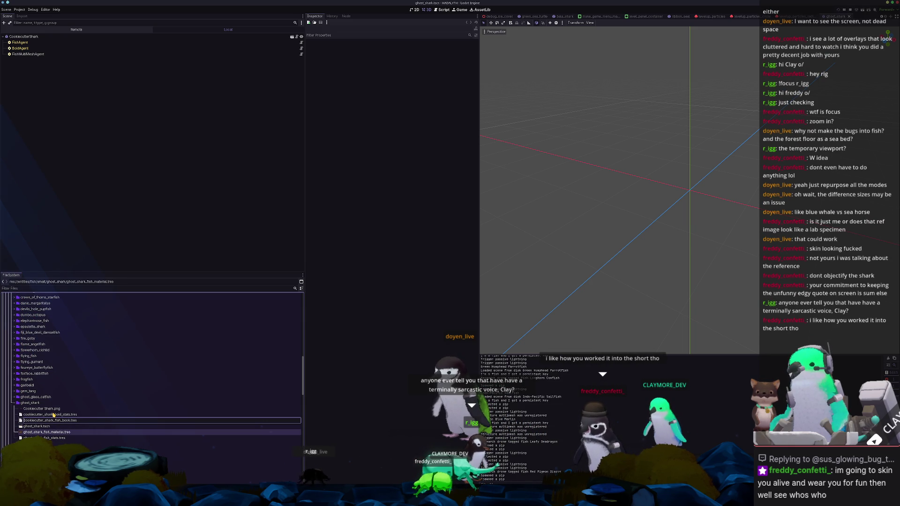
pyautogui.write('ghost')
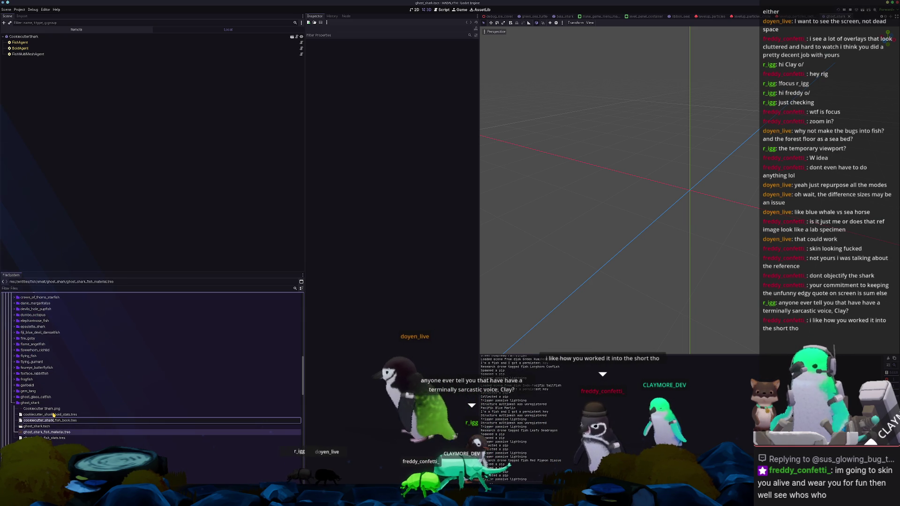
pyautogui.press('Return')
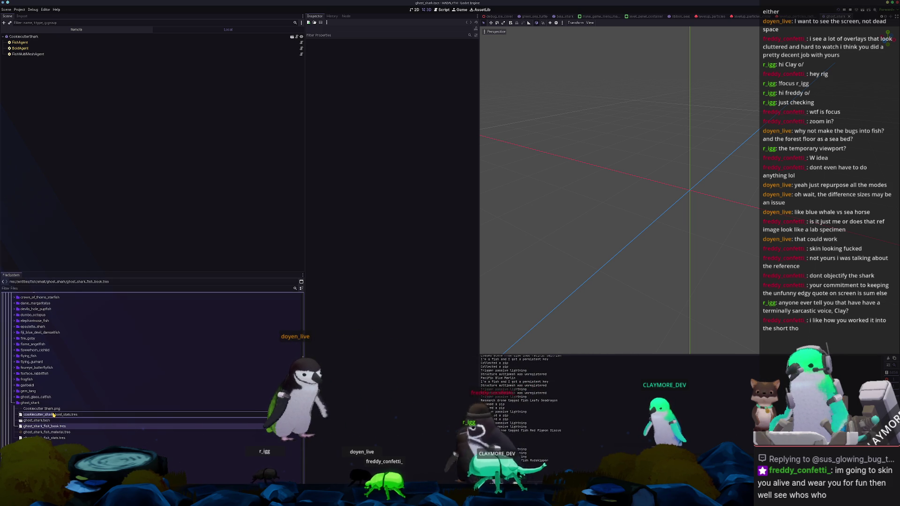
pyautogui.click(44, 419)
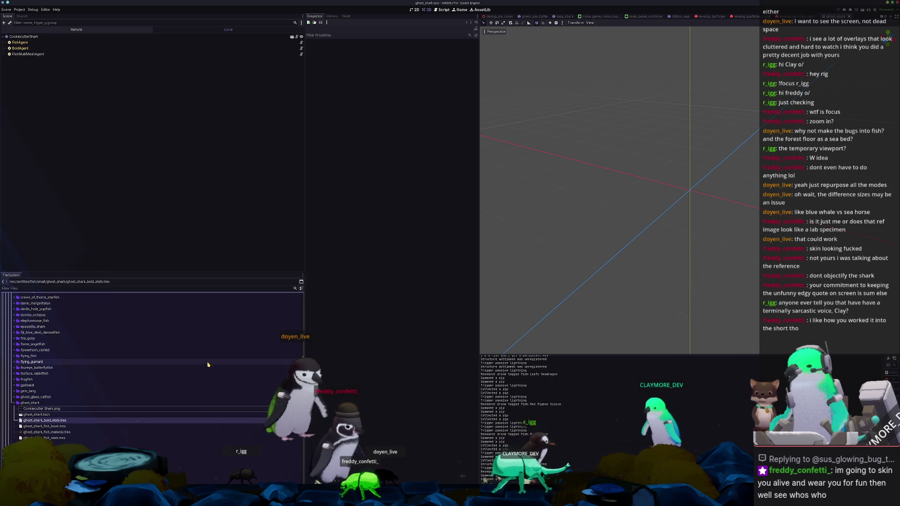
pyautogui.click(106, 415)
pyautogui.write('GhostShark')
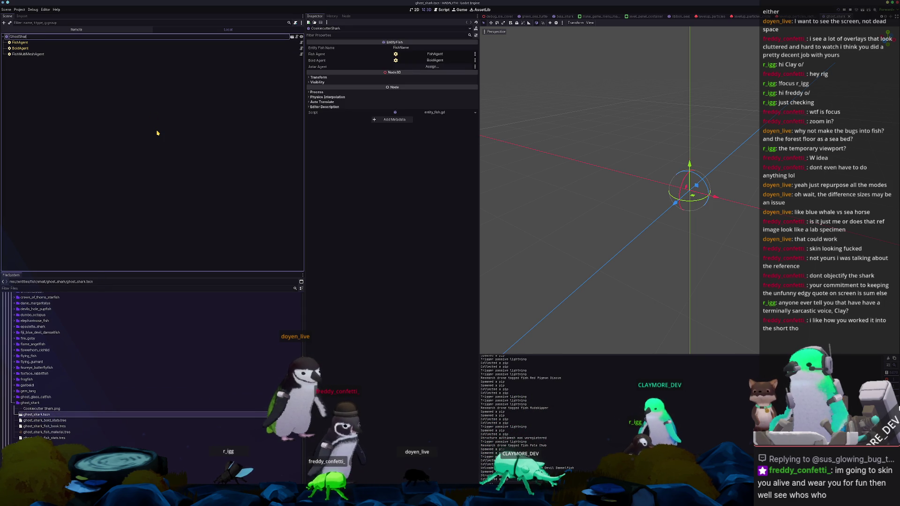
# Rename the root node to GhostShark and set the FishAgent's Fish Stats Name to Ghost Shark
pyautogui.press('Return')
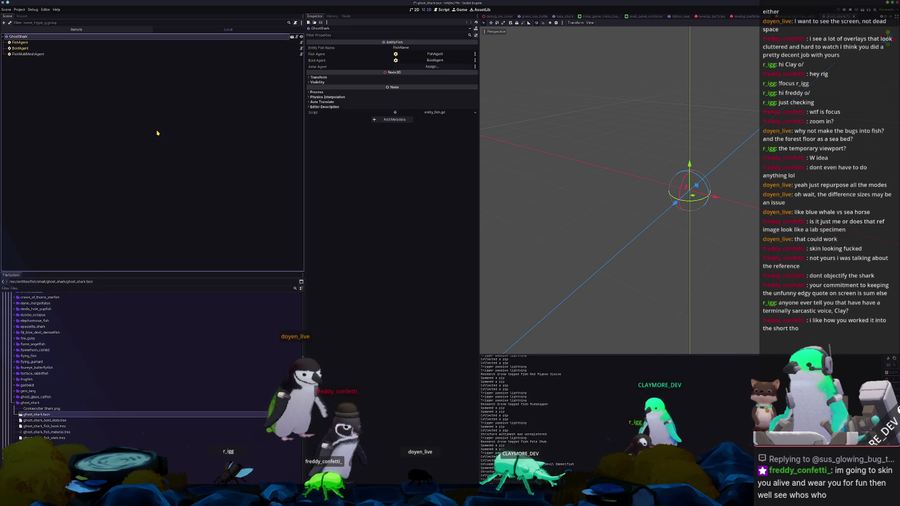
pyautogui.click(192, 44)
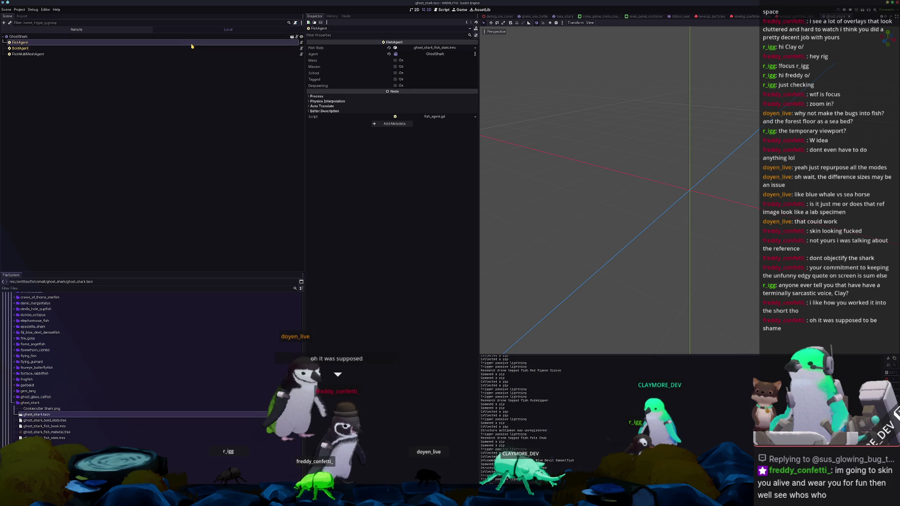
pyautogui.click(435, 47)
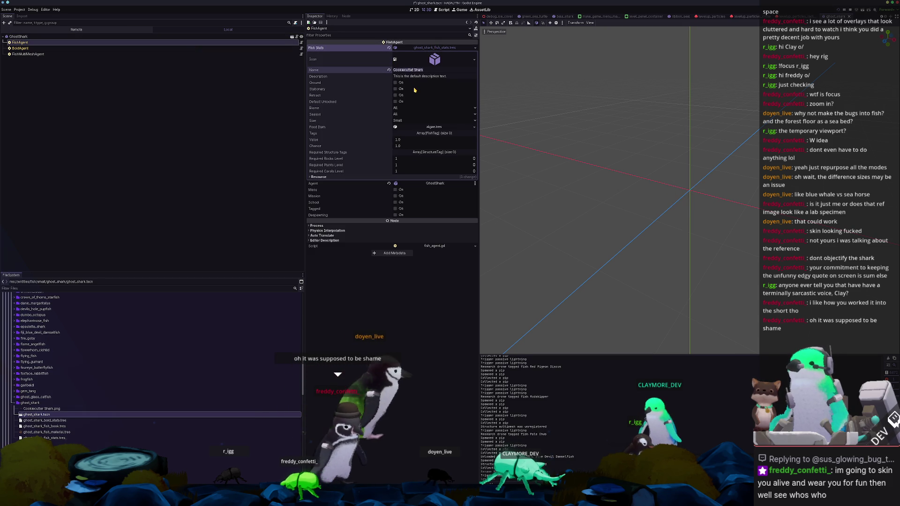
pyautogui.click(414, 69)
pyautogui.write('Ghost Shark')
pyautogui.press('Return')
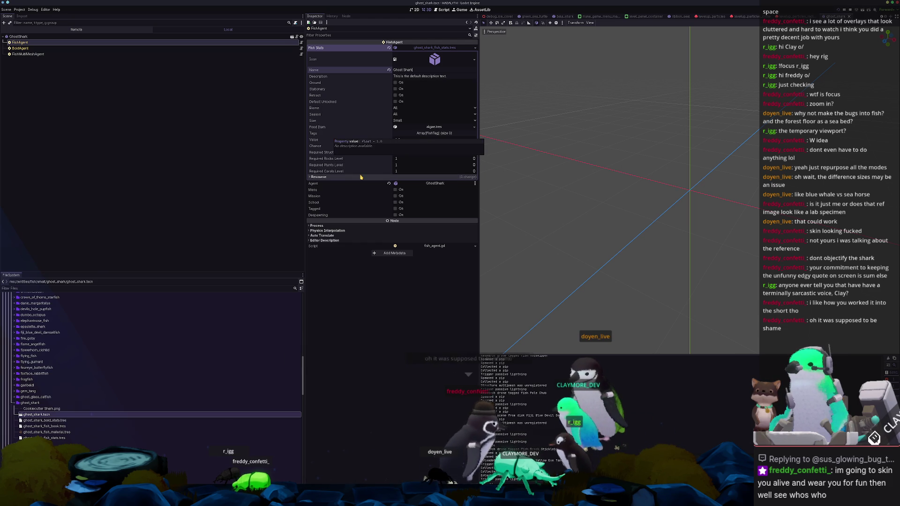
# Move from BoidAgent to FishMultiMeshAgent and bring up its mesh property options
pyautogui.click(20, 49)
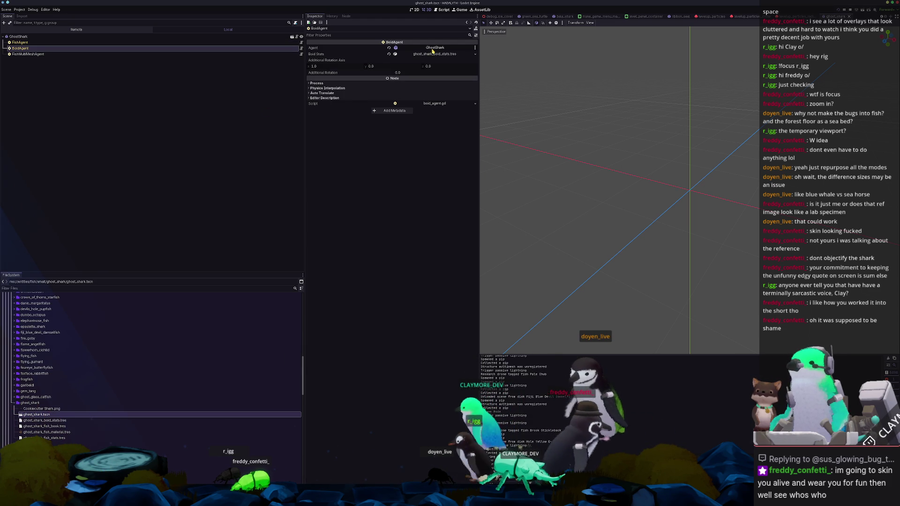
pyautogui.press('Down')
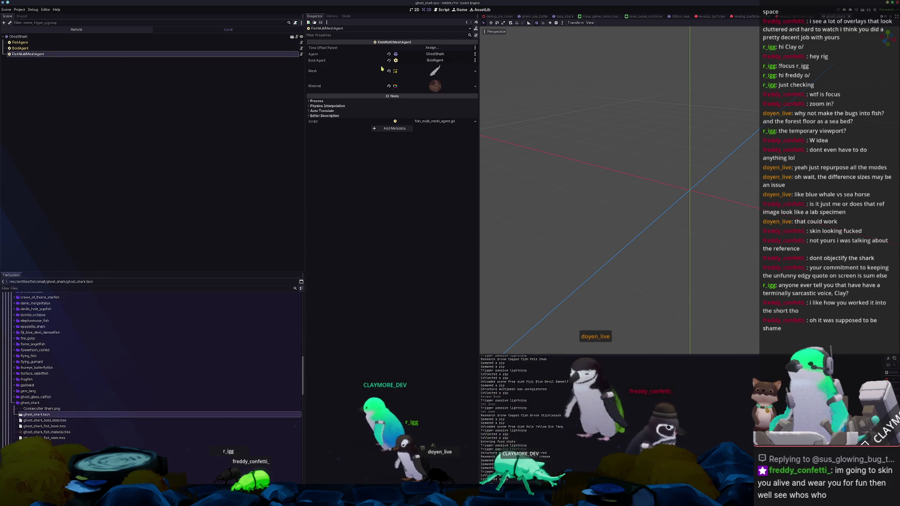
pyautogui.click(476, 70)
# Quick Load the ghost_shark mesh onto FishMultiMeshAgent and expand Material > Shader Parameters
pyautogui.click(441, 176)
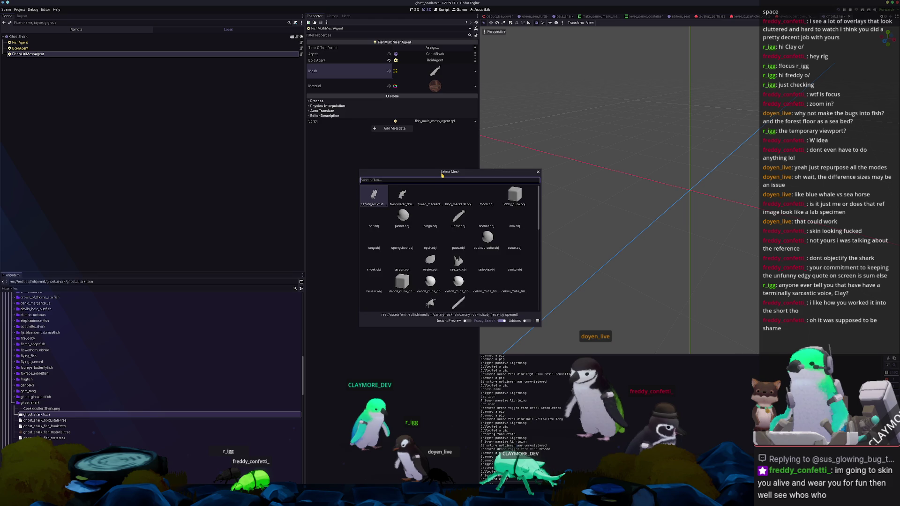
pyautogui.write('ghost_shark')
pyautogui.press('Return')
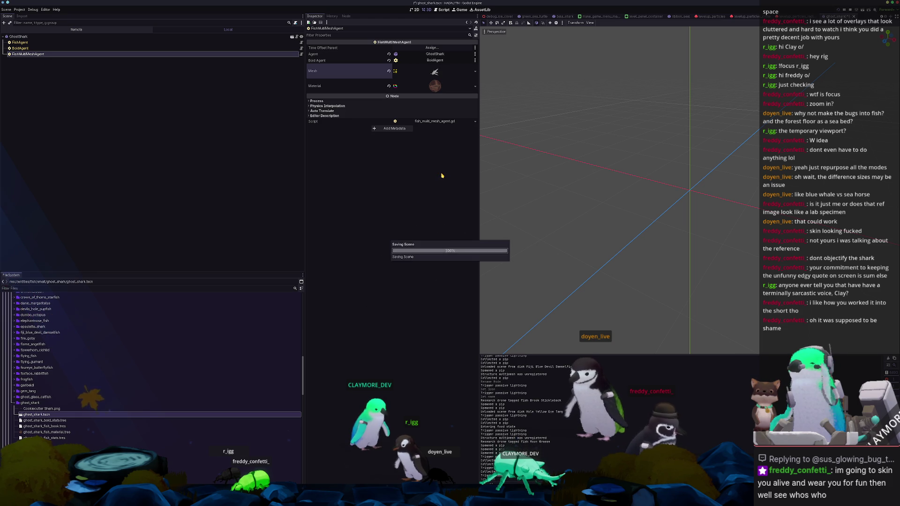
pyautogui.click(434, 88)
pyautogui.click(454, 139)
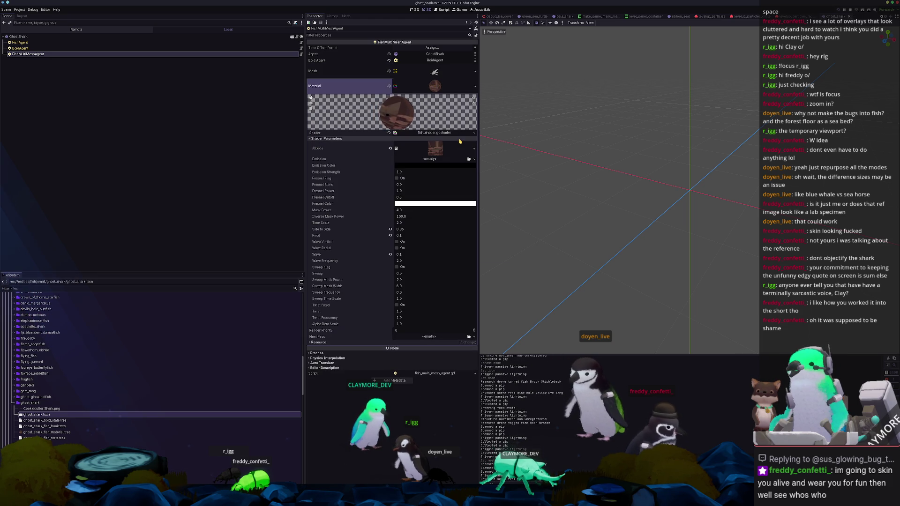
# Quick Load the ghost_shark texture into the Albedo parameter, then run the game
pyautogui.click(475, 154)
pyautogui.click(439, 268)
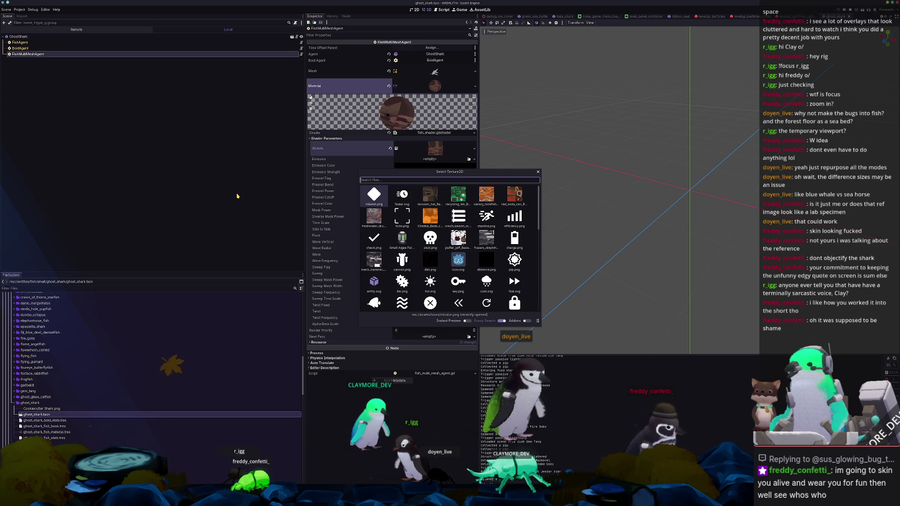
pyautogui.write('ghost_shark')
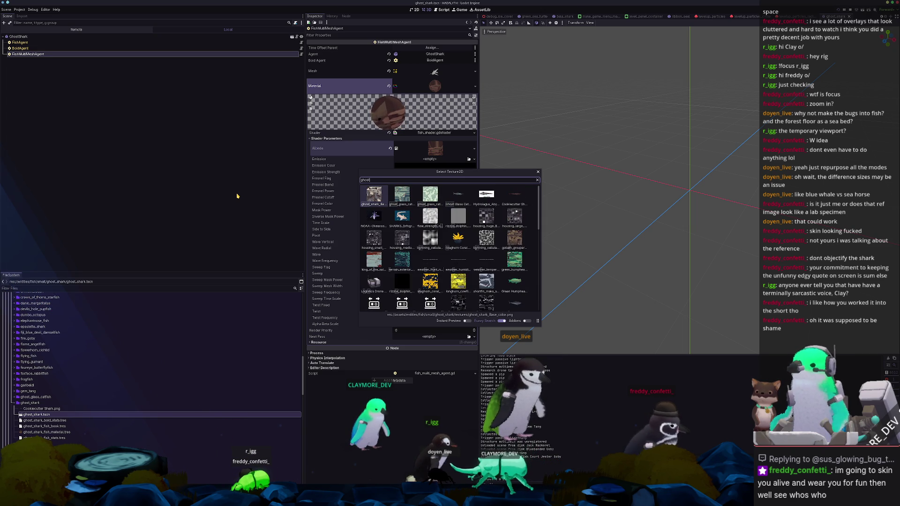
pyautogui.press('Return')
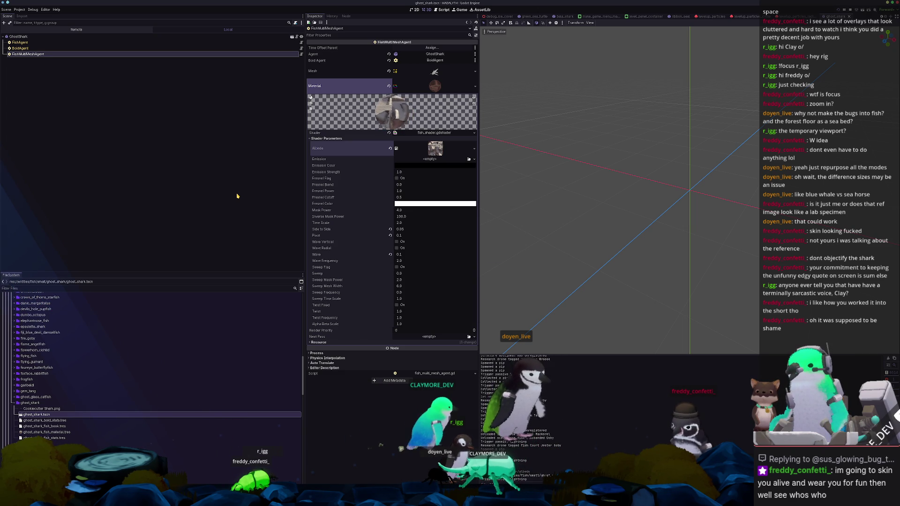
pyautogui.click(436, 86)
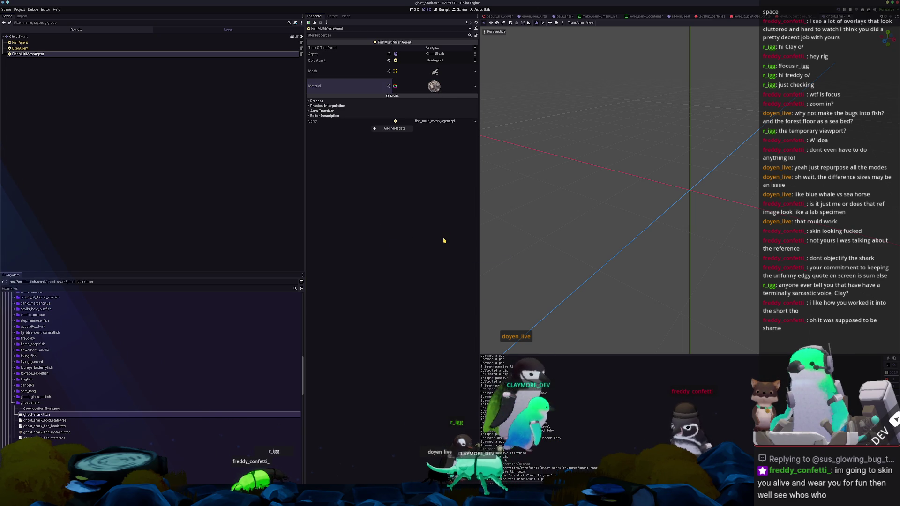
pyautogui.press('F6')
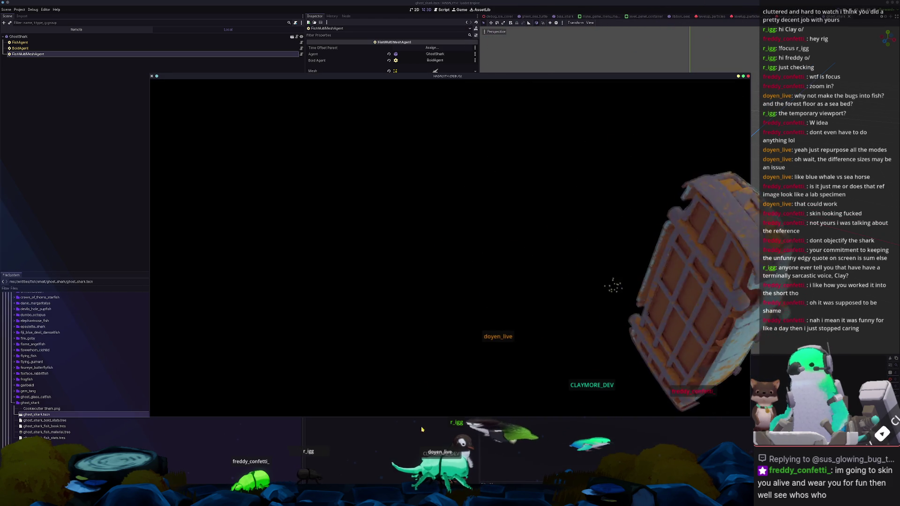
# Stop the game and Quick Open the batch_tasks.tscn scene, then run the project
pyautogui.press('F8')
pyautogui.click(434, 86)
pyautogui.write('batch_ta')
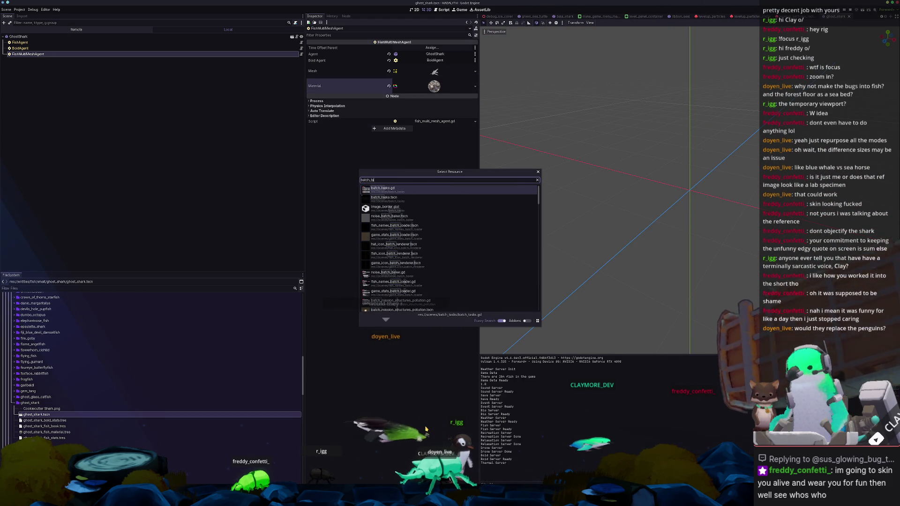
pyautogui.press('Return')
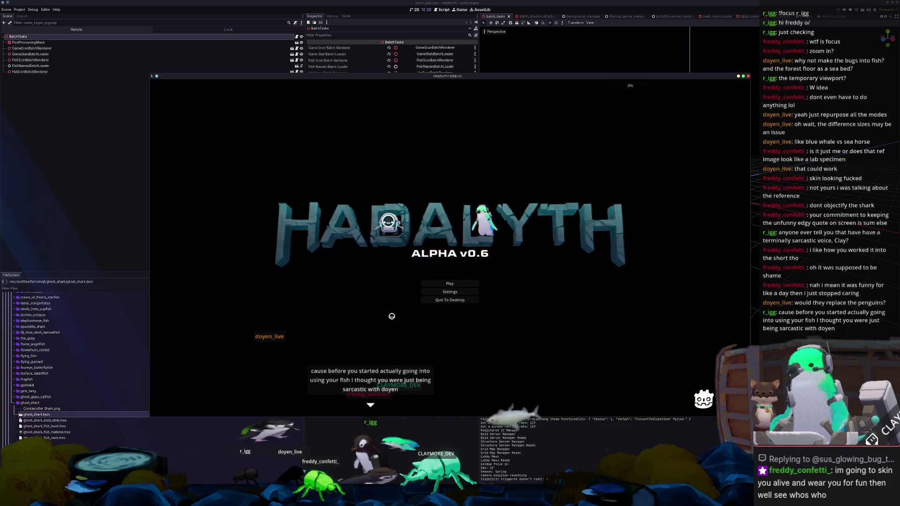
# Load the first save slot, walk the character onto the hub pad with WASD, then stop the game
pyautogui.click(446, 285)
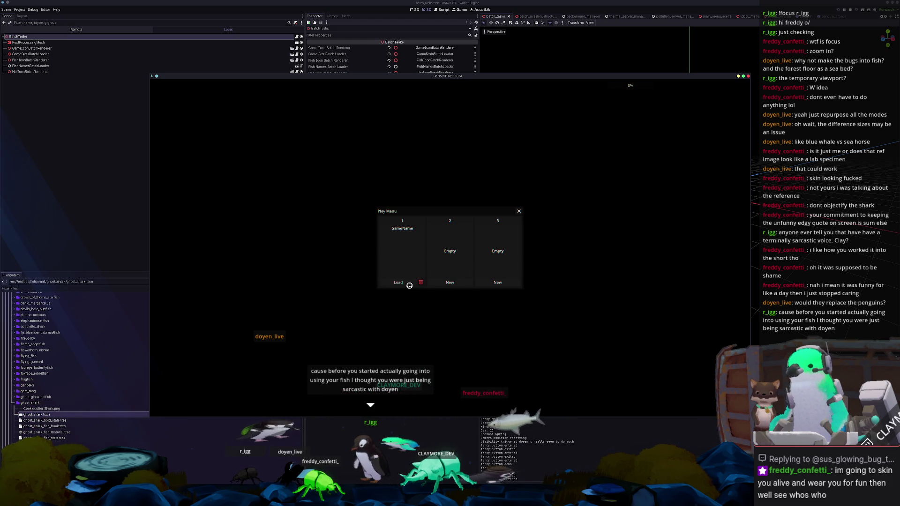
pyautogui.click(400, 283)
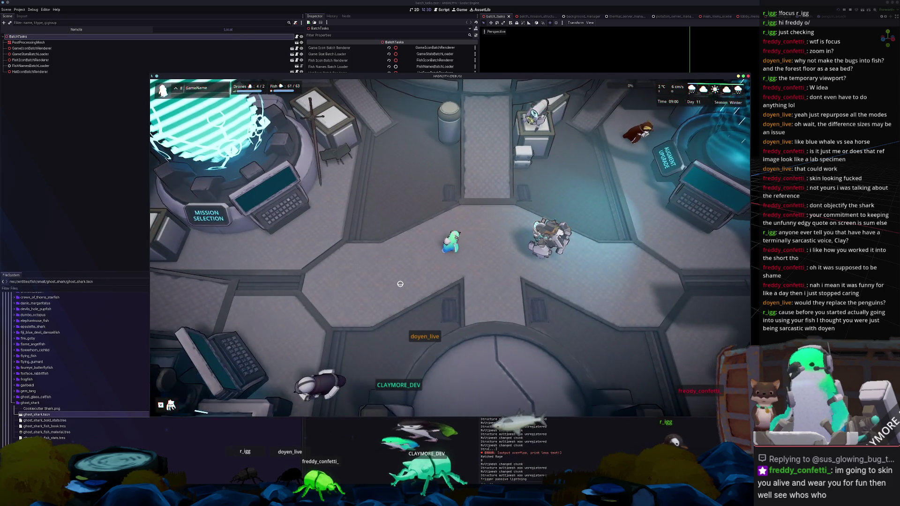
pyautogui.press('d')
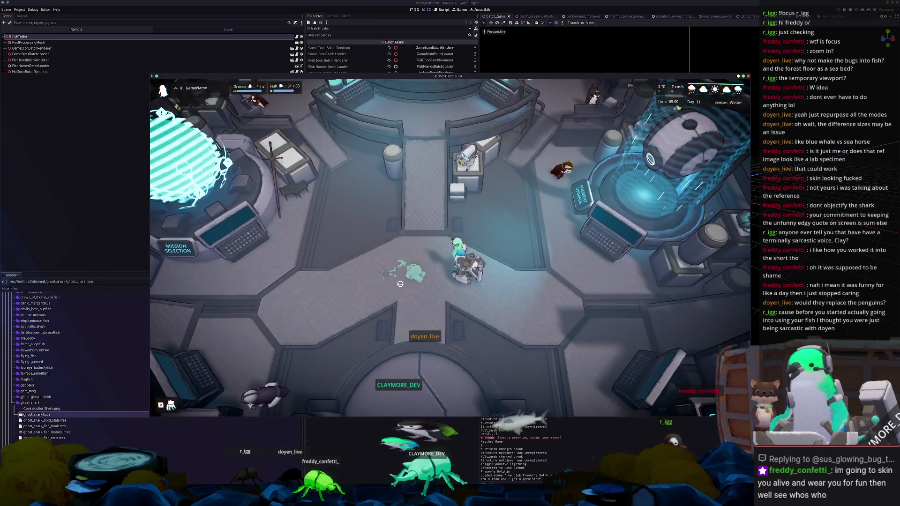
pyautogui.press('s')
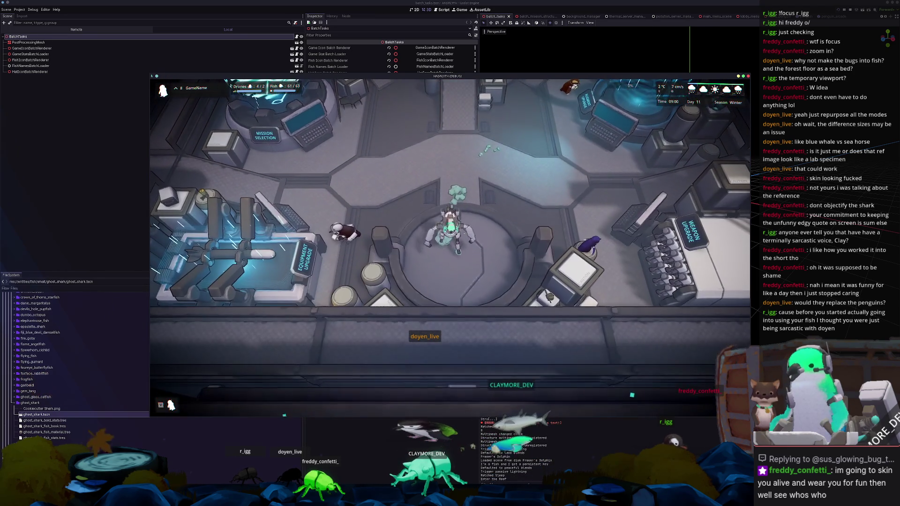
pyautogui.press('F8')
pyautogui.press('F5')
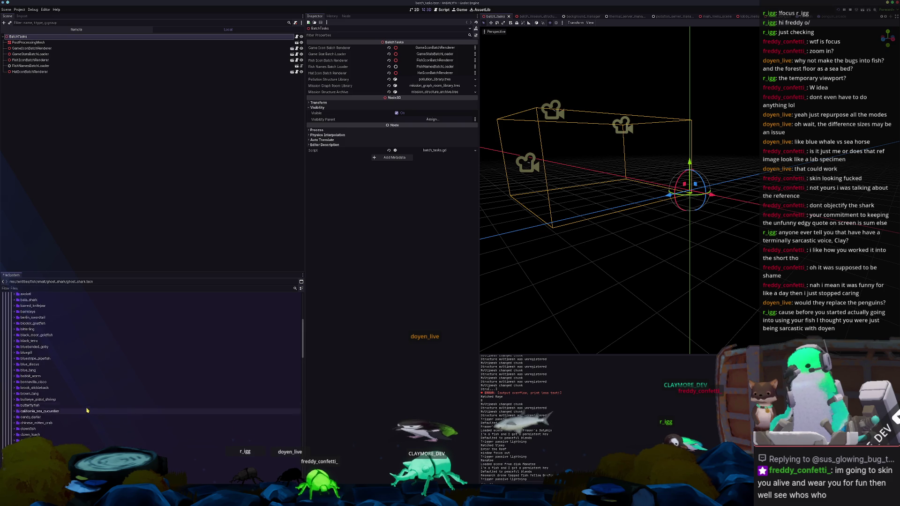
pyautogui.scroll(10, 71, 393)
pyautogui.scroll(5, 42, 352)
# Open data/fish_library/small_fish_library.tres and jump to the last array page
pyautogui.click(33, 344)
pyautogui.scroll(-3, 43, 366)
pyautogui.doubleClick(29, 385)
pyautogui.doubleClick(43, 415)
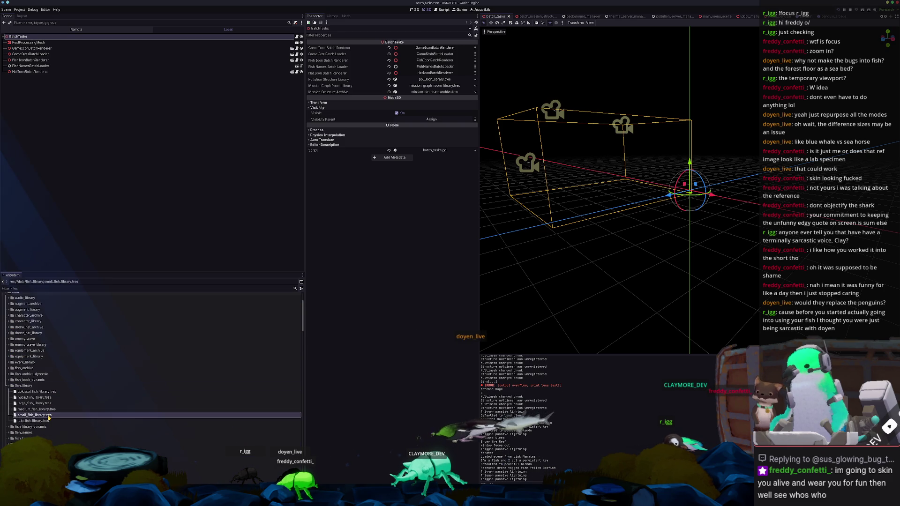
pyautogui.click(407, 197)
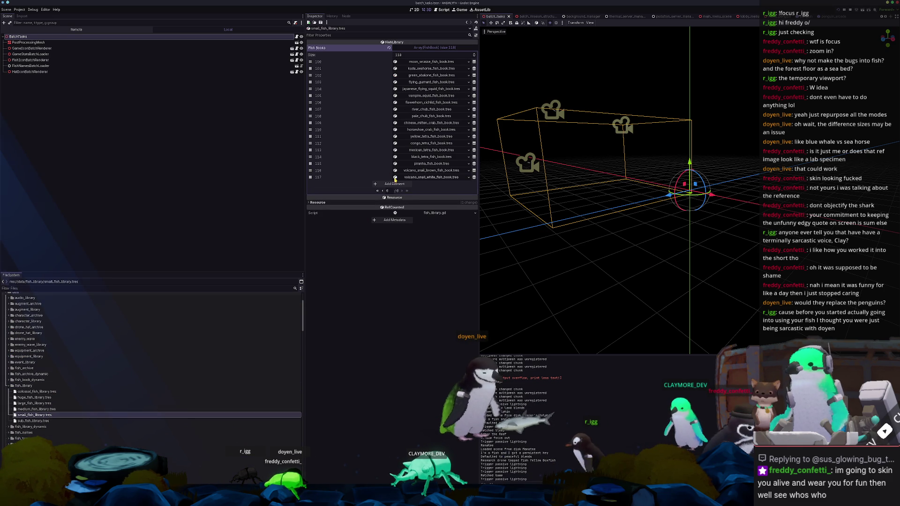
# Add ghost_shark_fish_book.tres as a new element, save the library and run the game again
pyautogui.click(462, 184)
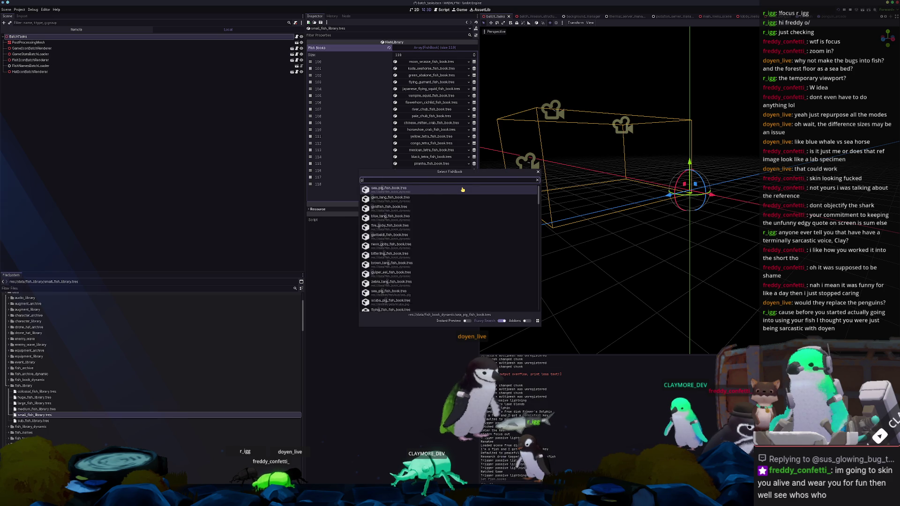
pyautogui.write('_sha')
pyautogui.press('Return')
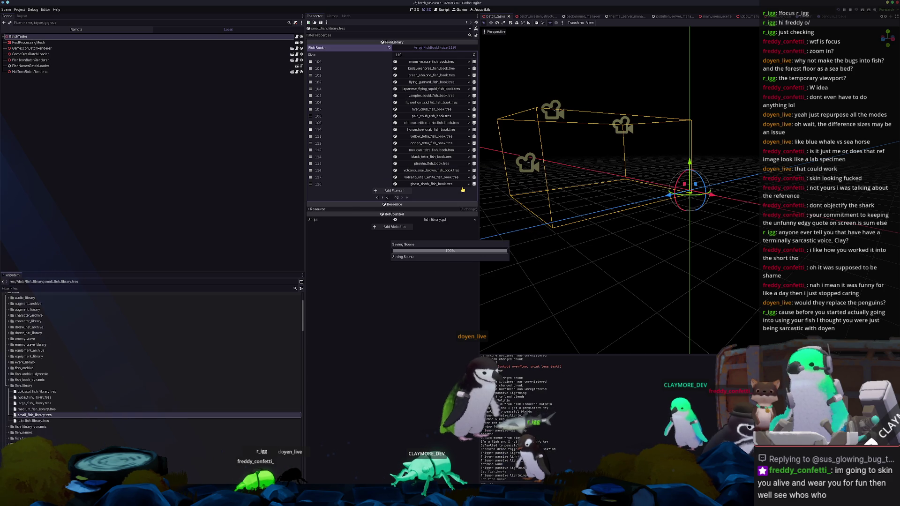
pyautogui.hotkey('alt', 'shift', 'o')
pyautogui.press('Escape')
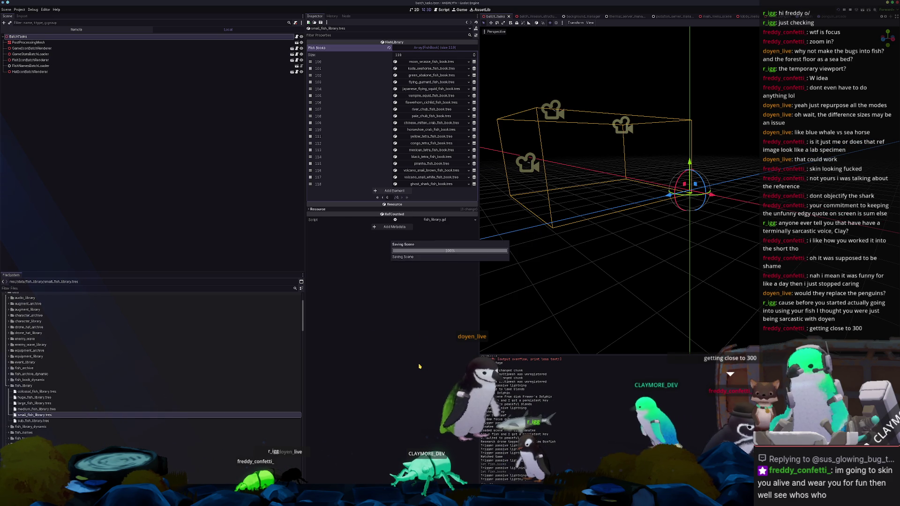
pyautogui.press('F6')
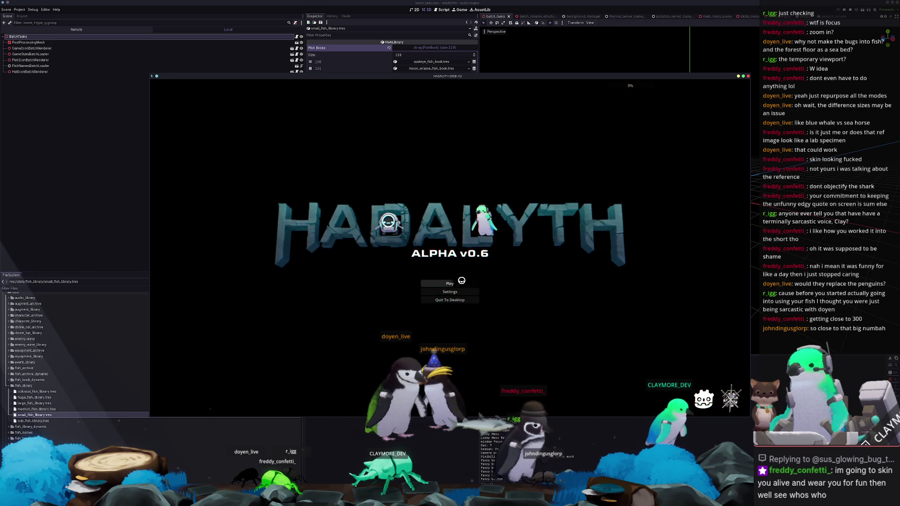
# Load the first save, walk south onto the pad into the underwater level and open the debug console
pyautogui.click(461, 281)
pyautogui.click(398, 283)
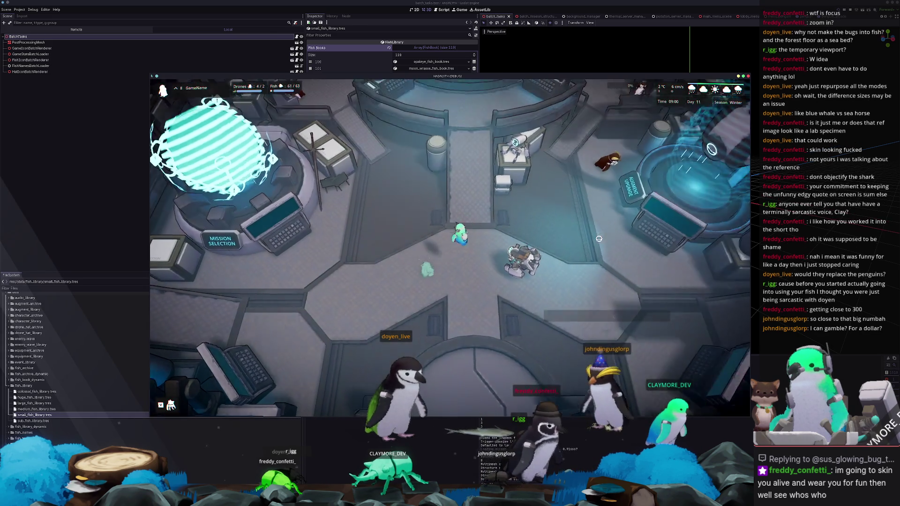
pyautogui.press('s')
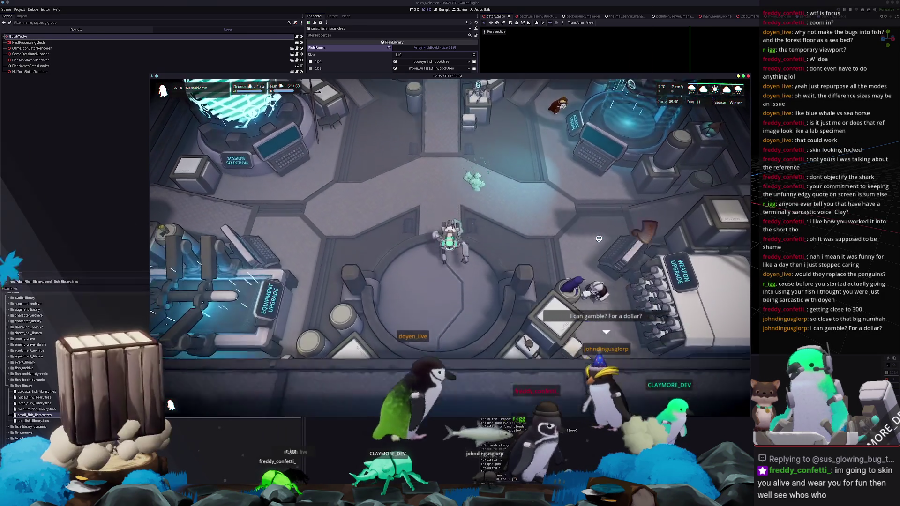
pyautogui.press('s')
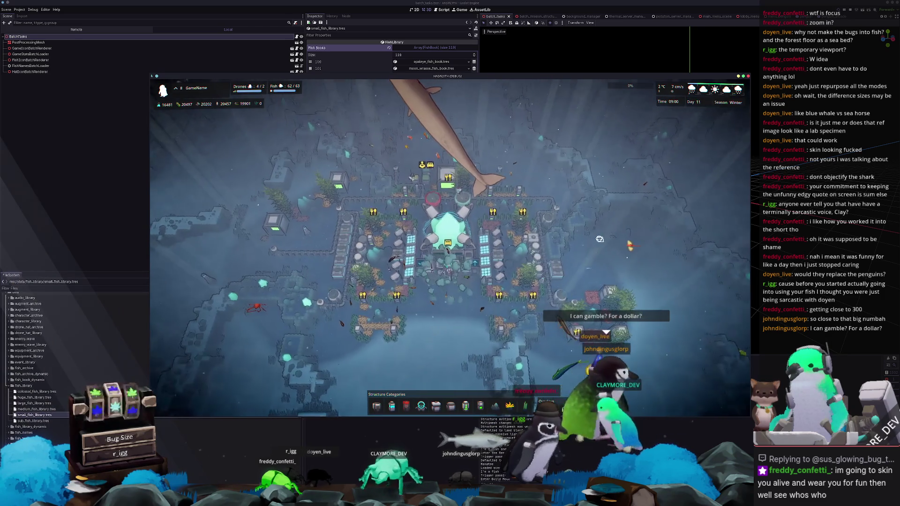
pyautogui.press('`')
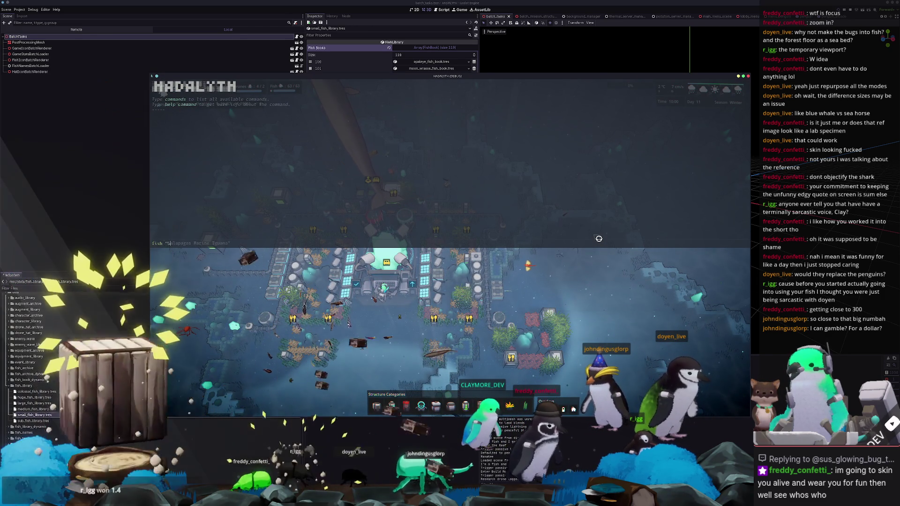
pyautogui.write('Shark" 300')
# Run fish "Ghost Shark" 300, close the console and take a region screenshot of the sharks
pyautogui.press('Return')
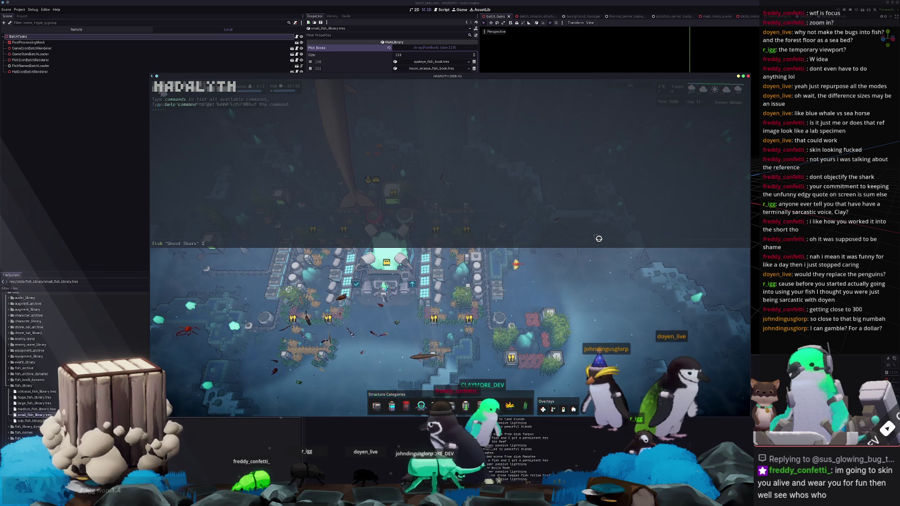
pyautogui.press('`')
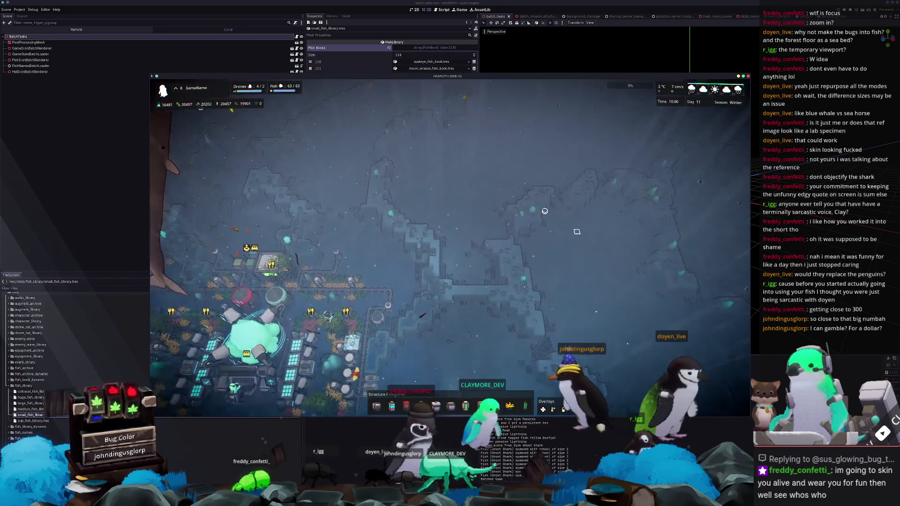
pyautogui.scroll(3, 489, 251)
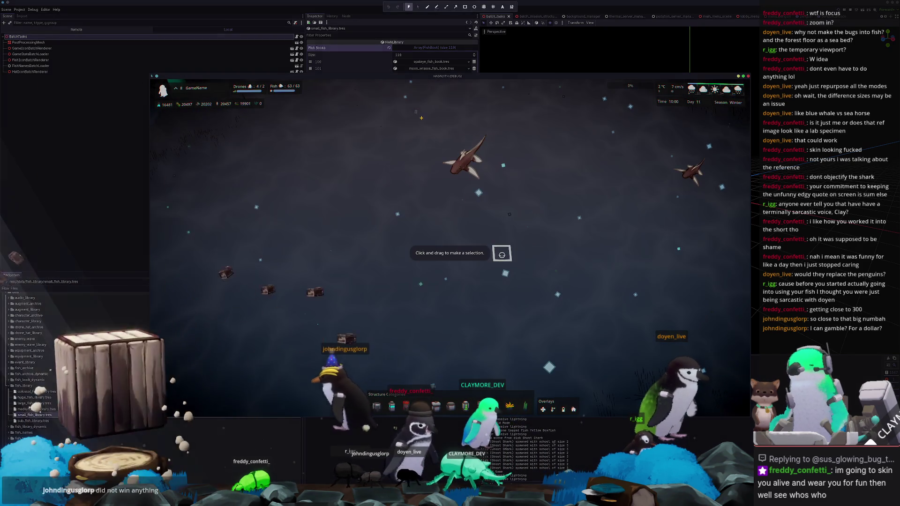
pyautogui.moveTo(412, 111); pyautogui.dragTo(518, 207)
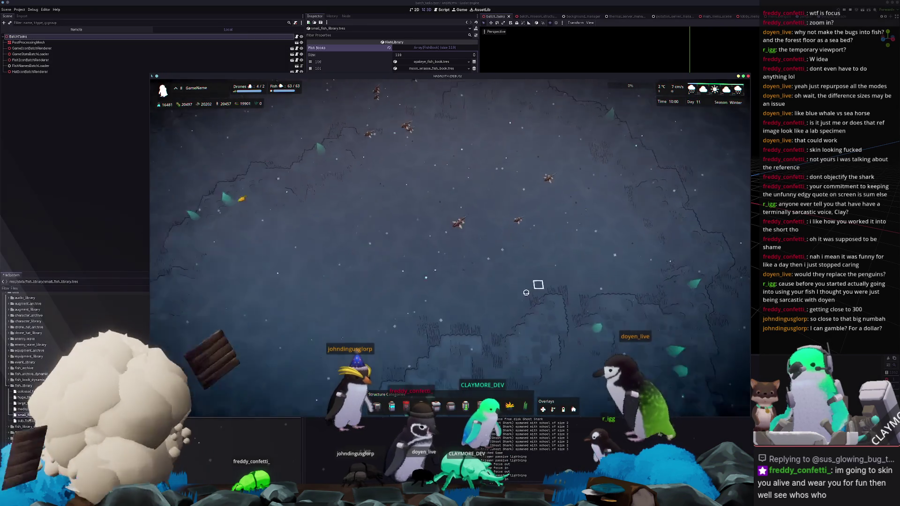
pyautogui.scroll(-3, 551, 283)
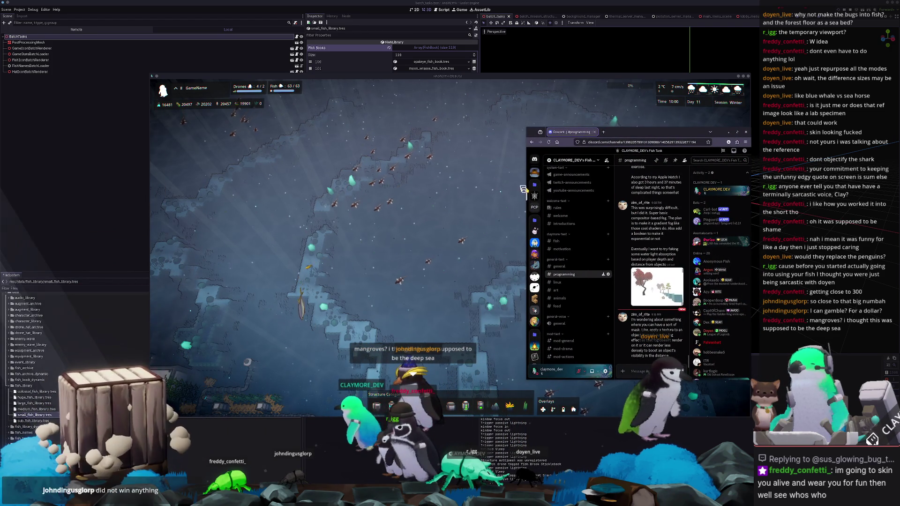
# Widen the Discord chat window and start a reply to the fog shader message
pyautogui.moveTo(523, 190); pyautogui.dragTo(373, 189)
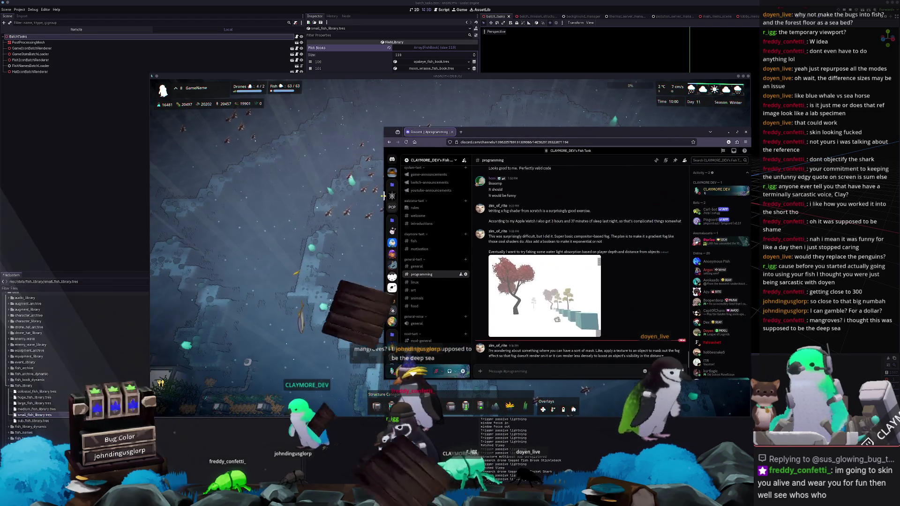
pyautogui.moveTo(563, 226)
pyautogui.click(669, 203)
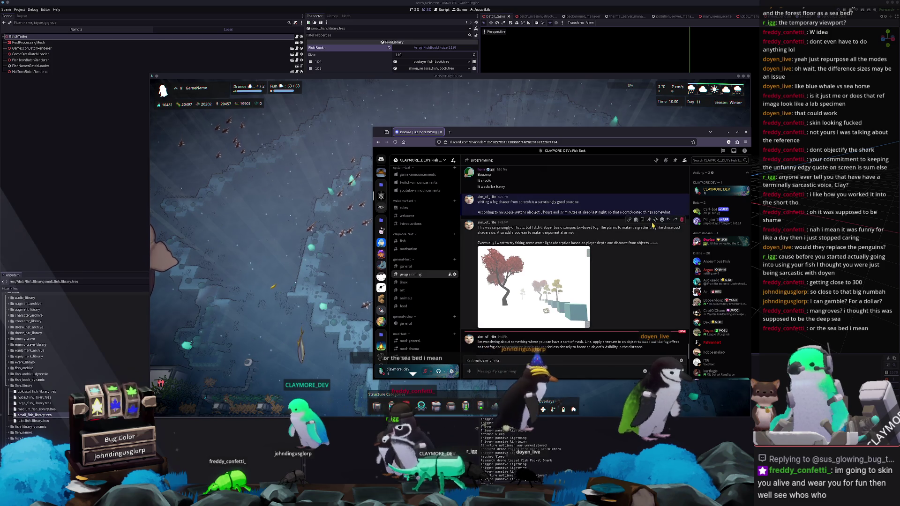
pyautogui.write('Smoothstepp')
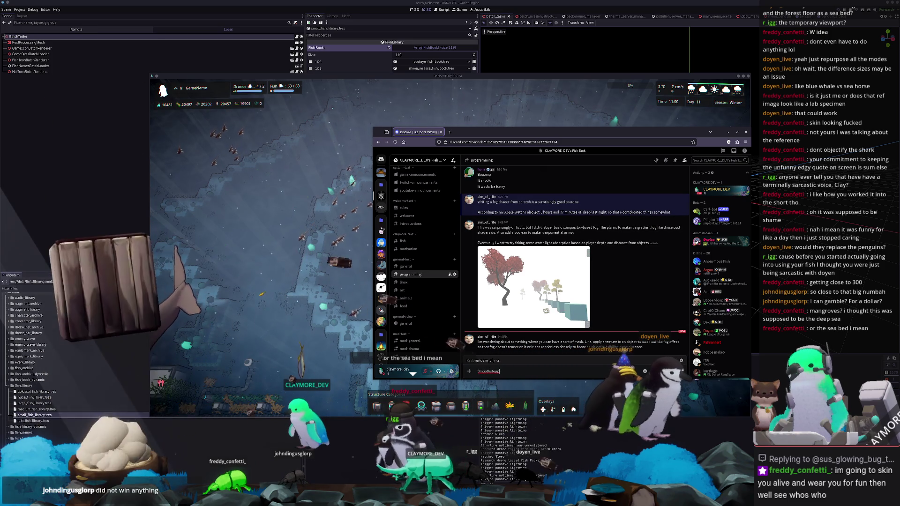
pyautogui.write('ing the depth sh')
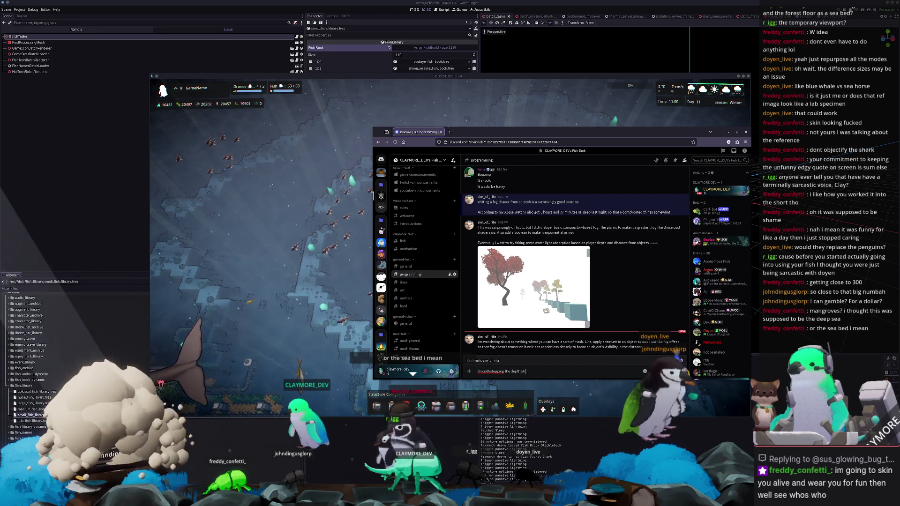
pyautogui.press('BackSpace')
pyautogui.press('BackSpace')
pyautogui.write('channel shou')
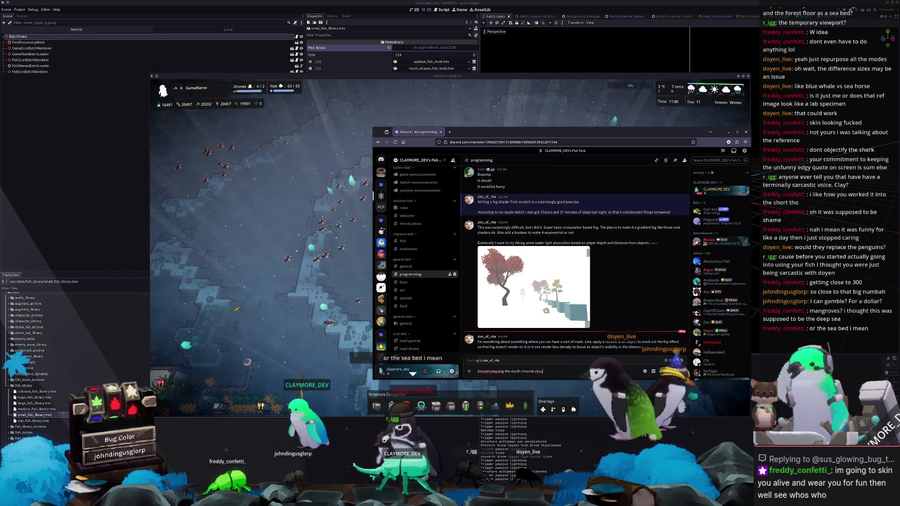
pyautogui.write('ld be everything you n')
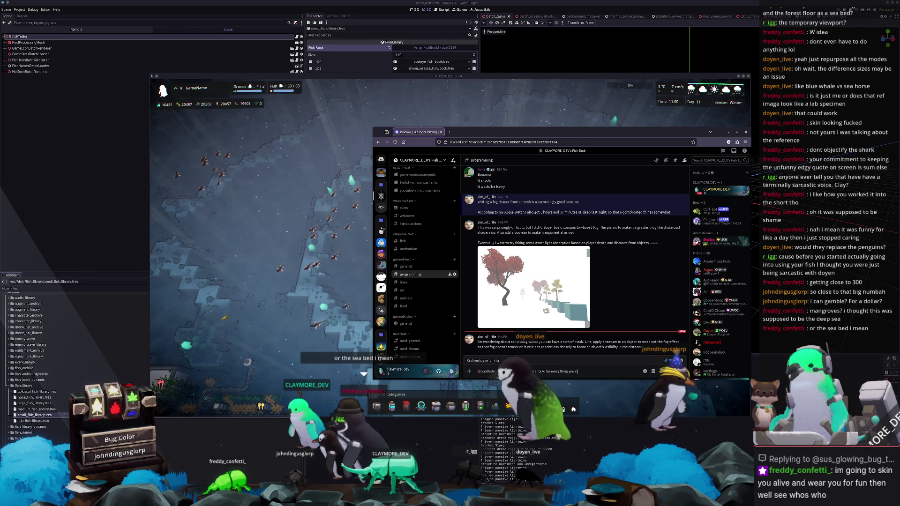
pyautogui.write('eed for linear dista')
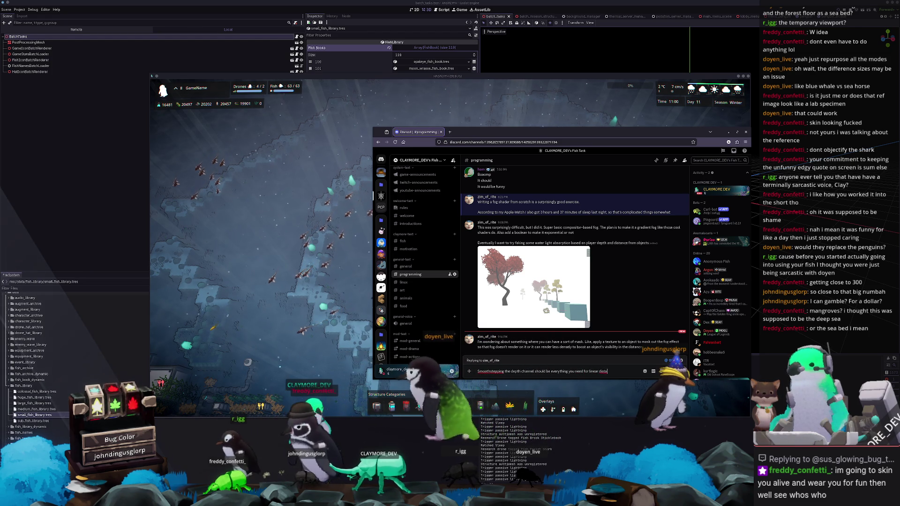
pyautogui.write('nce fog, right?')
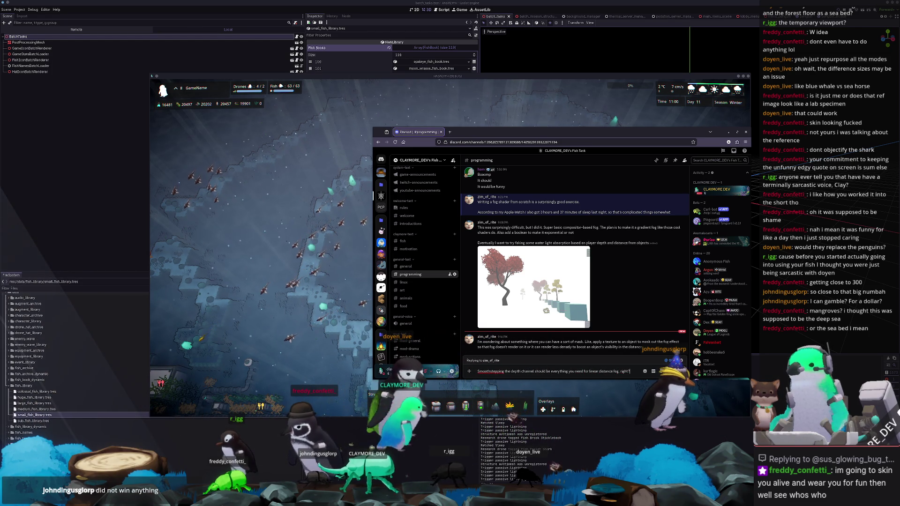
# Send the smoothstep depth-fog reply in #programming and bring the game back to the front
pyautogui.press('Return')
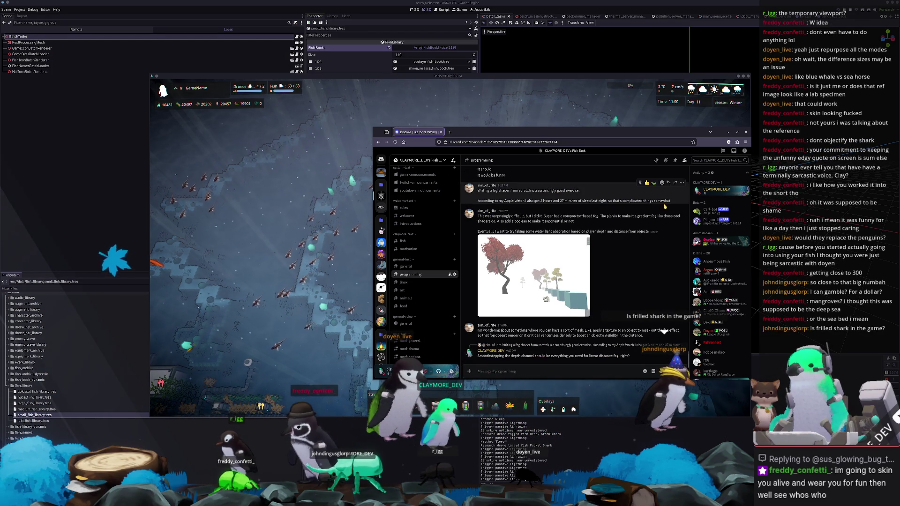
pyautogui.click(322, 324)
pyautogui.write('fish "Frilled Shark" 30')
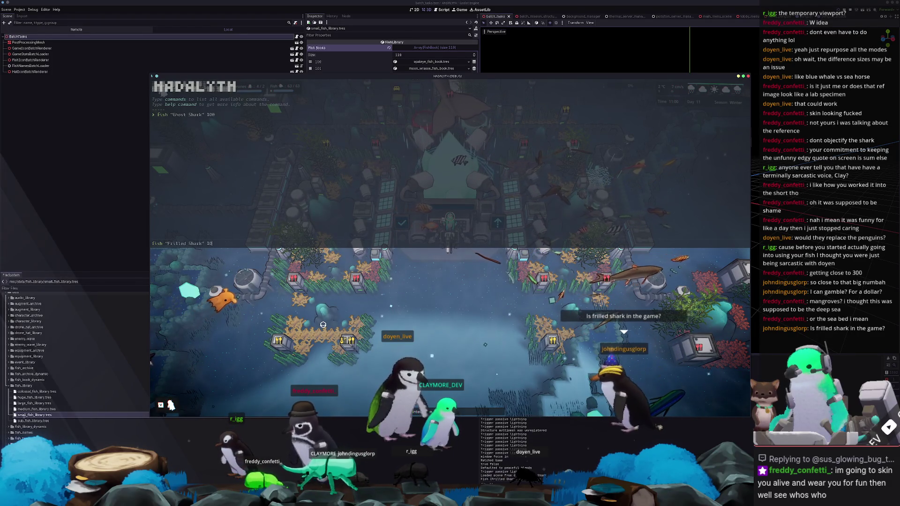
# Submit the Frilled Shark spawn command in the game console, then bring Discord back over the game
pyautogui.press('Return')
pyautogui.scroll(-3, 575, 307)
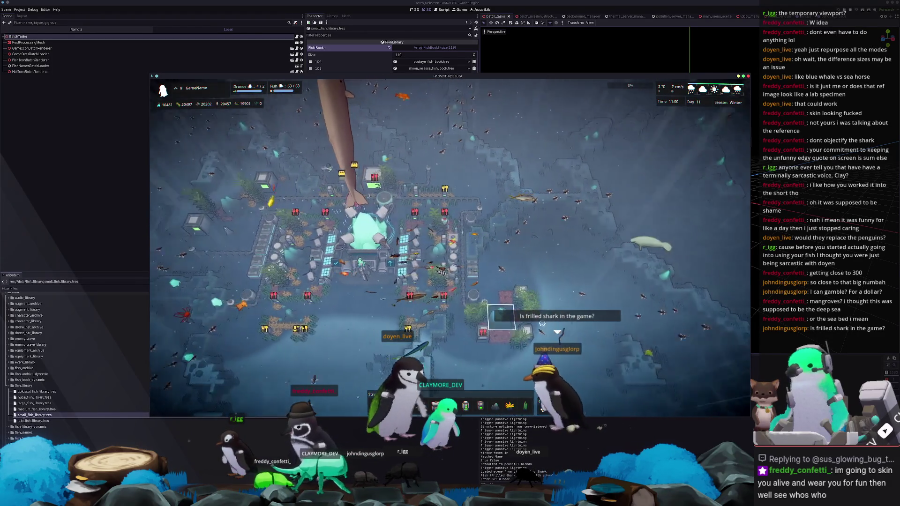
pyautogui.scroll(5, 576, 307)
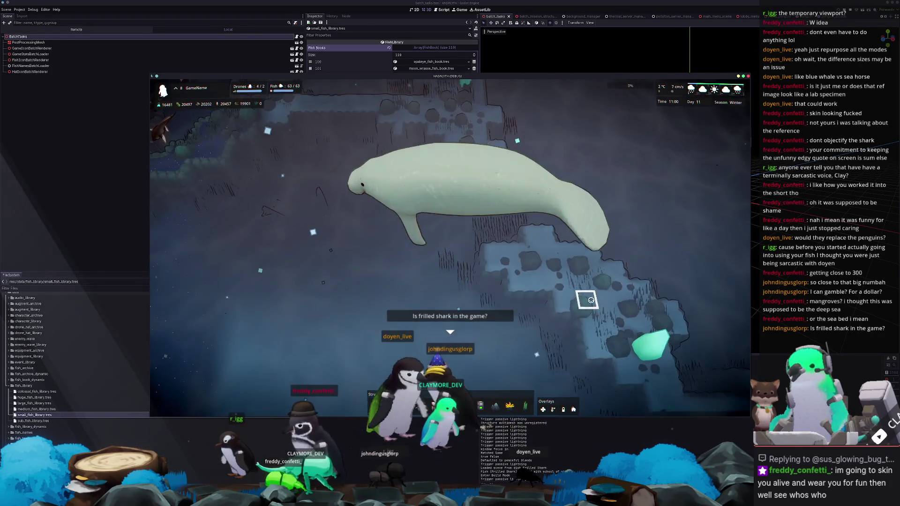
pyautogui.scroll(-3, 589, 300)
pyautogui.scroll(-2, 583, 309)
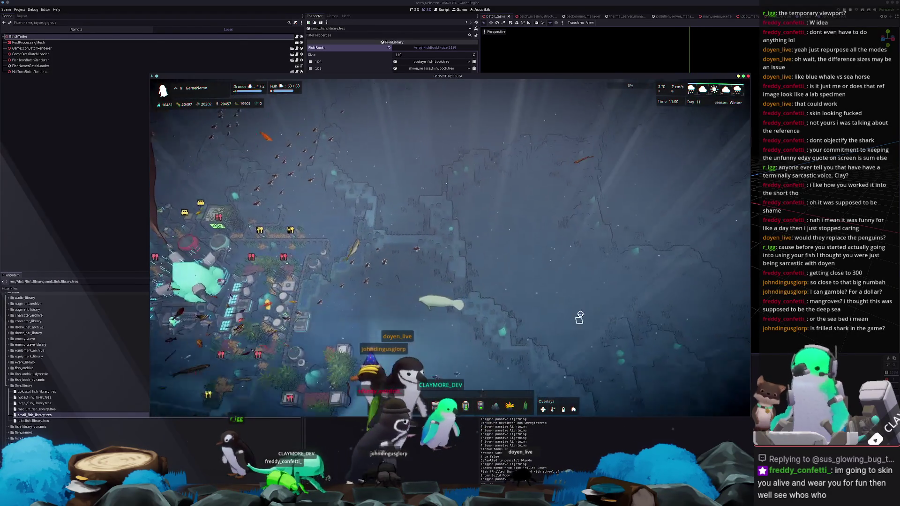
pyautogui.scroll(4, 572, 321)
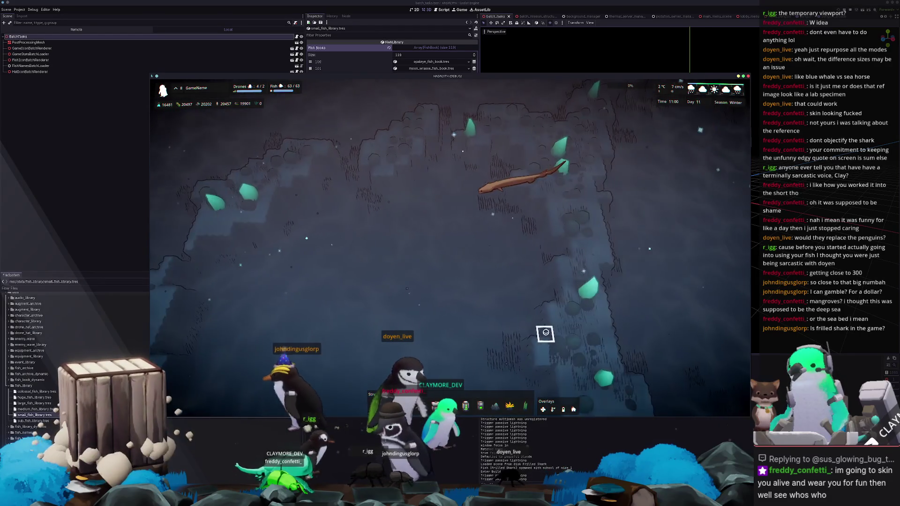
pyautogui.scroll(-2, 534, 323)
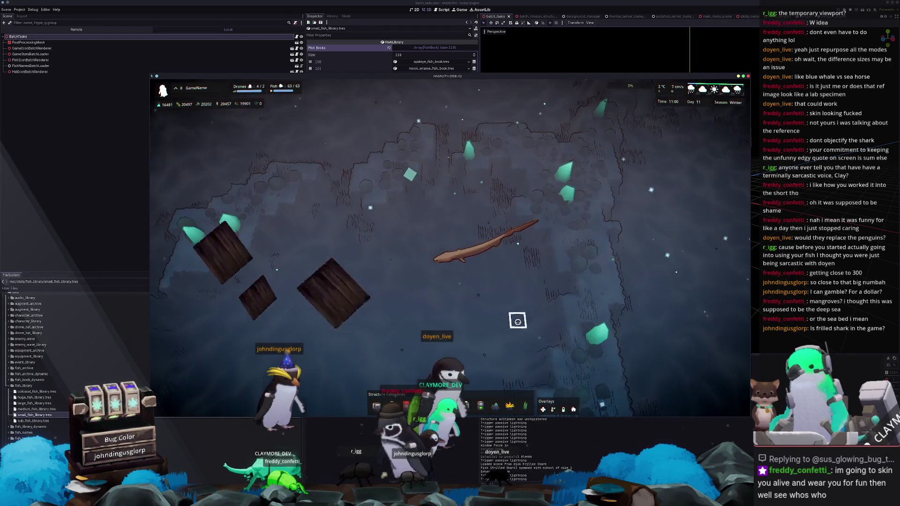
pyautogui.scroll(-1, 520, 324)
pyautogui.scroll(-3, 517, 322)
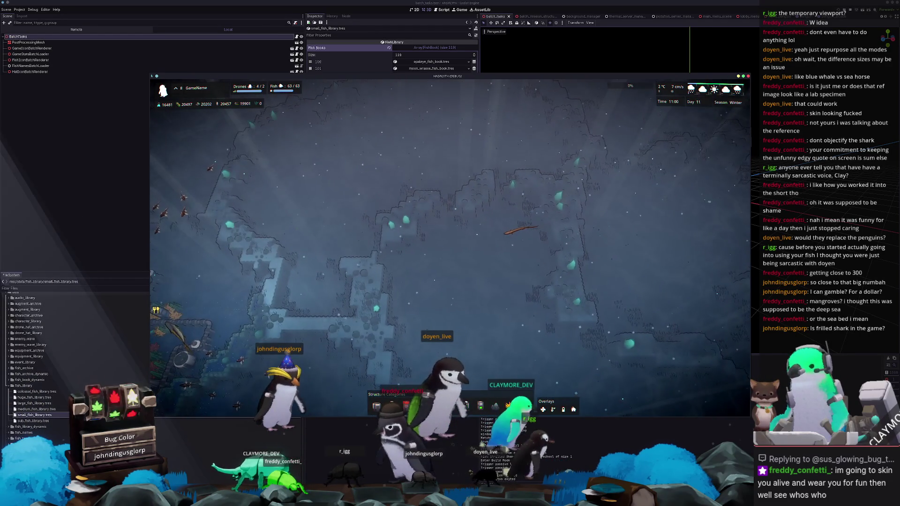
pyautogui.hotkey('alt', 'Tab')
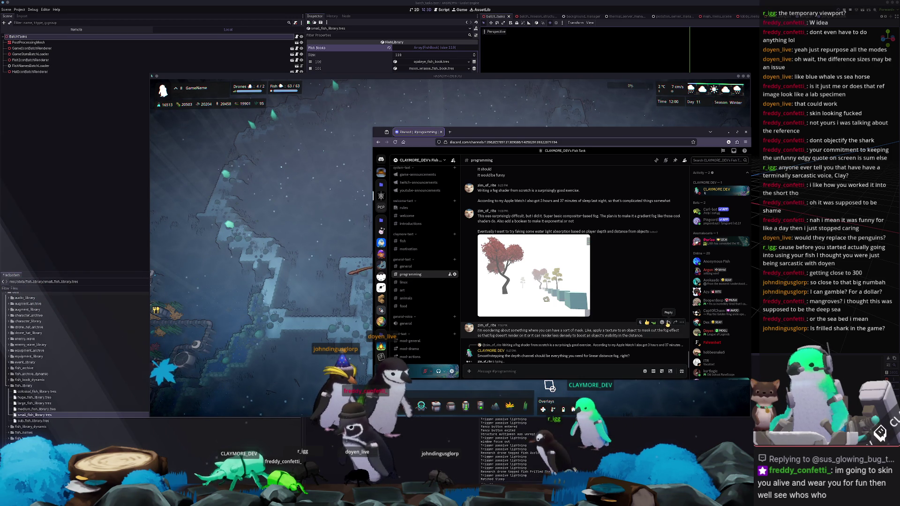
# Send replies suggesting unfogged objects on a separate render layer with fog on layer 2, then return to the game
pyautogui.click(668, 323)
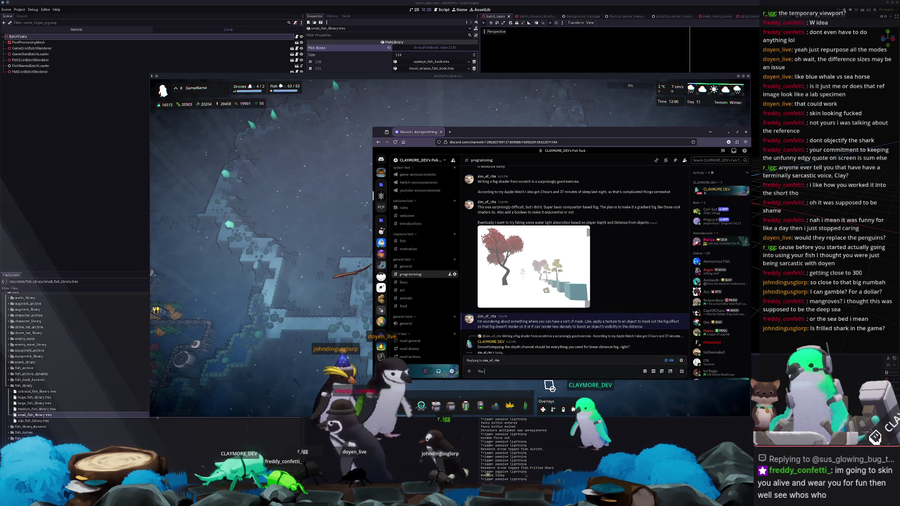
pyautogui.press('BackSpace')
pyautogui.press('BackSpace')
pyautogui.press('BackSpace')
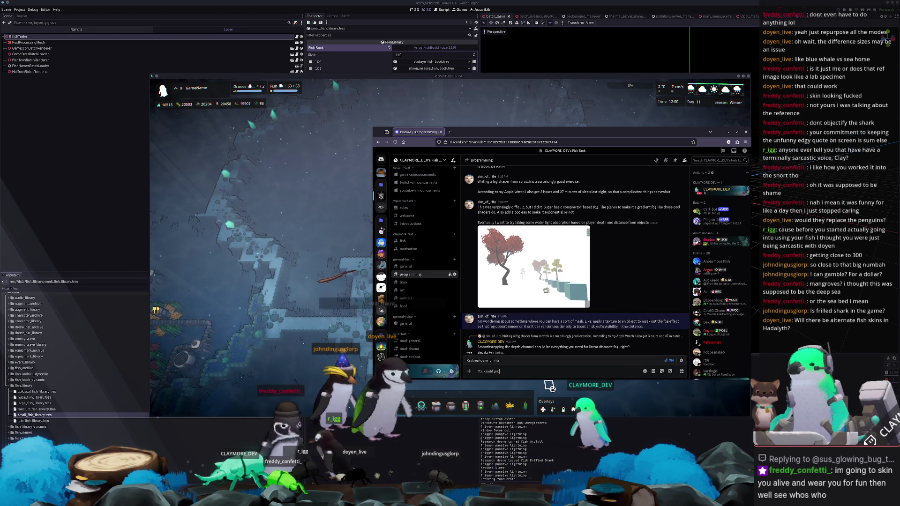
pyautogui.write('bably')
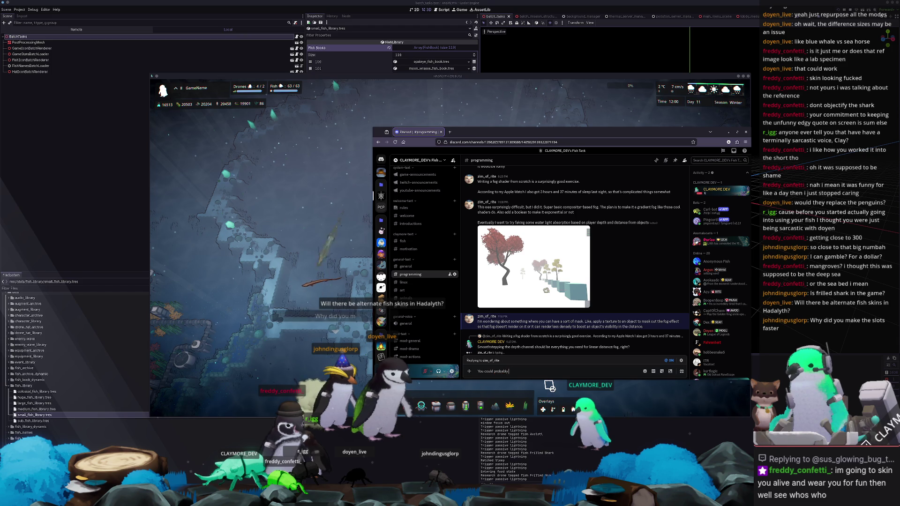
pyautogui.write('the stenci')
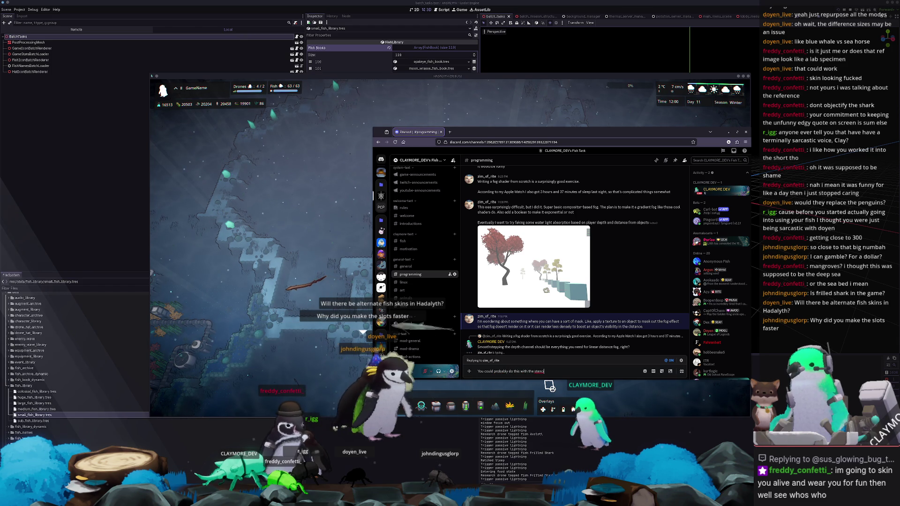
pyautogui.write('l buffer o')
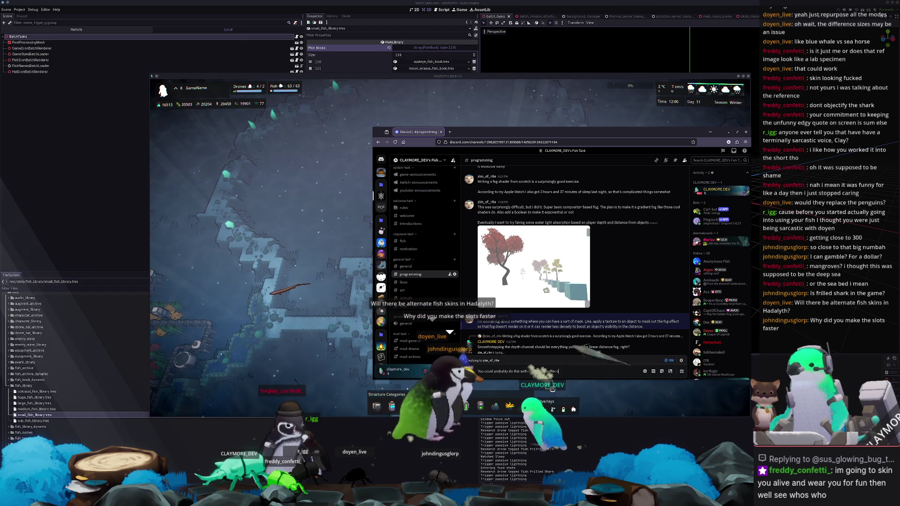
pyautogui.write('r with different render layer')
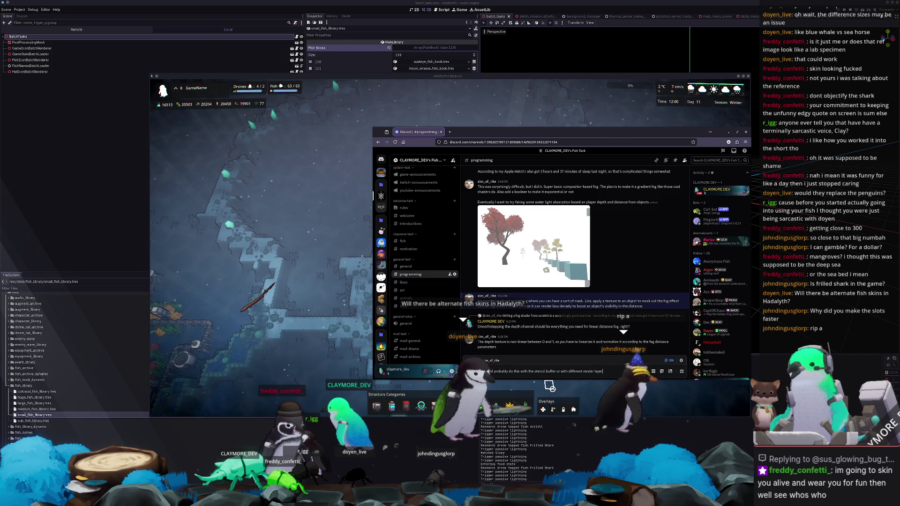
pyautogui.write('s')
pyautogui.press('Return')
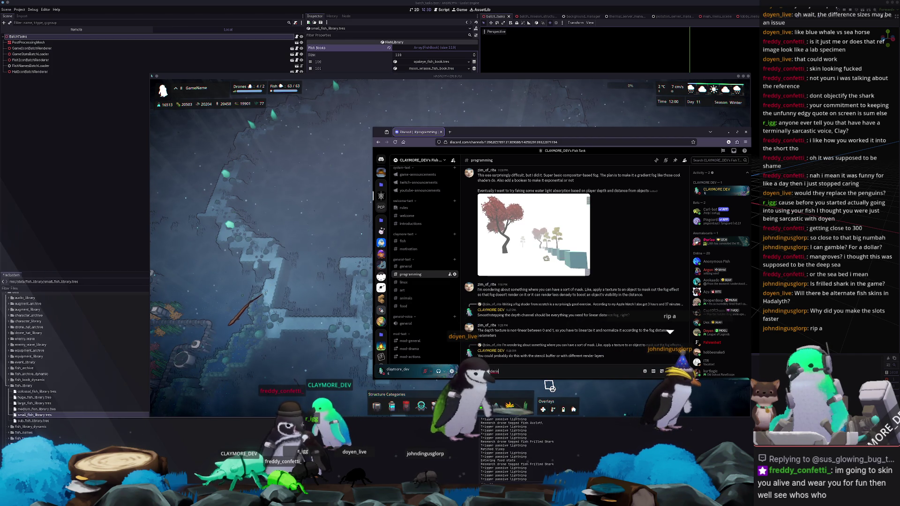
pyautogui.write('g the thing')
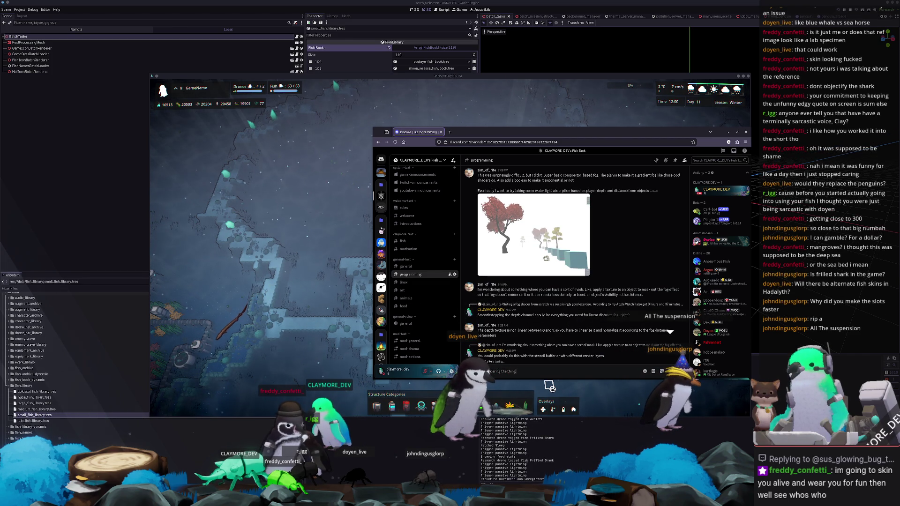
pyautogui.write("'t have fog")
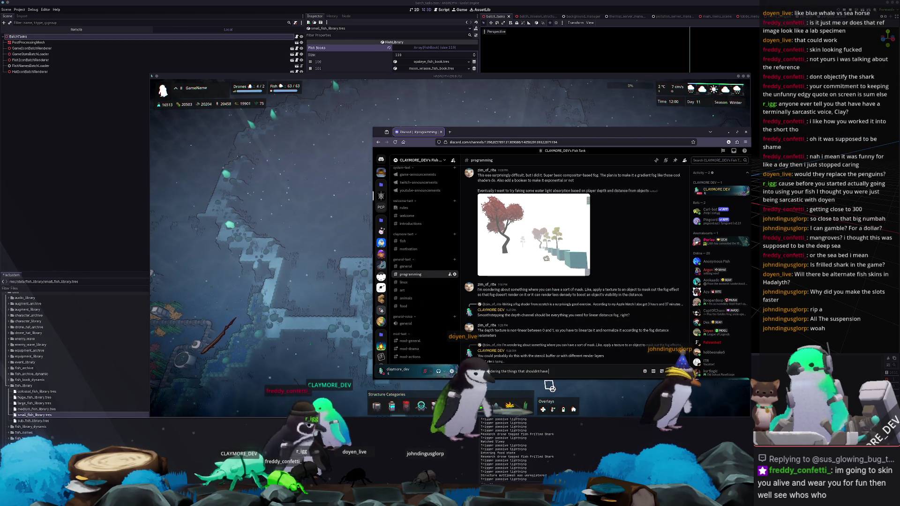
pyautogui.write(' 2')
pyautogui.press('Return')
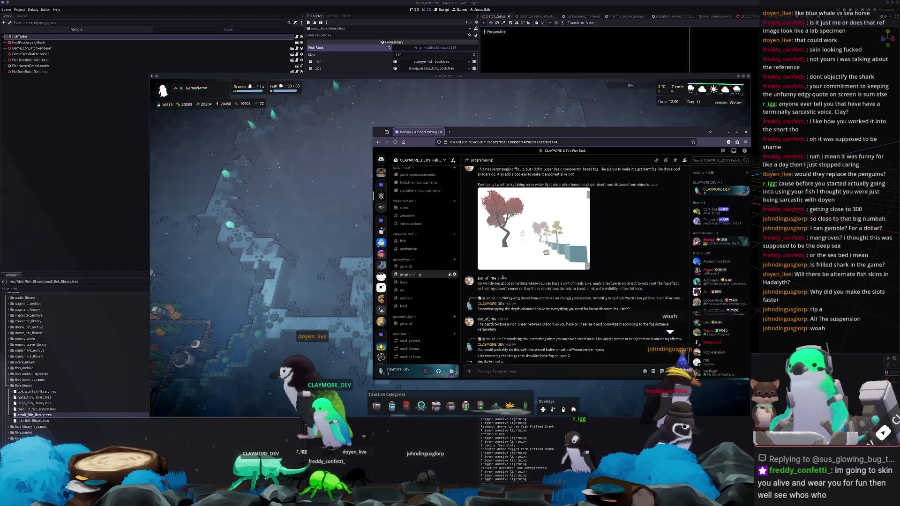
pyautogui.hotkey('alt', 'Tab')
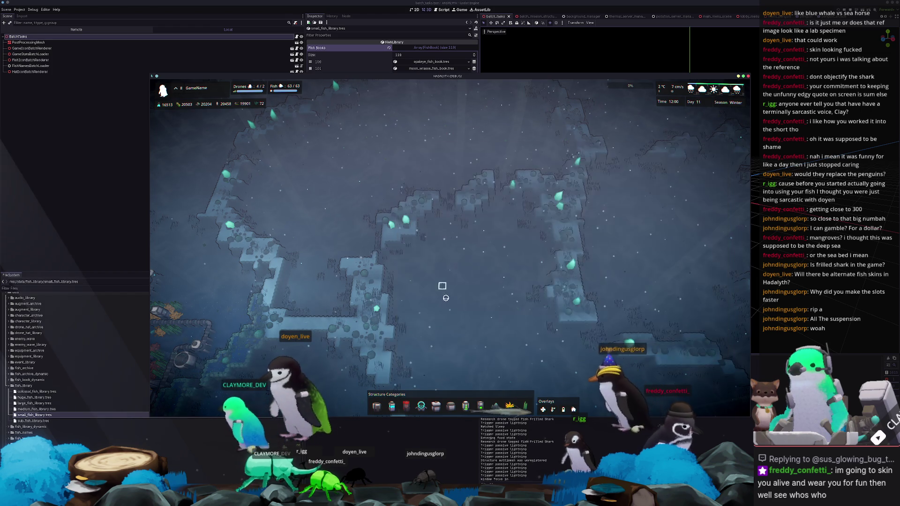
pyautogui.scroll(5, 447, 300)
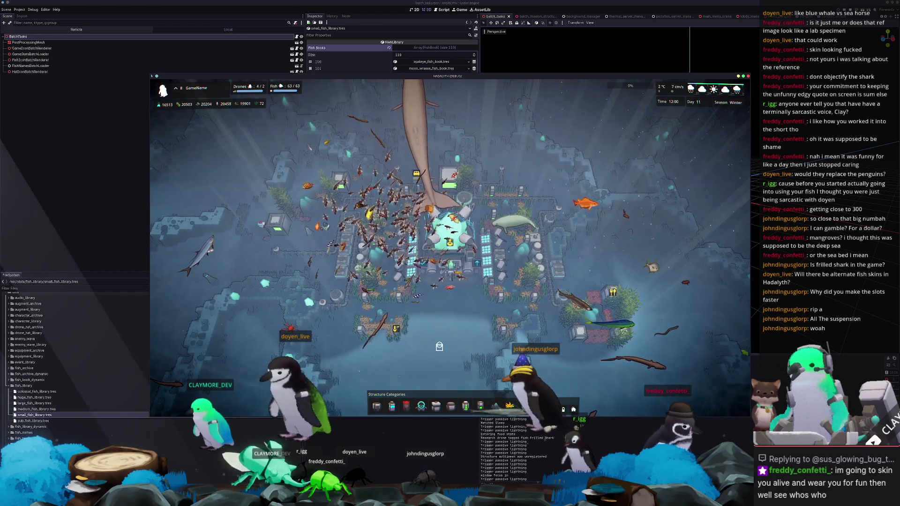
# Orbit around the base, hide the game's HUD with F1 and view it fullscreen, then return to a window
pyautogui.moveTo(448, 299); pyautogui.dragTo(439, 343, button='middle')
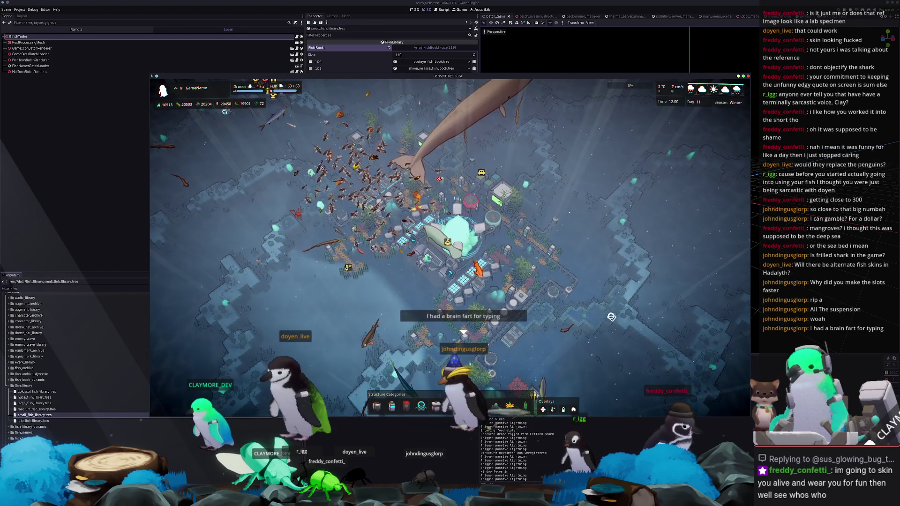
pyautogui.press('F1')
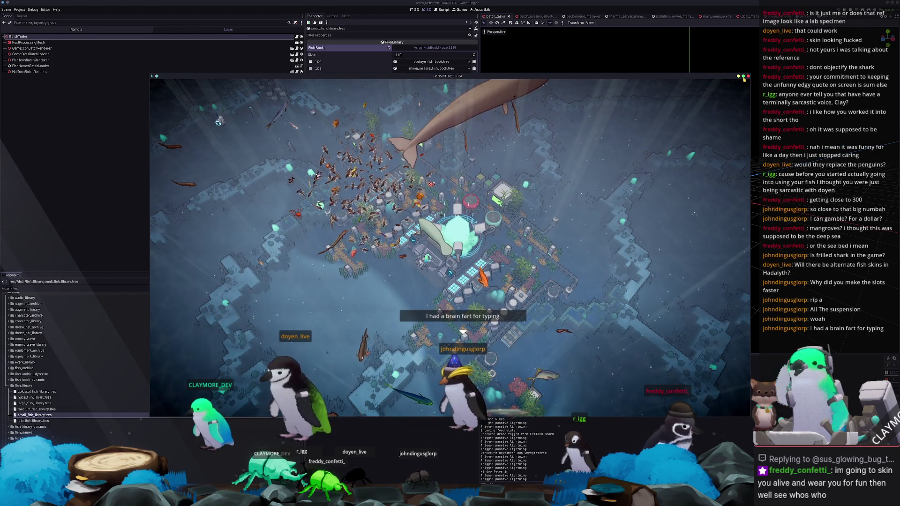
pyautogui.press('F11')
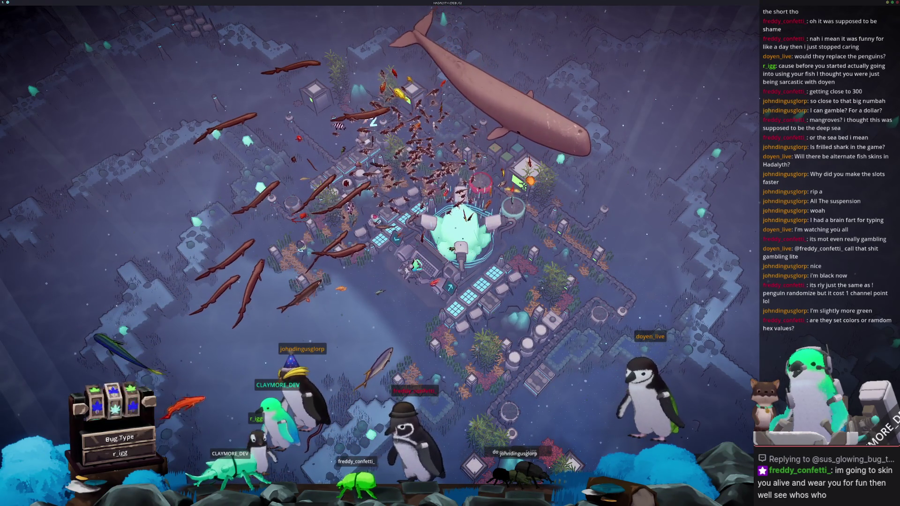
pyautogui.press('F11')
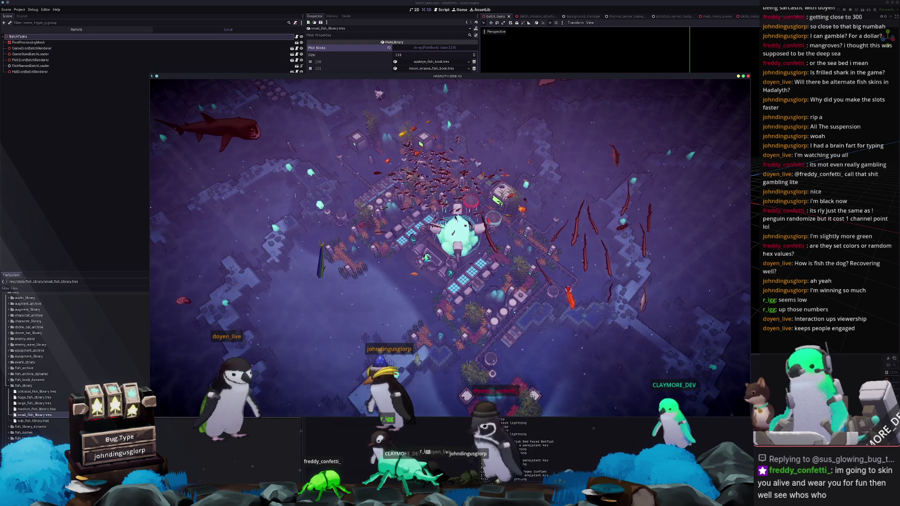
# Stop the running underwater test with F8, returning to the Godot editor
pyautogui.press('F8')
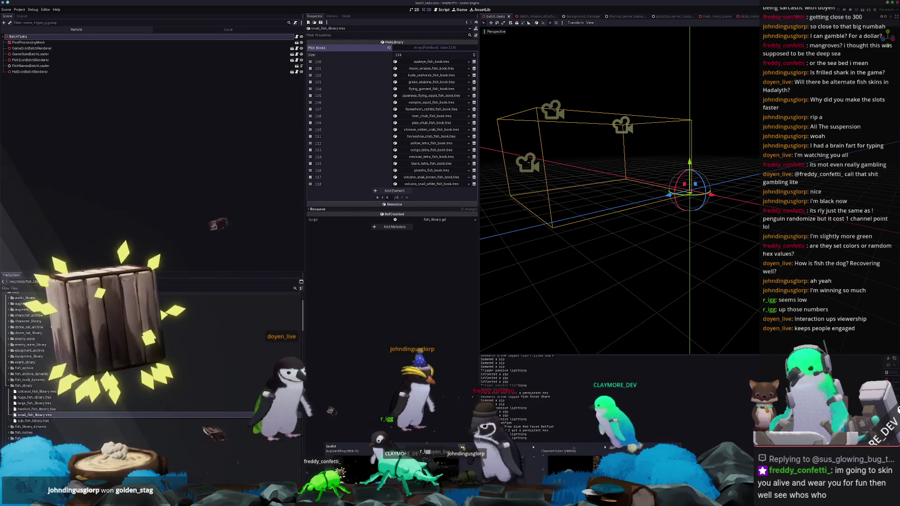
# Quit the Godot editor with Ctrl+Q and confirm stopping the project
pyautogui.hotkey('ctrl', 'q')
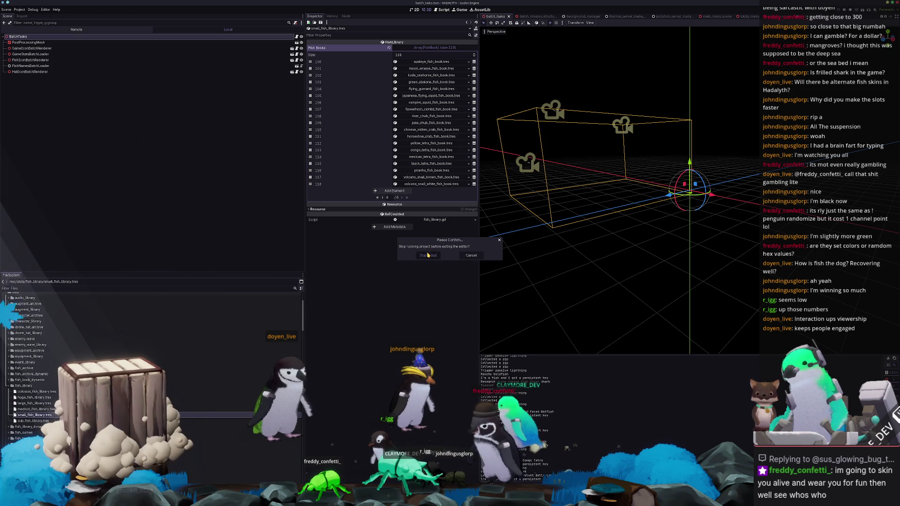
pyautogui.press('Return')
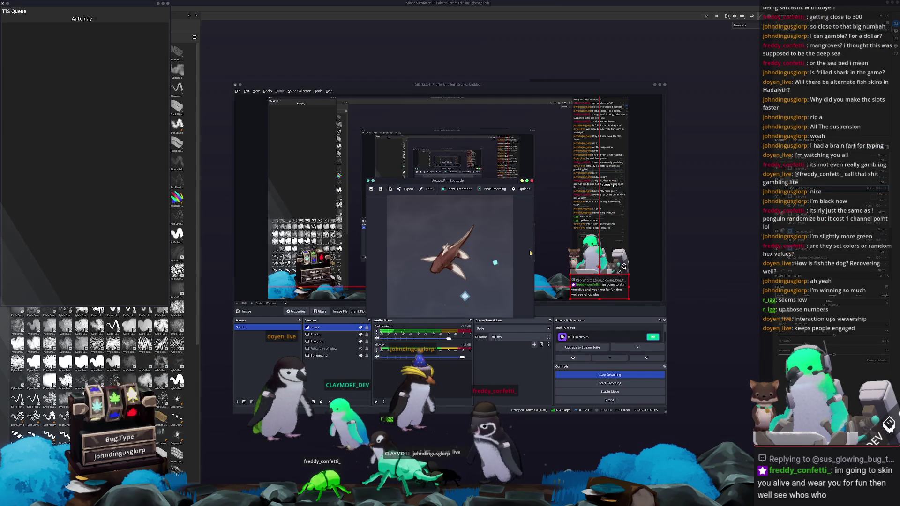
# Dismiss Spectacle, turn the ghost shark for a last look, then quit Substance Painter past its save prompt
pyautogui.click(532, 182)
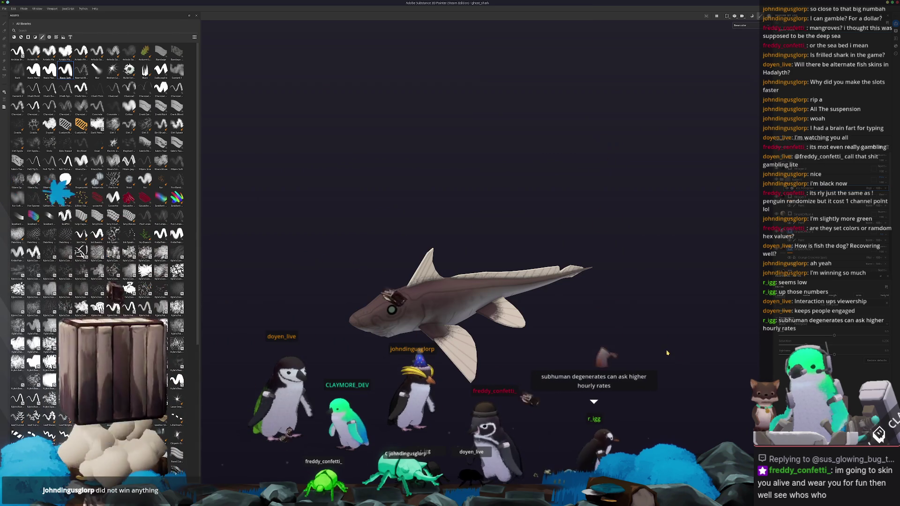
pyautogui.keyDown('alt'); pyautogui.moveTo(679, 357); pyautogui.dragTo(678, 357); pyautogui.keyUp('alt')
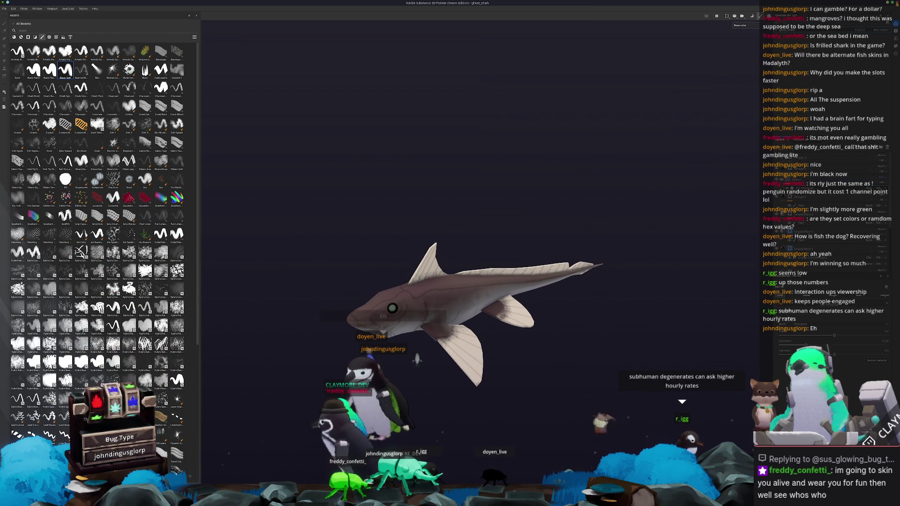
pyautogui.hotkey('ctrl', 'q')
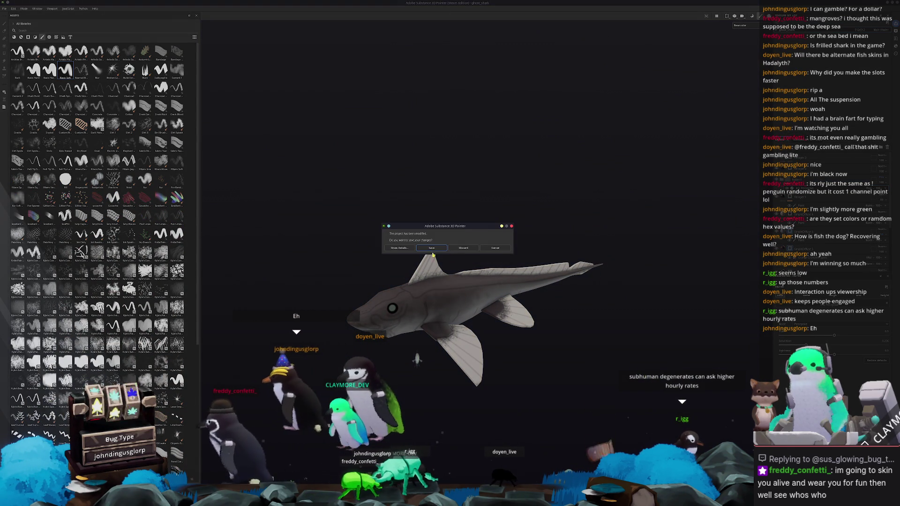
pyautogui.press('Return')
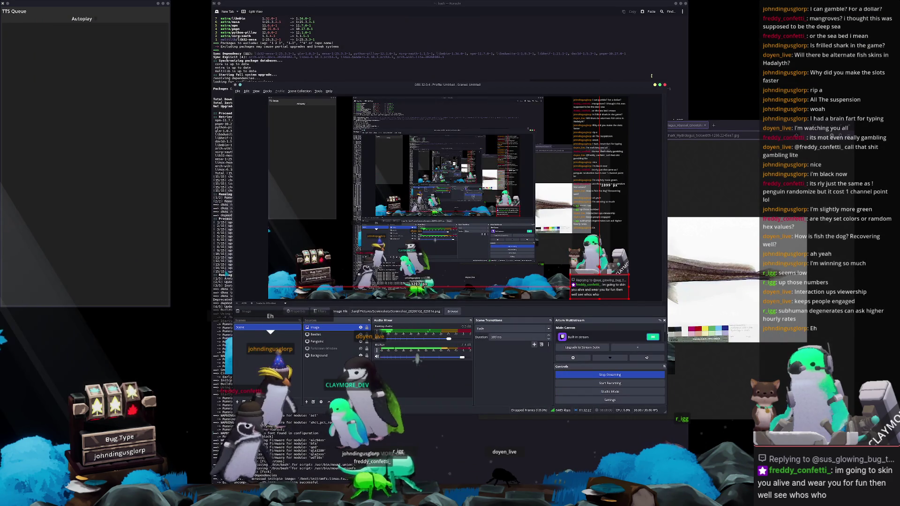
# Raise the Konsole package-upgrade window to check it, then dismiss it
pyautogui.click(677, 62)
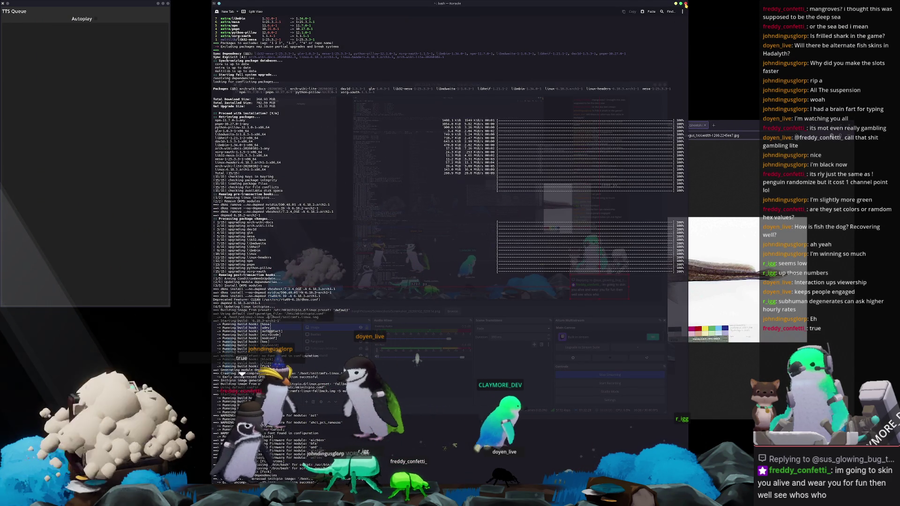
pyautogui.click(685, 4)
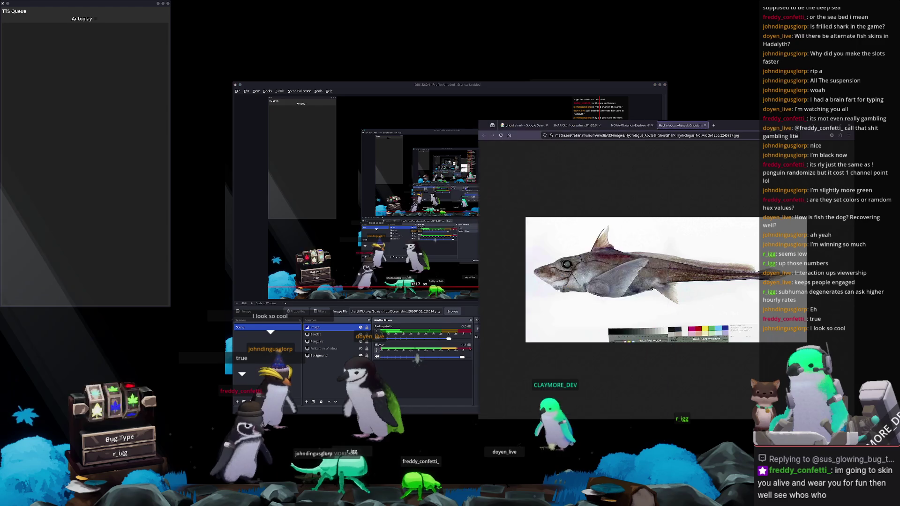
# Step back through browser tabs to the ghost shark results, close the browser, and launch Godot's Project Manager
pyautogui.click(629, 126)
pyautogui.click(577, 125)
pyautogui.click(524, 126)
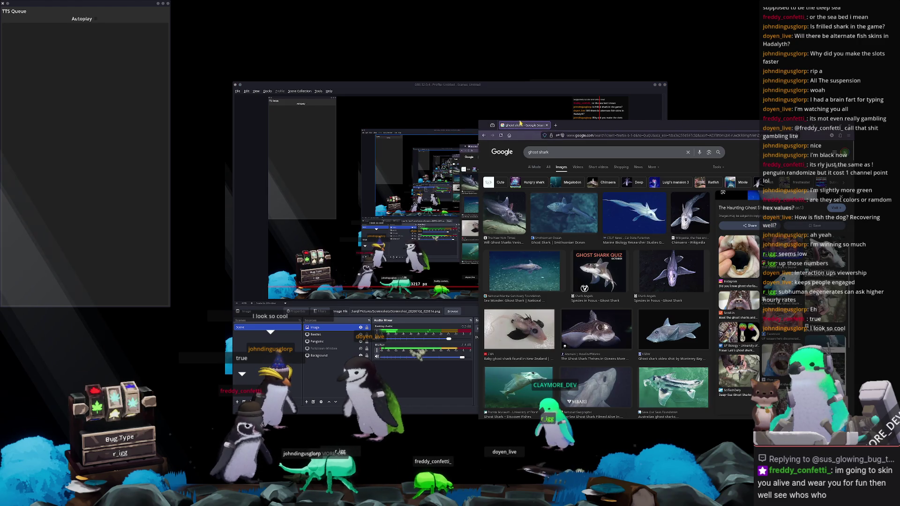
pyautogui.hotkey('alt', 'F4')
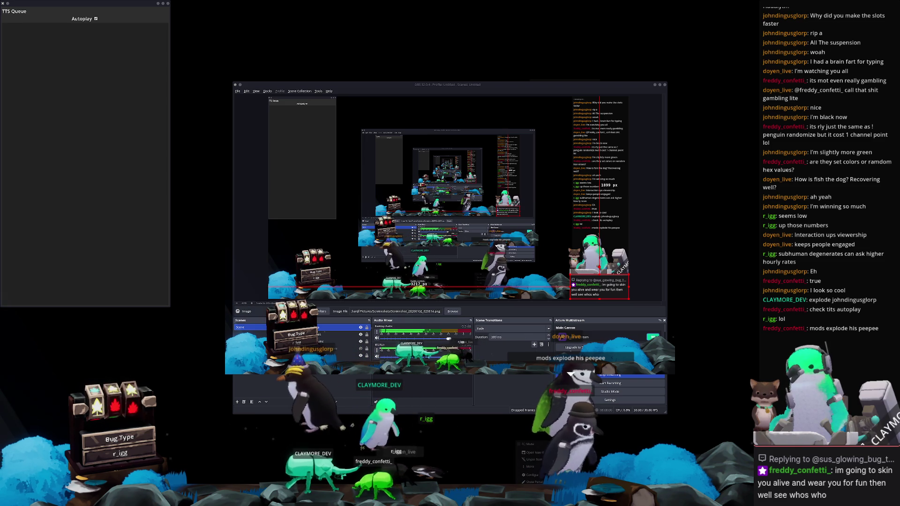
pyautogui.click(534, 454)
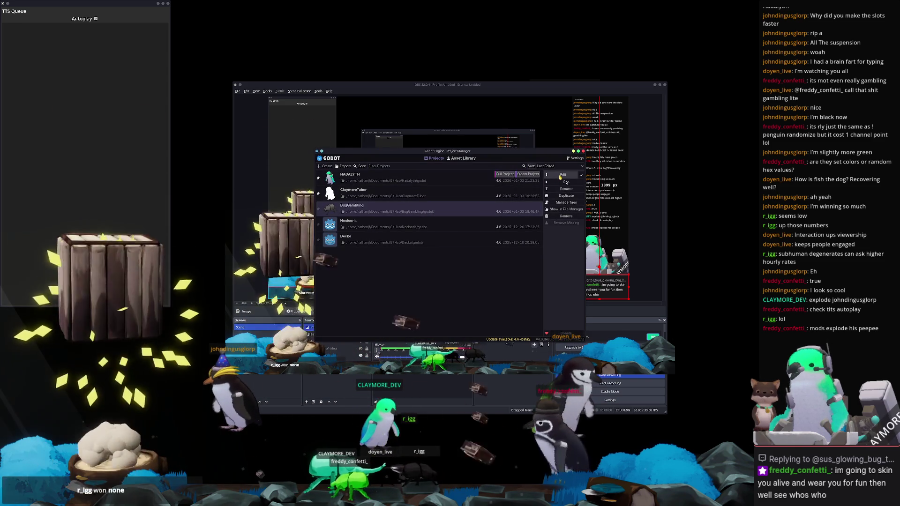
# Open the BugGambling project's Bug scene, briefly select its gore effect nodes, then switch to Dolphin on the references folder
pyautogui.doubleClick(421, 192)
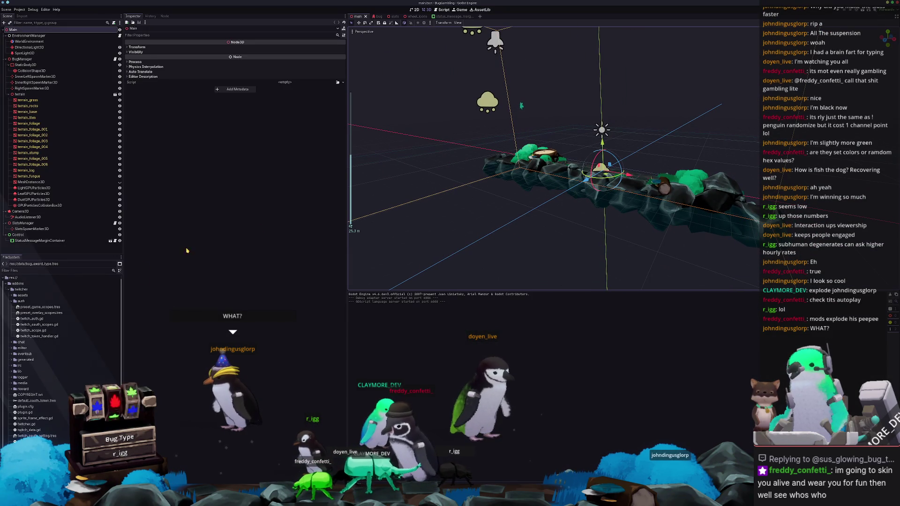
pyautogui.click(379, 16)
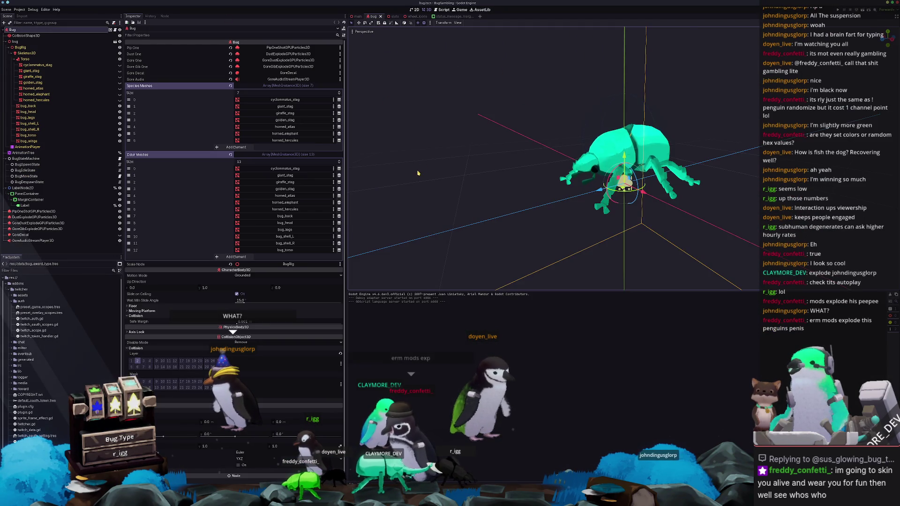
pyautogui.scroll(-3, 429, 181)
pyautogui.scroll(-2, 442, 180)
pyautogui.click(35, 220)
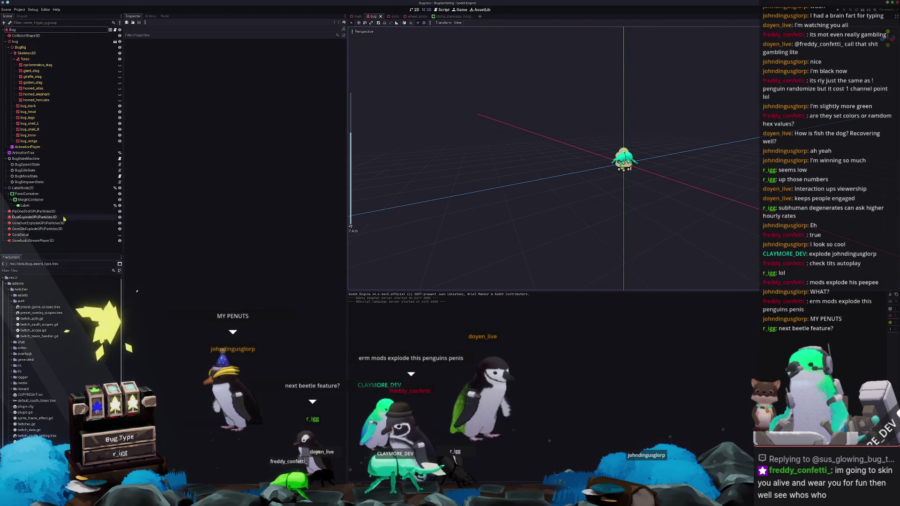
pyautogui.click(32, 241)
pyautogui.keyDown('shift'); pyautogui.click(38, 223); pyautogui.keyUp('shift')
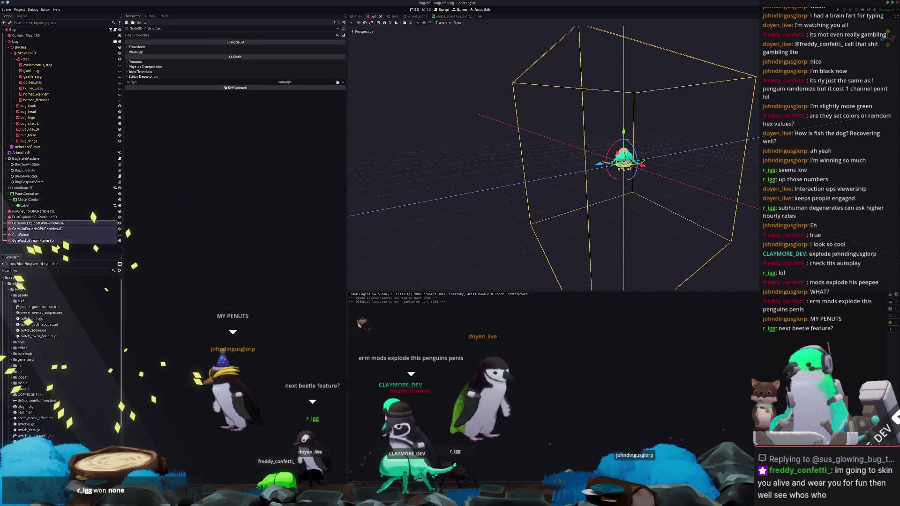
pyautogui.click(463, 211)
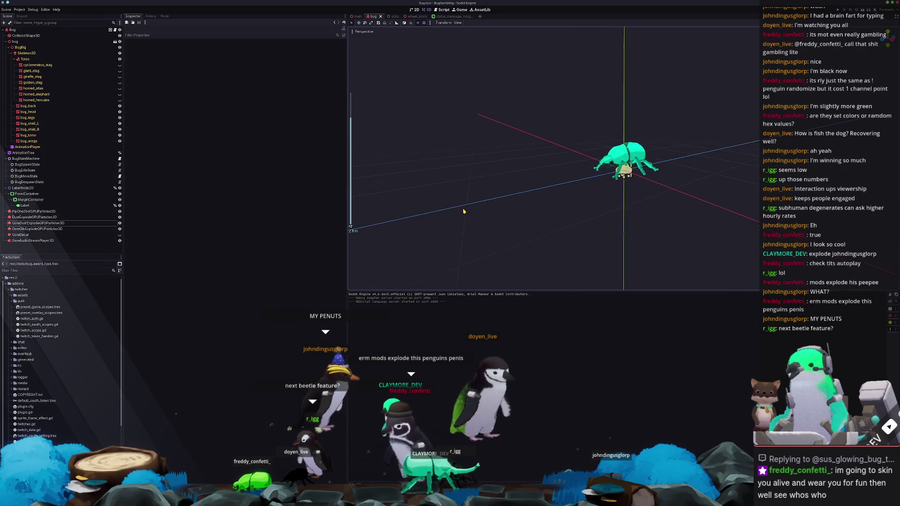
pyautogui.scroll(5, 464, 211)
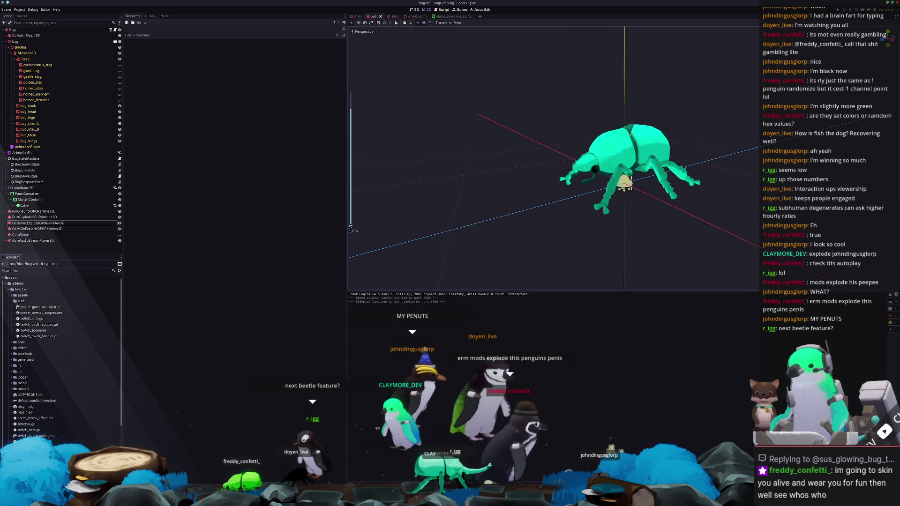
pyautogui.hotkey('alt', 'Tab')
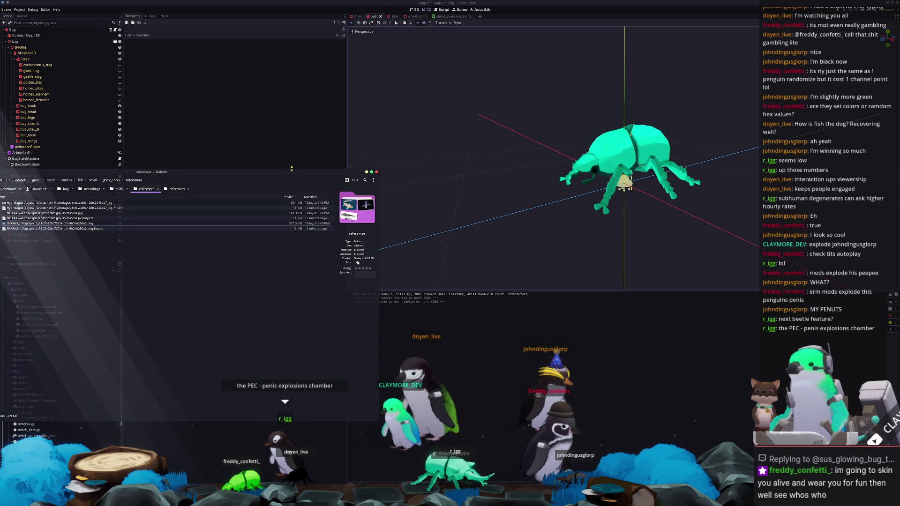
# Move the Dolphin window toward the centre and go up via ghost_shark to the entities folder
pyautogui.moveTo(294, 172); pyautogui.dragTo(784, 202)
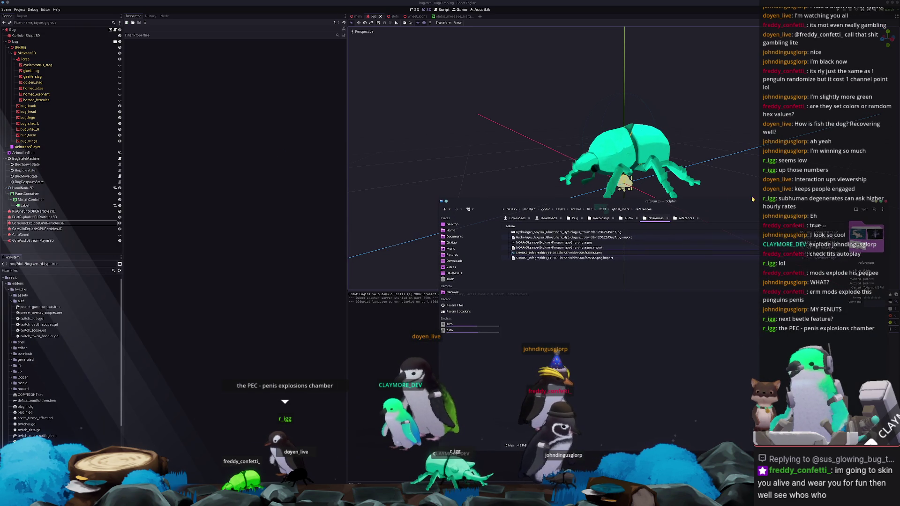
pyautogui.click(602, 209)
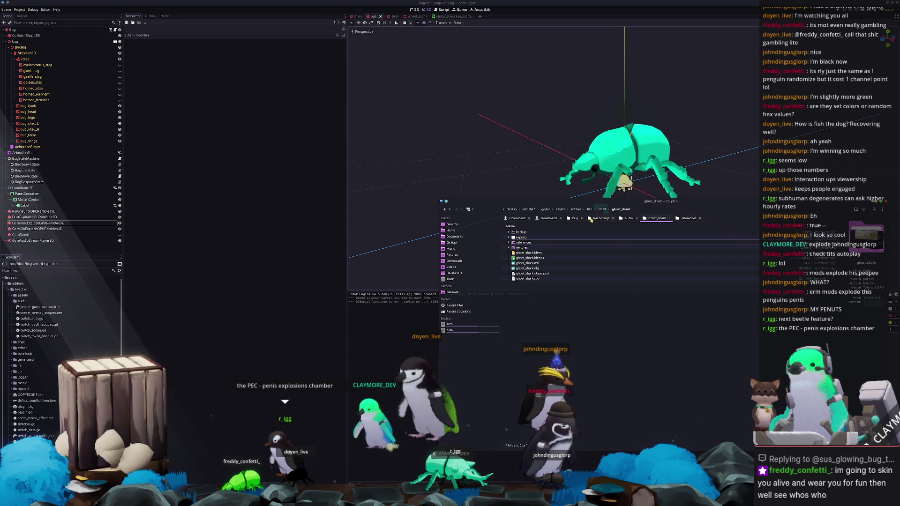
pyautogui.click(576, 209)
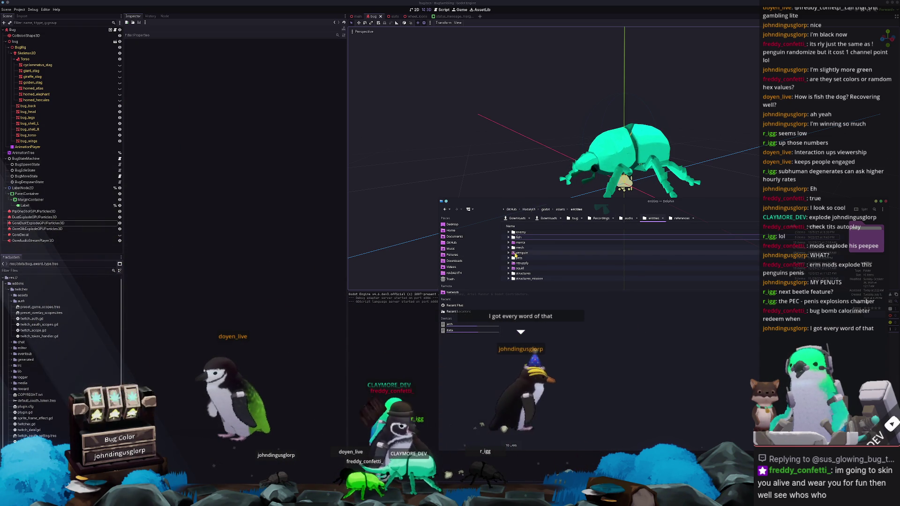
# Locate lightning_bullet.tscn under godot/gear/spare_battery/bullet and start Open With on it
pyautogui.click(545, 210)
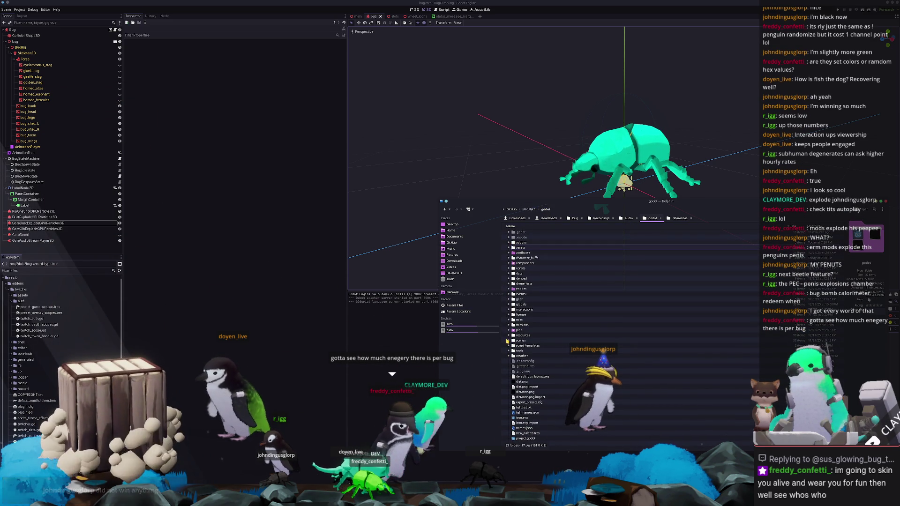
pyautogui.scroll(-5, 541, 338)
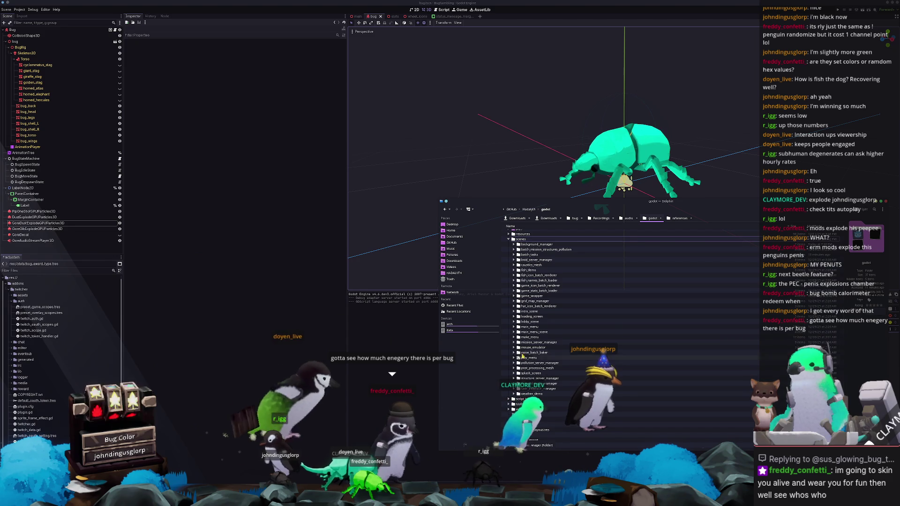
pyautogui.scroll(3, 562, 316)
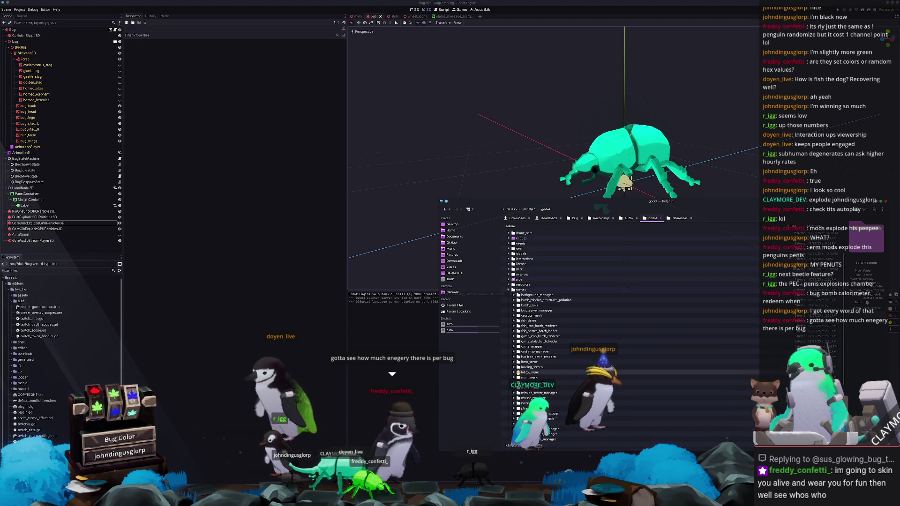
pyautogui.scroll(3, 508, 272)
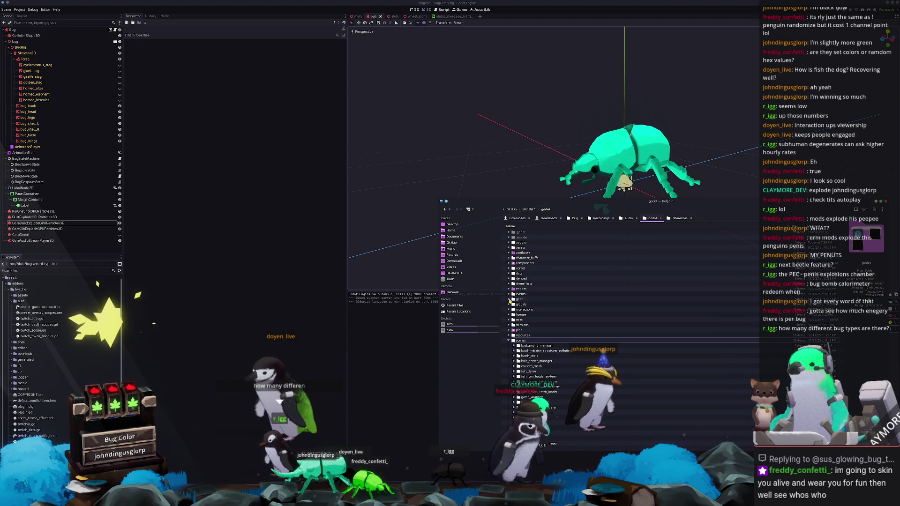
pyautogui.click(514, 304)
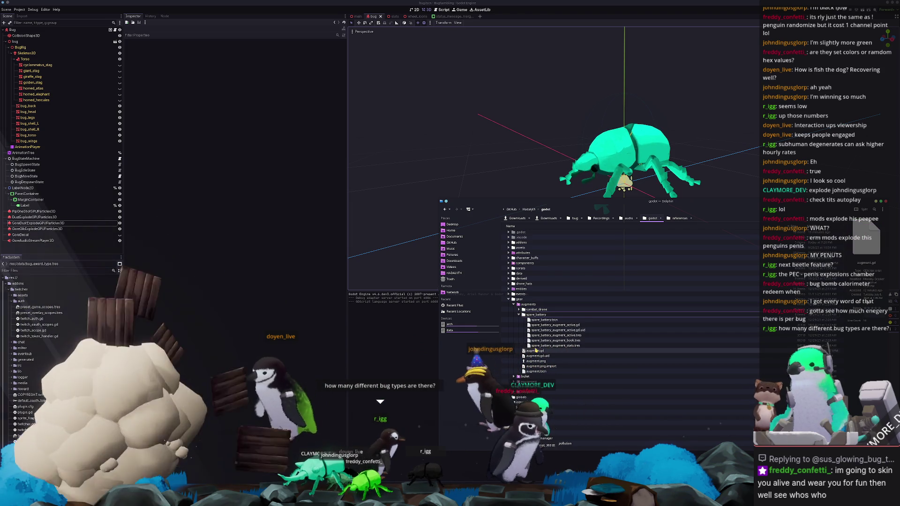
pyautogui.click(524, 314)
pyautogui.click(523, 354)
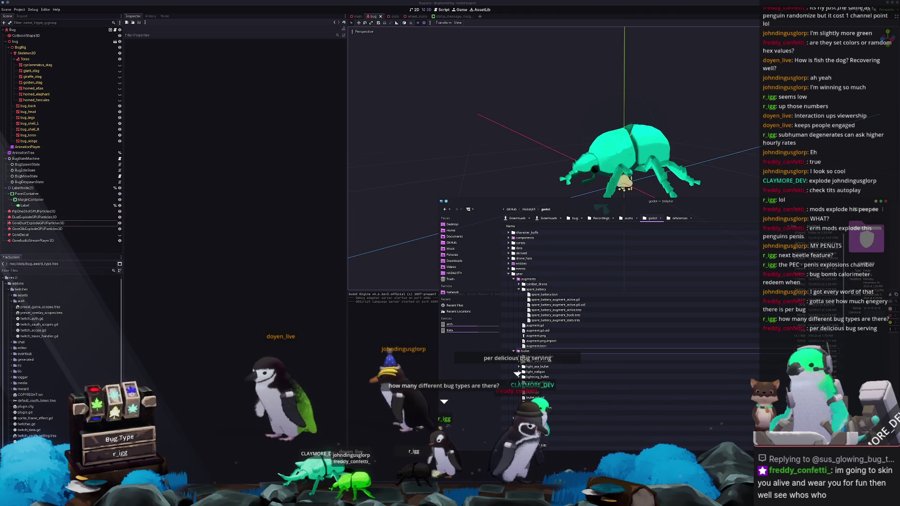
pyautogui.scroll(-2, 516, 373)
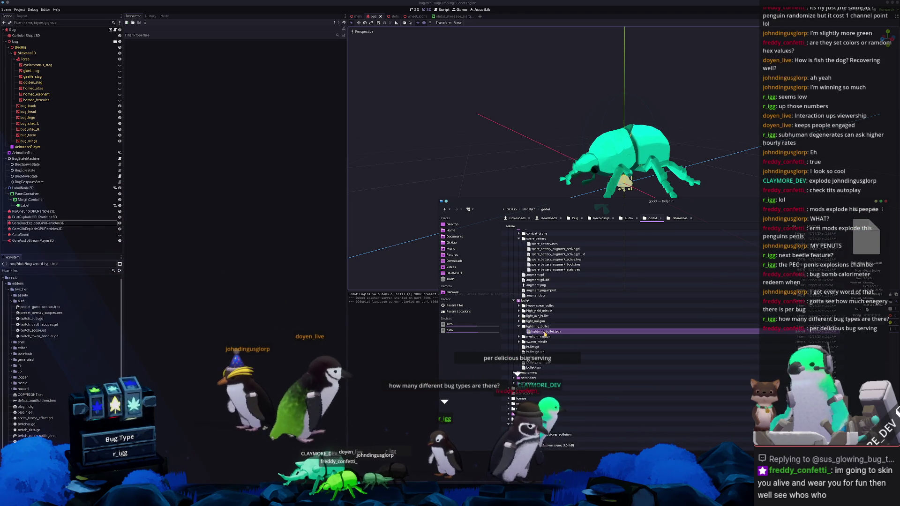
pyautogui.press('Return')
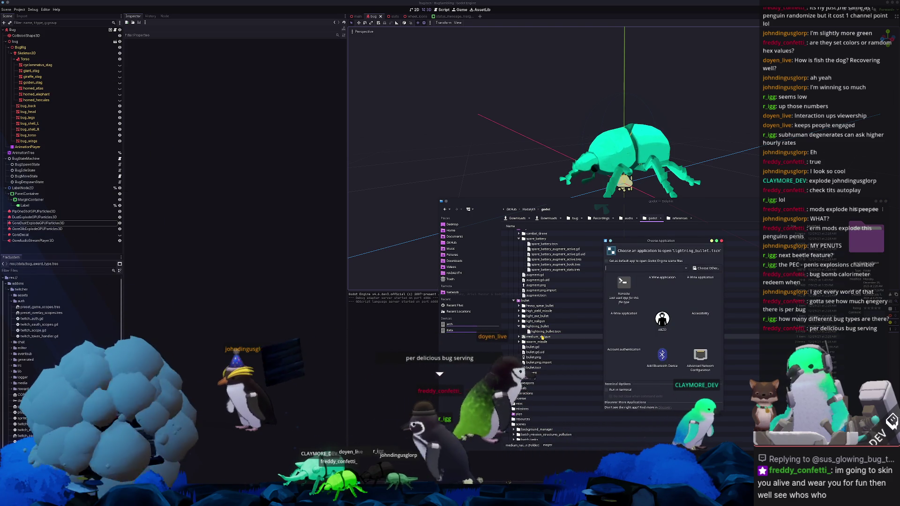
pyautogui.write('code')
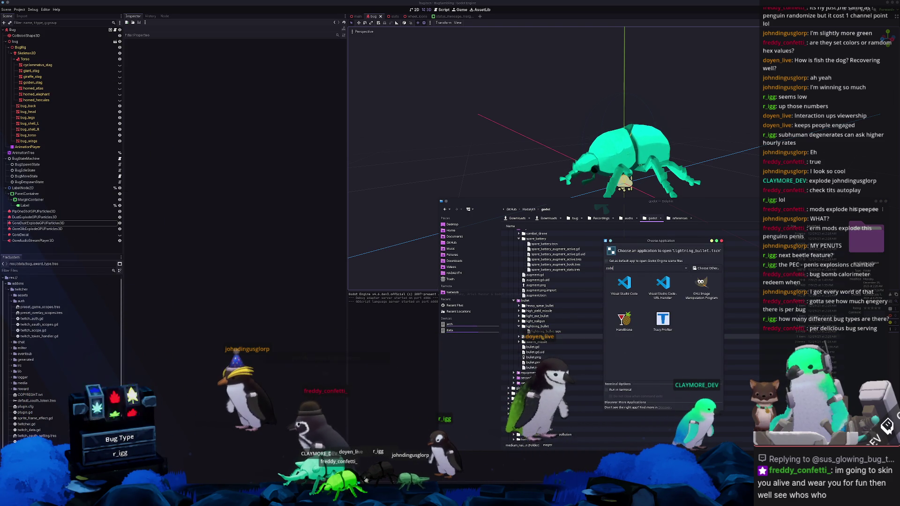
# Read lightning_bullet.tscn as text in VS Code, then minimize the editor
pyautogui.press('Return')
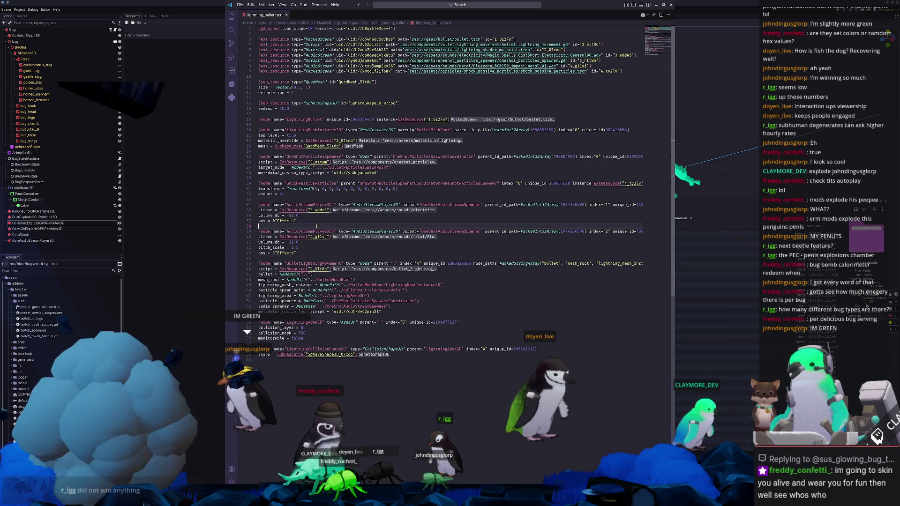
pyautogui.click(379, 199)
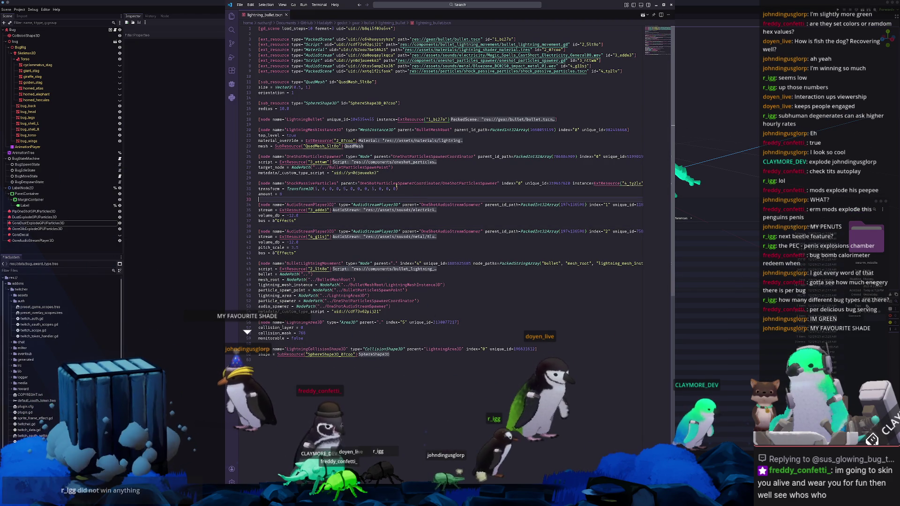
pyautogui.click(359, 179)
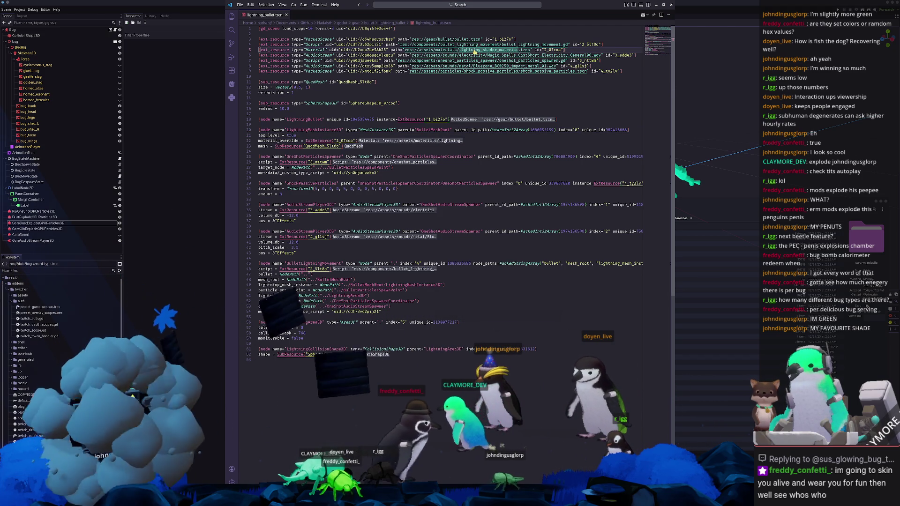
pyautogui.click(650, 5)
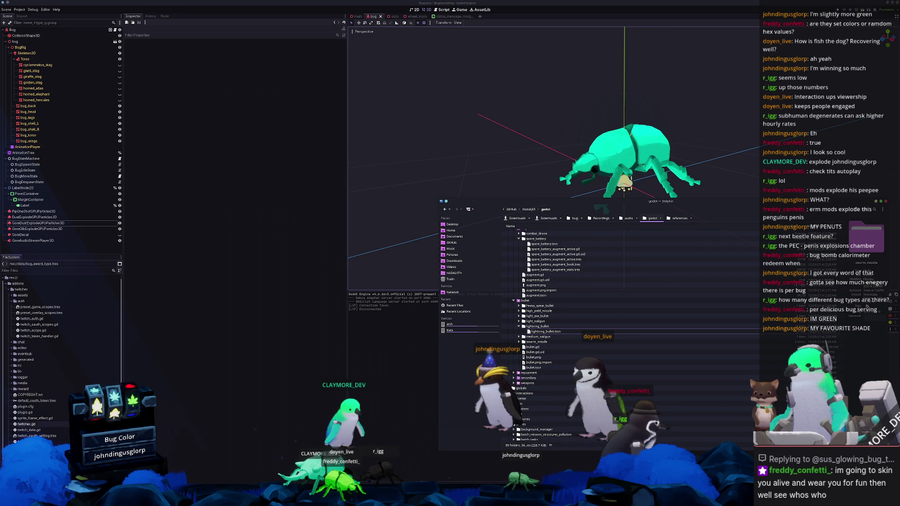
pyautogui.scroll(-4, 44, 426)
pyautogui.scroll(4, 18, 438)
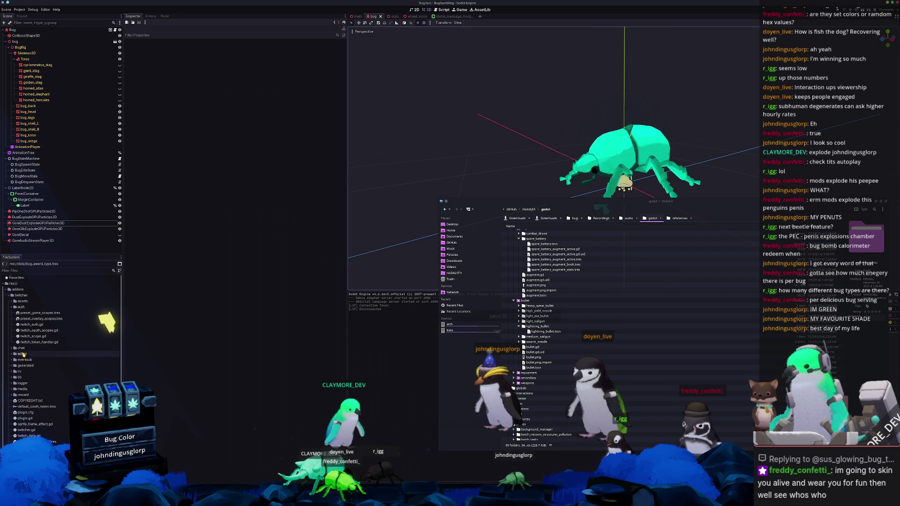
# Expand assets/shaders in the FileSystem dock and show it in Dolphin
pyautogui.click(24, 389)
pyautogui.click(6, 288)
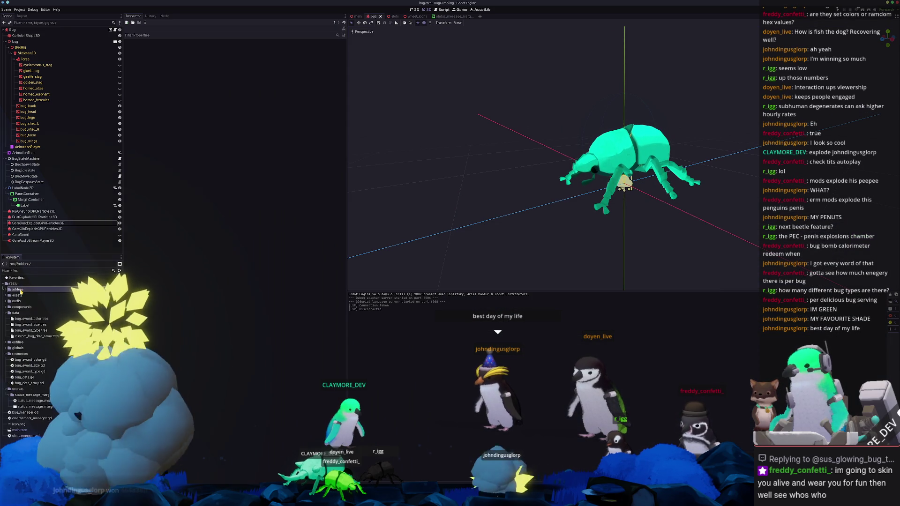
pyautogui.click(22, 318)
pyautogui.doubleClick(21, 318)
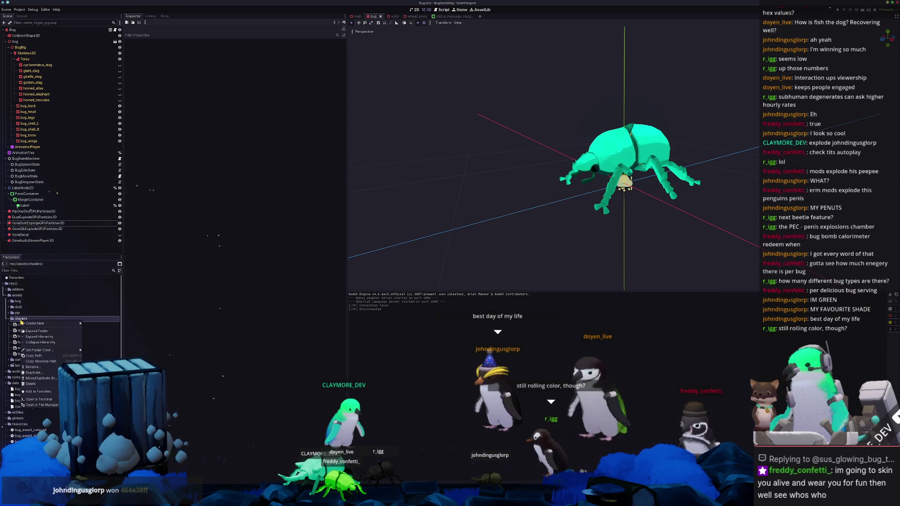
pyautogui.hotkey('ctrl', 'alt', 'r')
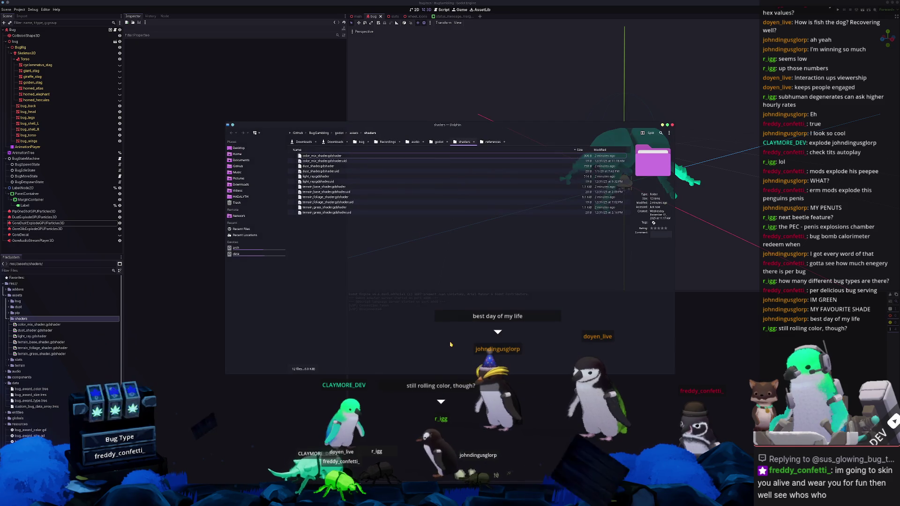
# Drag lightning_shader.gdshader from the other project's shaders folder into this project, then select the Bug root node
pyautogui.click(475, 151)
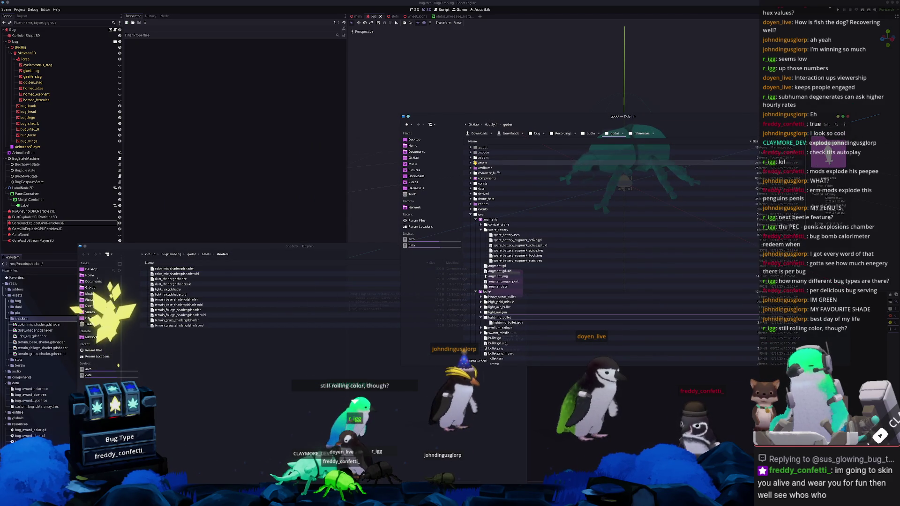
pyautogui.click(476, 162)
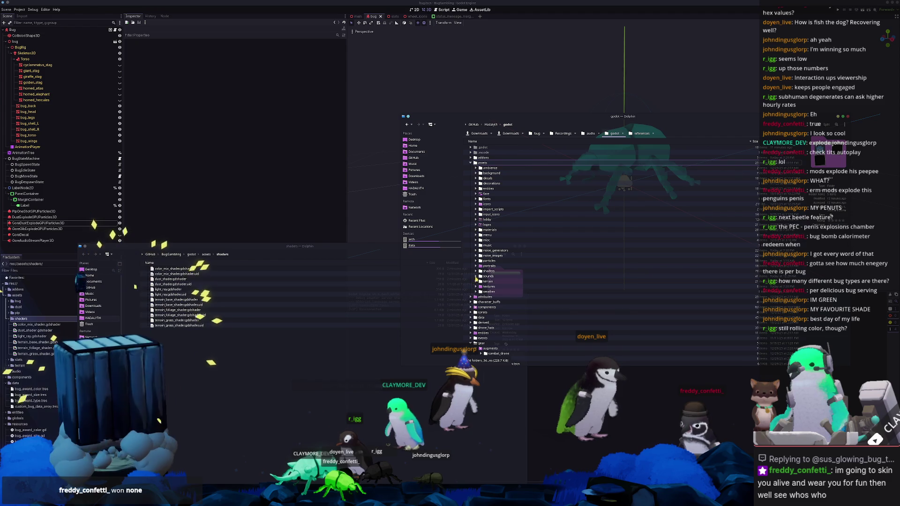
pyautogui.click(476, 272)
pyautogui.scroll(-5, 497, 299)
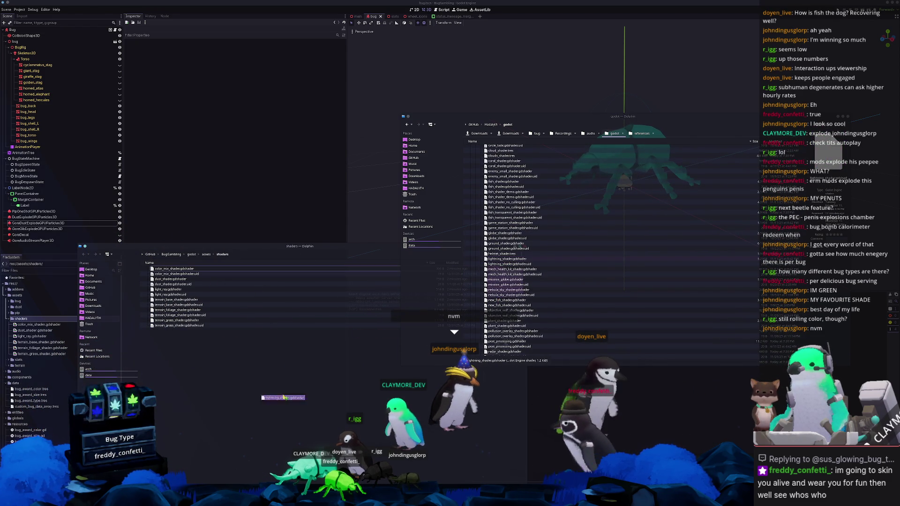
pyautogui.moveTo(243, 419); pyautogui.dragTo(250, 231)
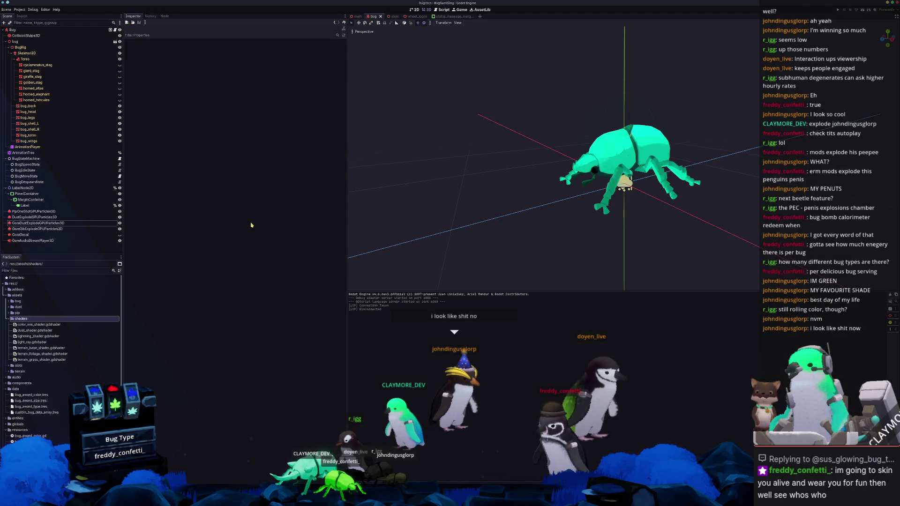
pyautogui.click(12, 30)
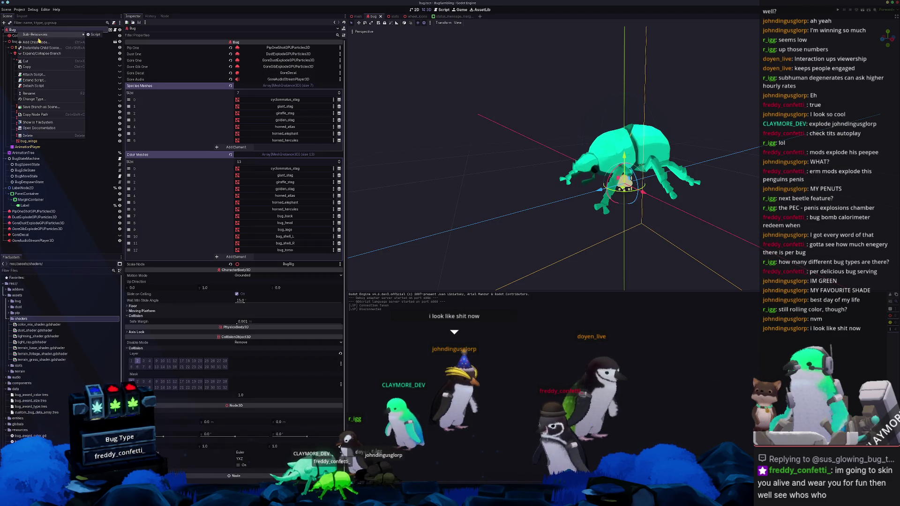